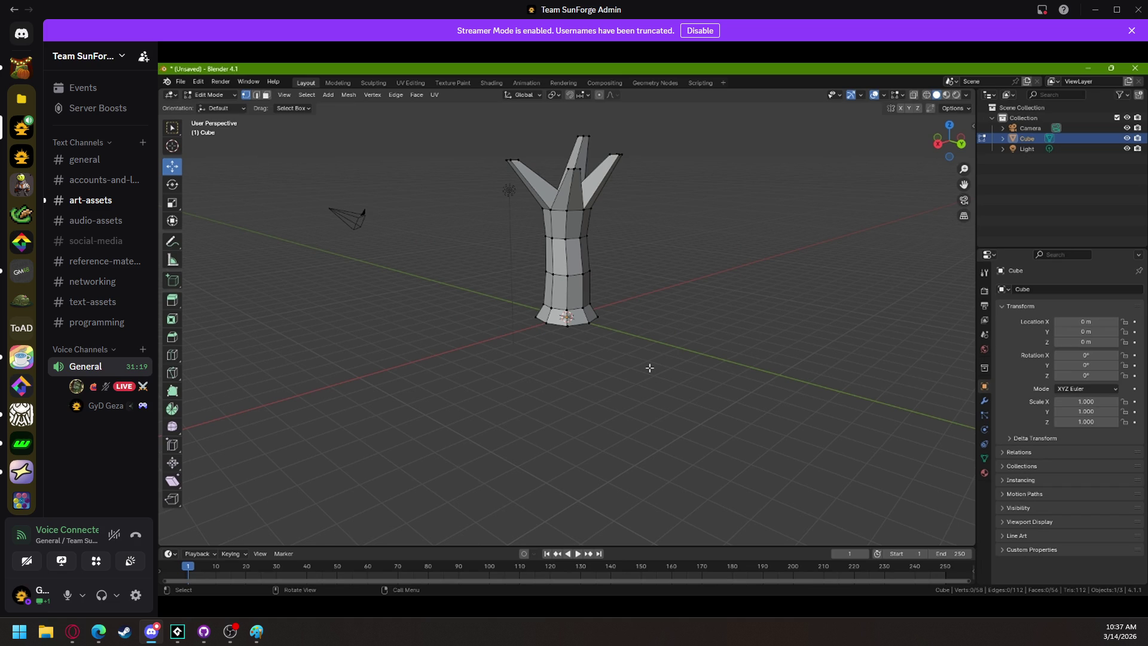
Place a new plane about 3.59 m along X beside the tree model and enter Edit Mode.
mouse_move(515, 376)
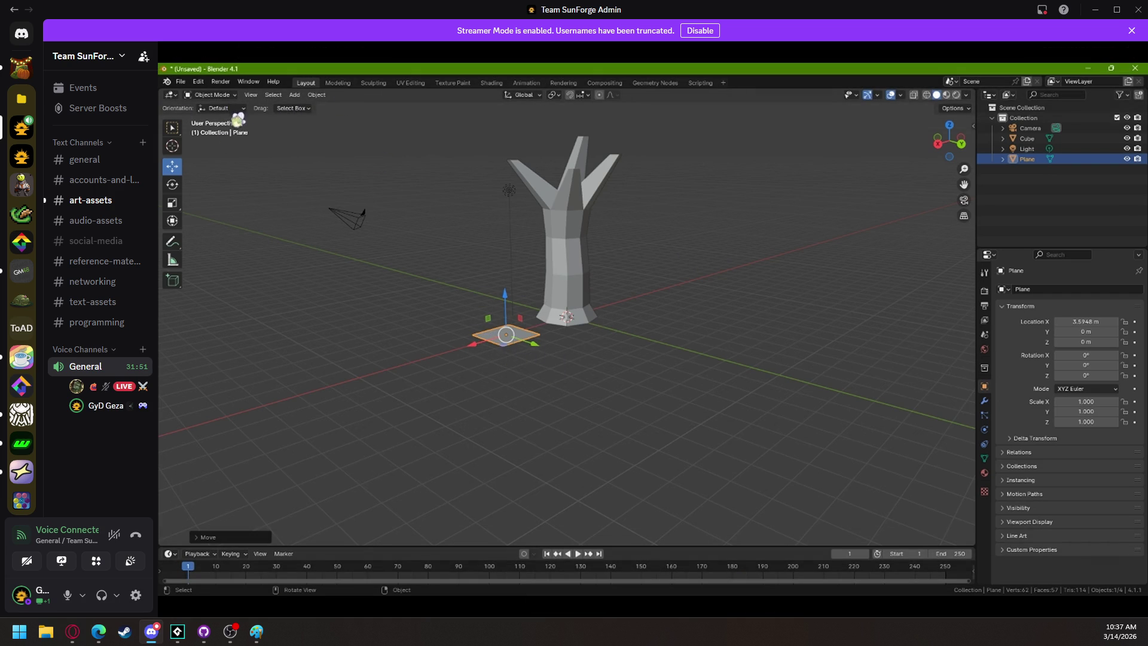
click(211, 96)
Rotate and raise the plane beside the tree's upper branches, then bring GameMaker forward.
click(223, 115)
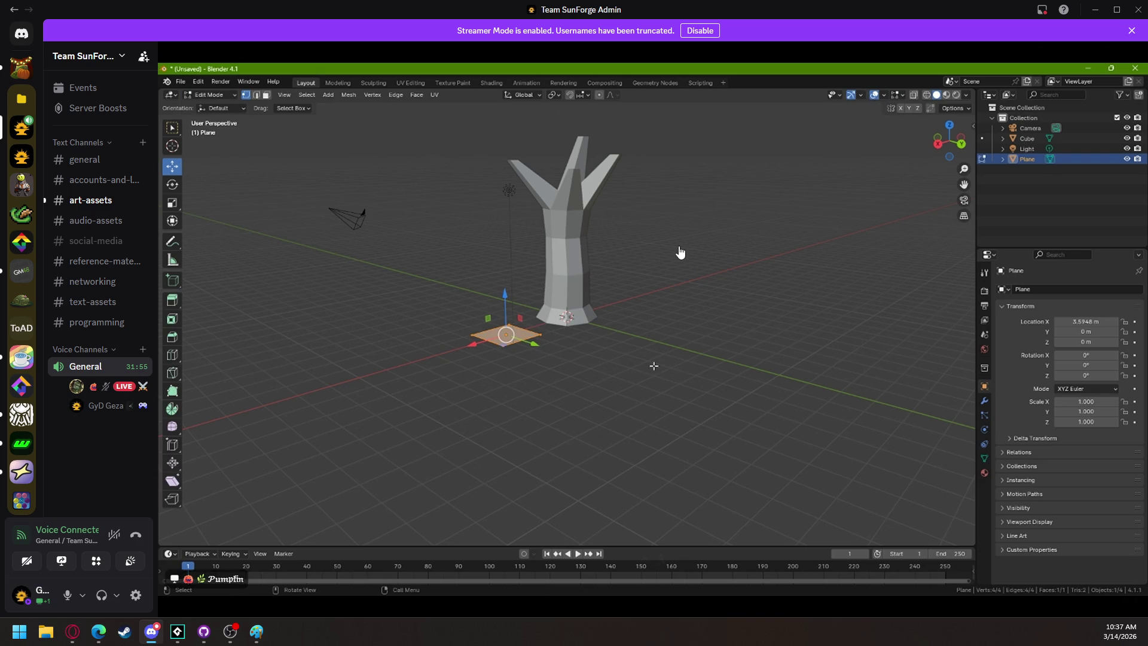
mouse_move(684, 271)
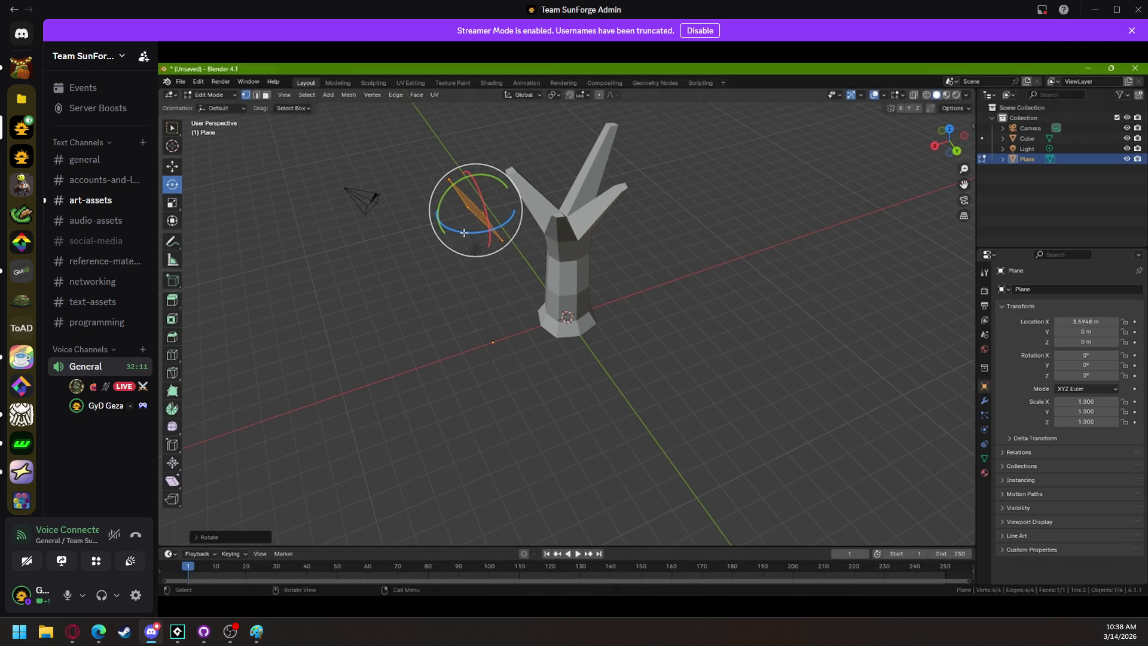
mouse_move(526, 235)
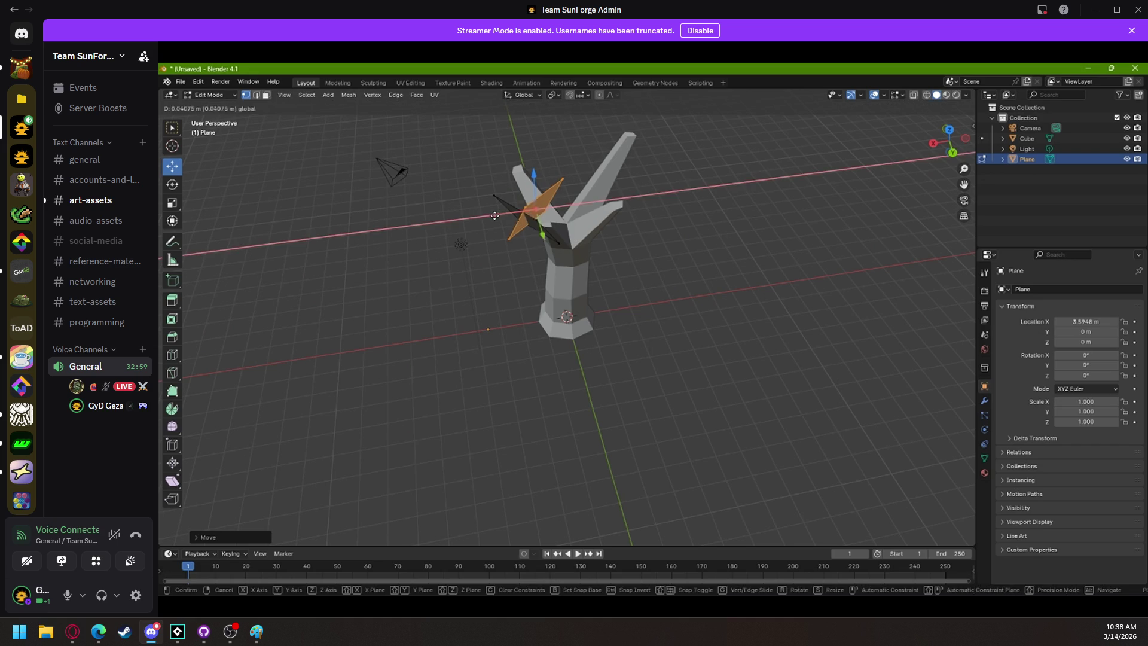
mouse_move(550, 259)
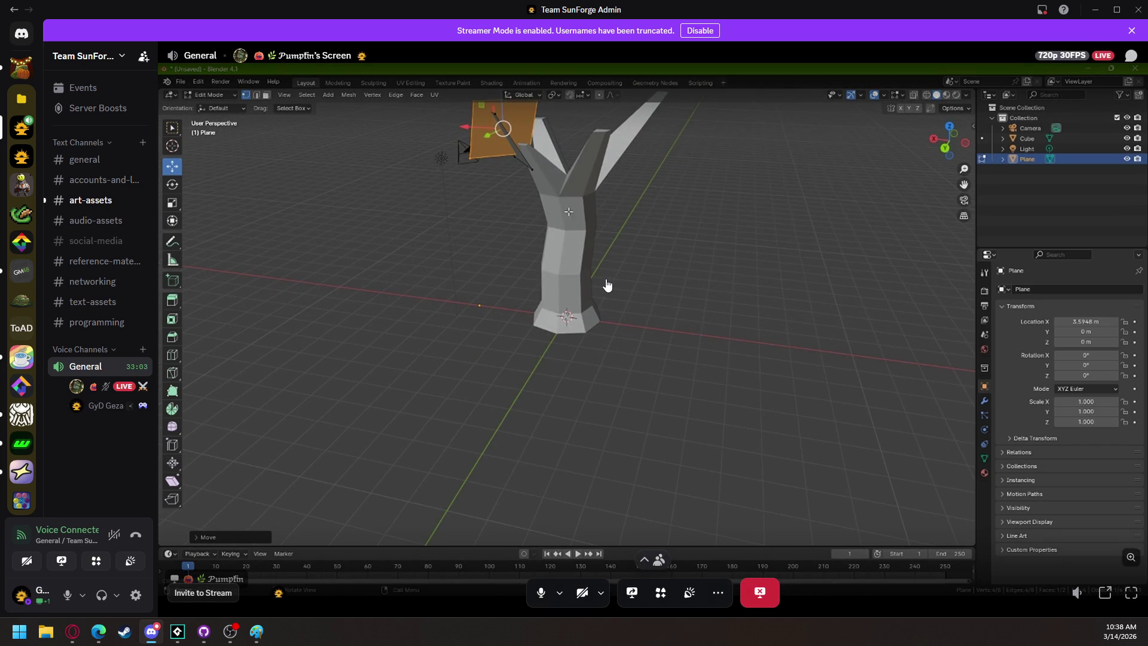
mouse_move(185, 633)
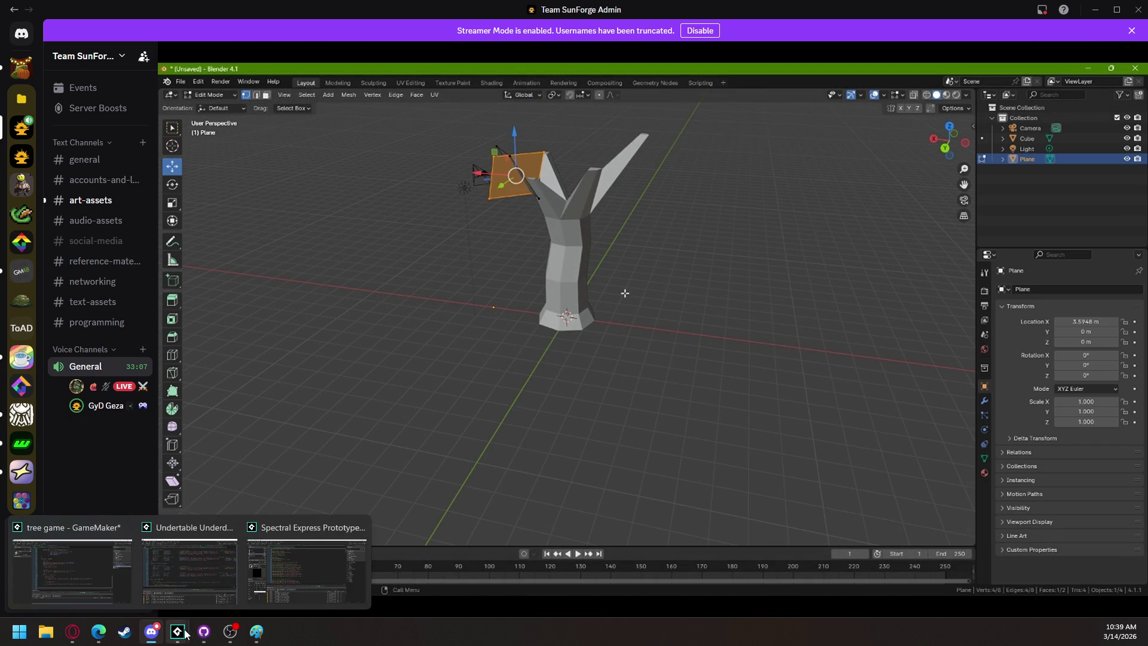
click(15, 571)
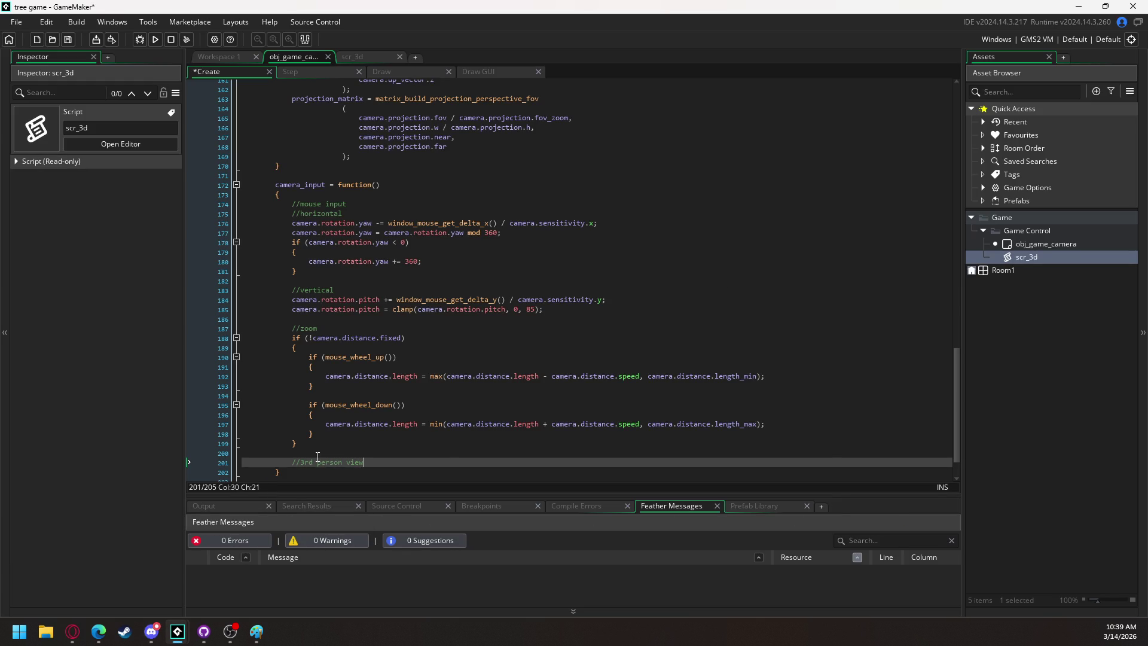
Insert an empty line below the //3rd person view comment in obj_game_camera's code.
scroll(312, 456, down, 1)
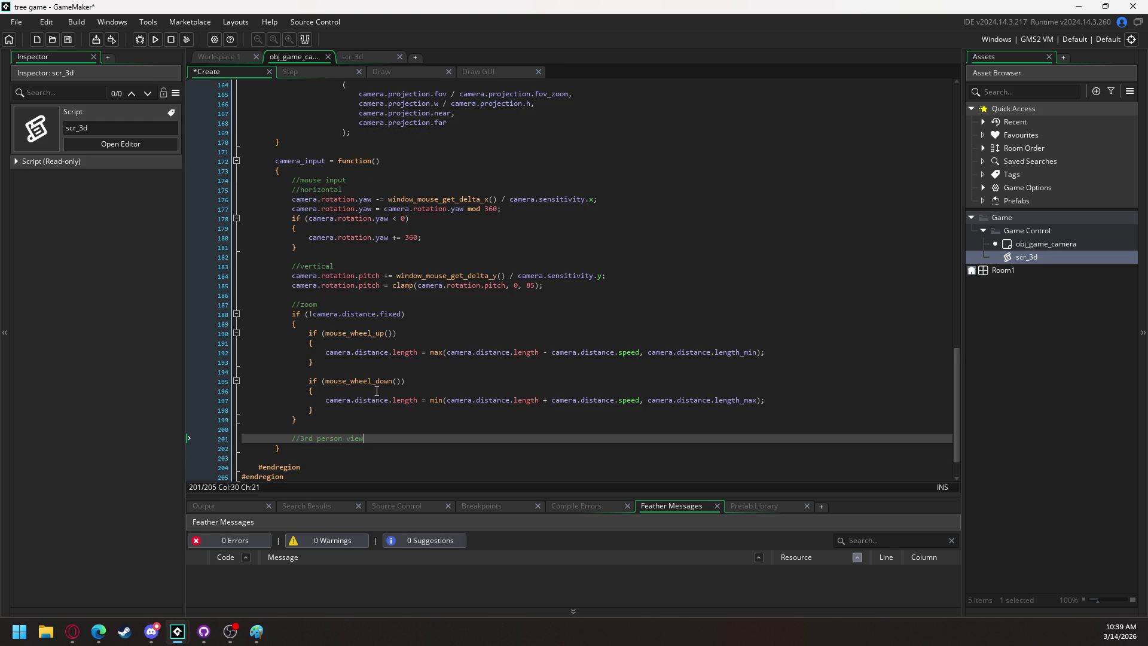
key(Return)
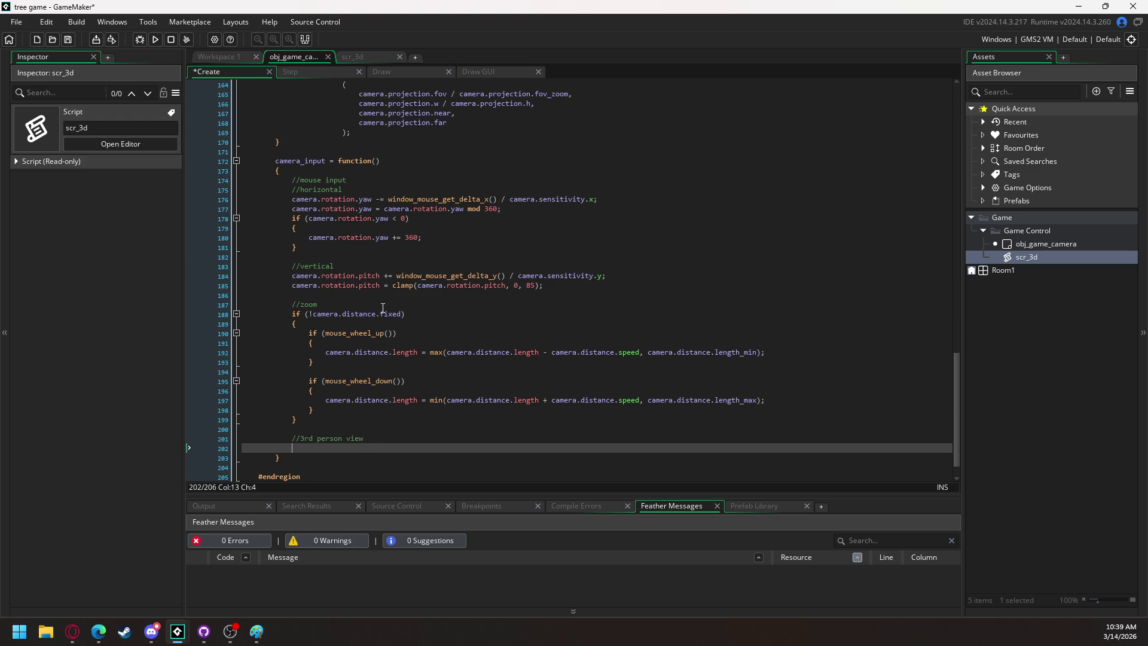
scroll(381, 306, up, 5)
scroll(373, 297, down, 6)
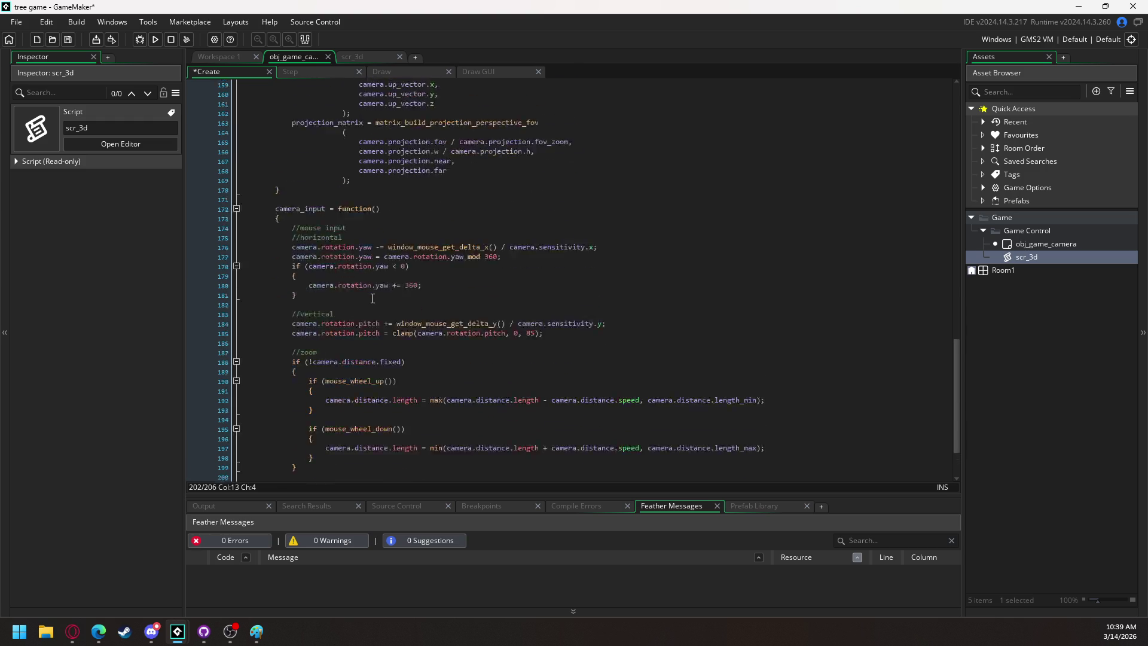
scroll(373, 297, up, 3)
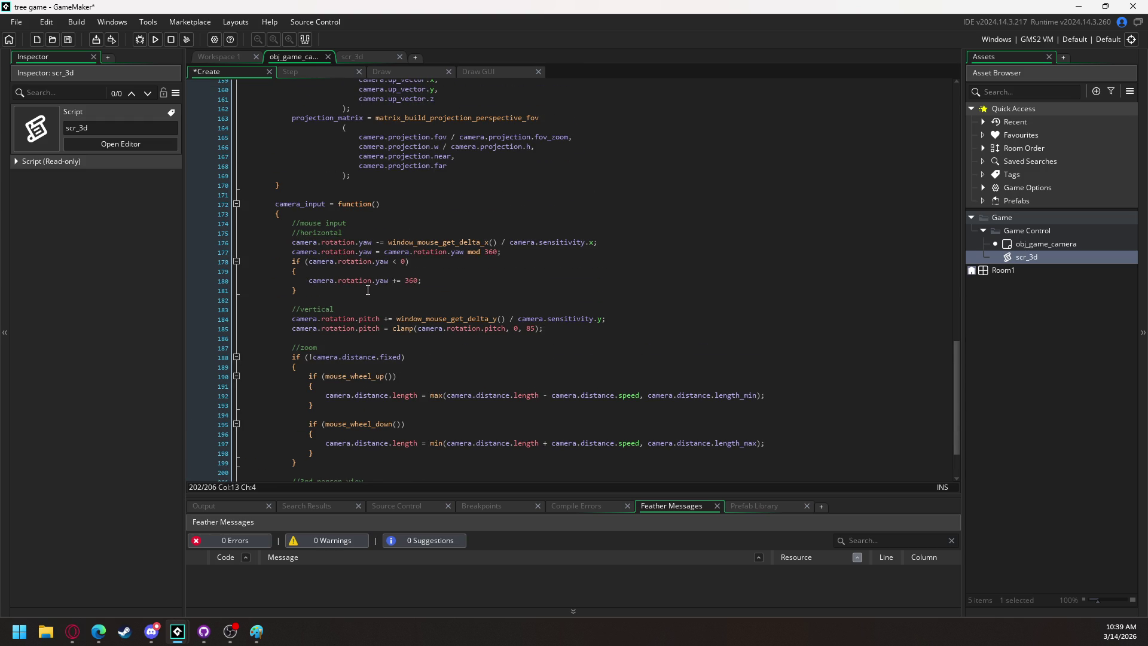
scroll(364, 288, up, 2)
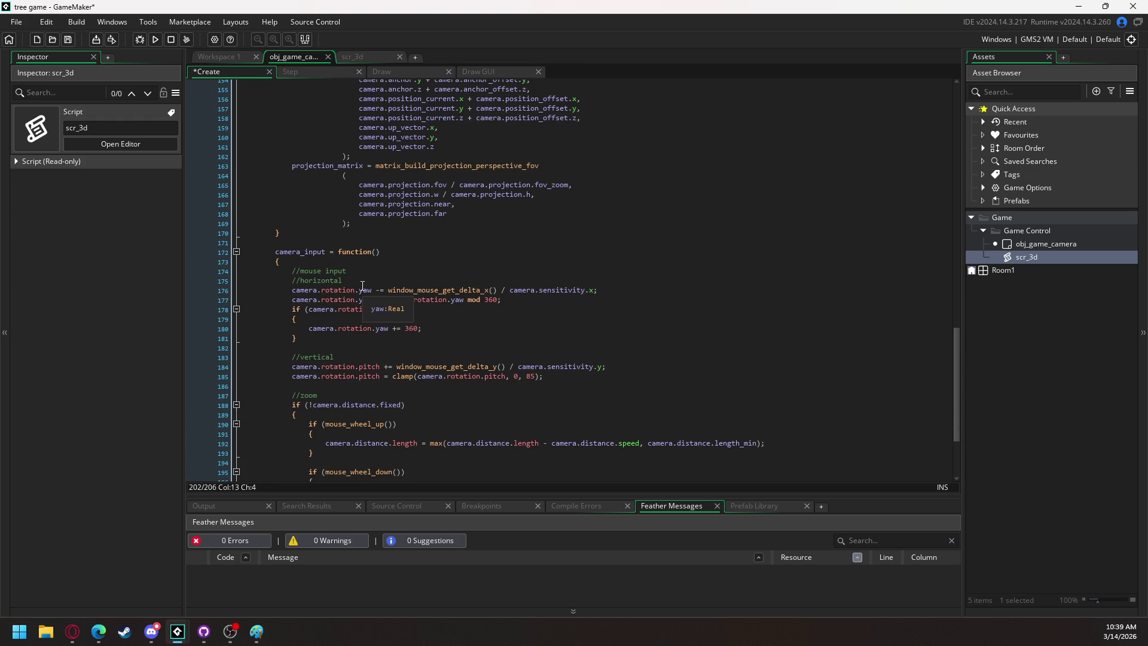
mouse_move(403, 365)
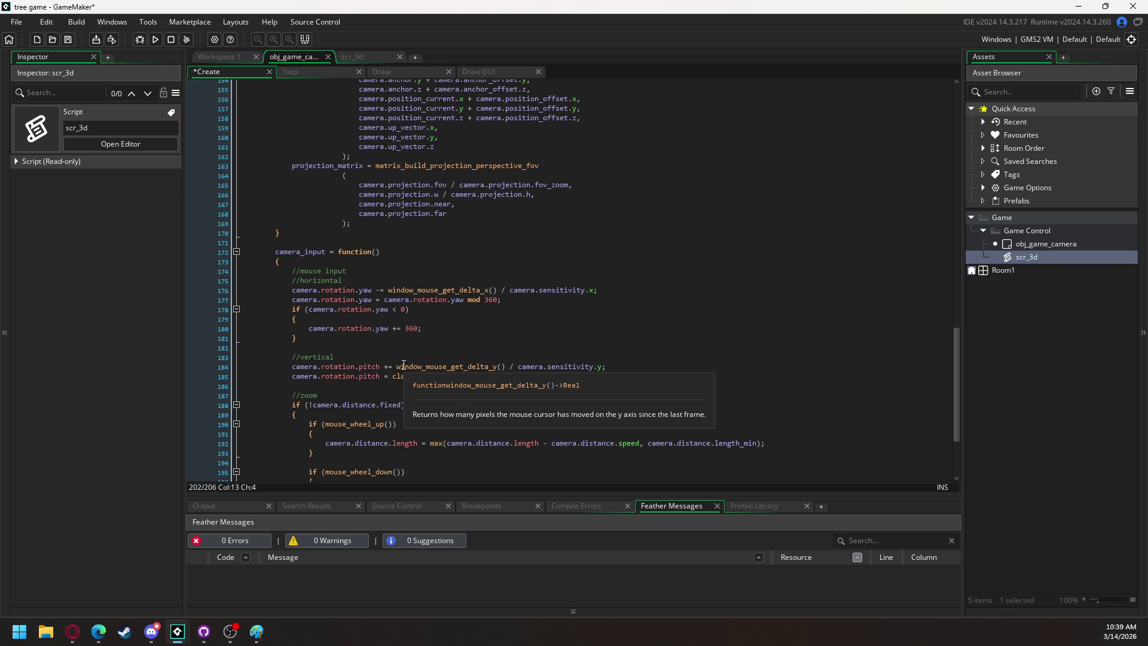
scroll(402, 363, down, 5)
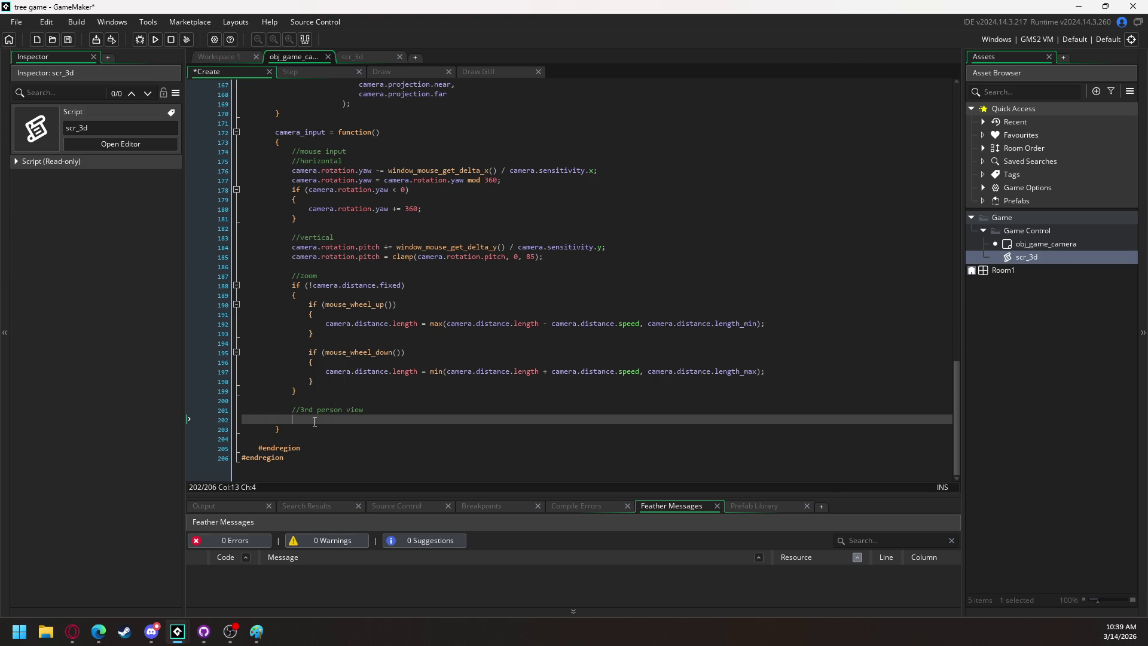
Write camera.position_target.x = camera.anchor.x - camera.distance.length * dcos(yaw) * dcos(pitch).
text(camera.)
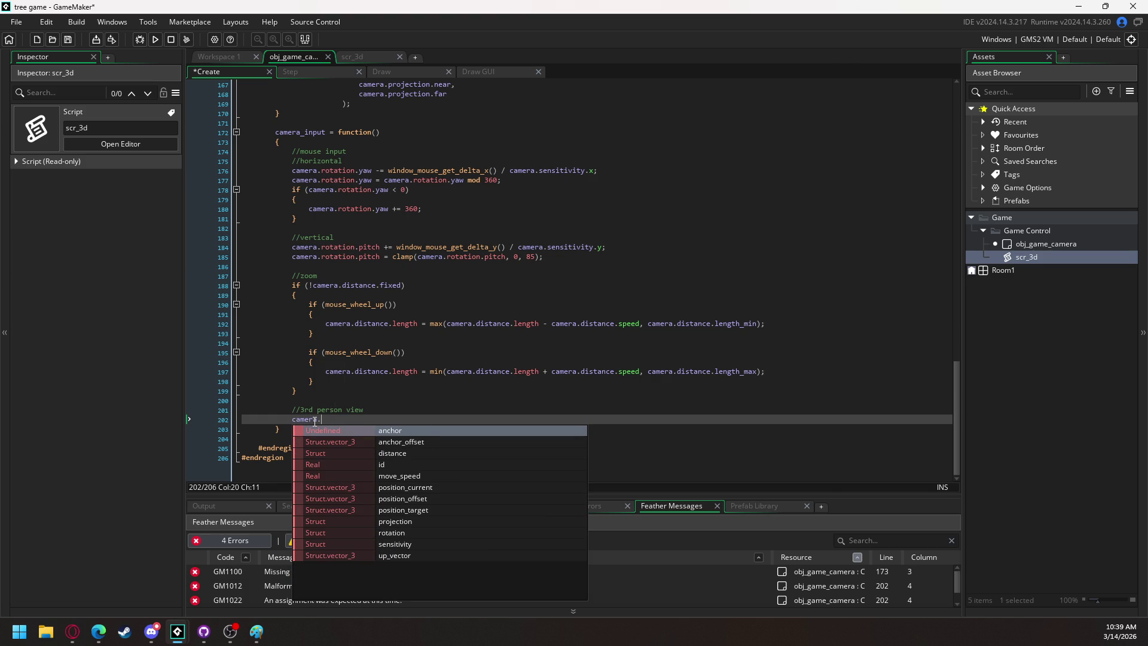
key(Down)
key(Down)
key(Down)
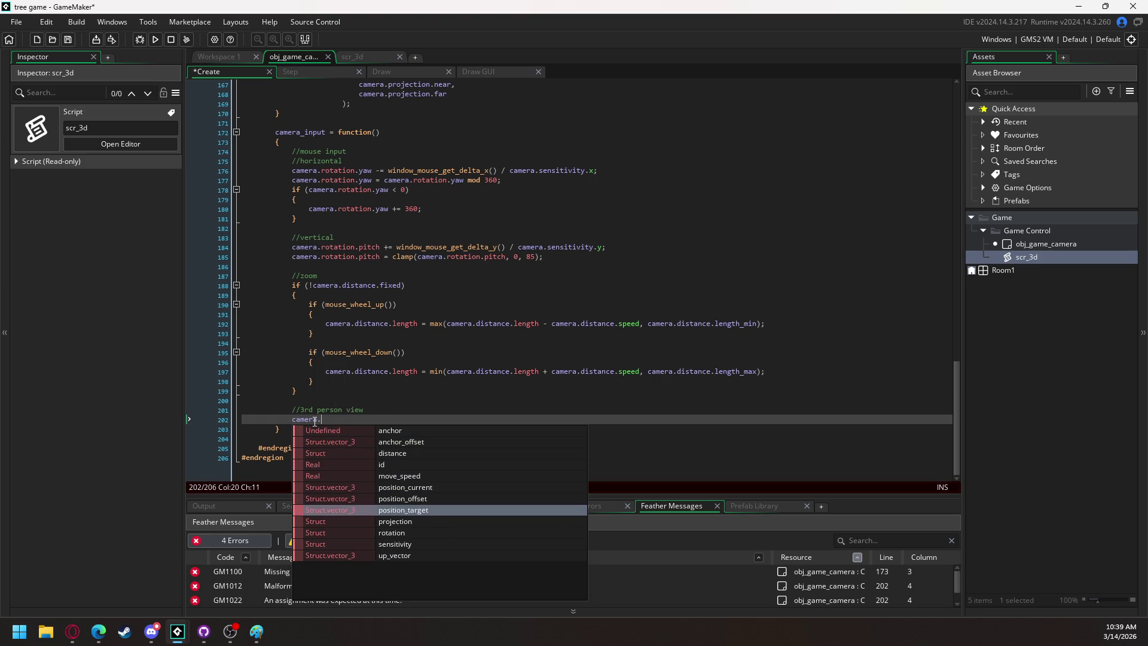
key(Return)
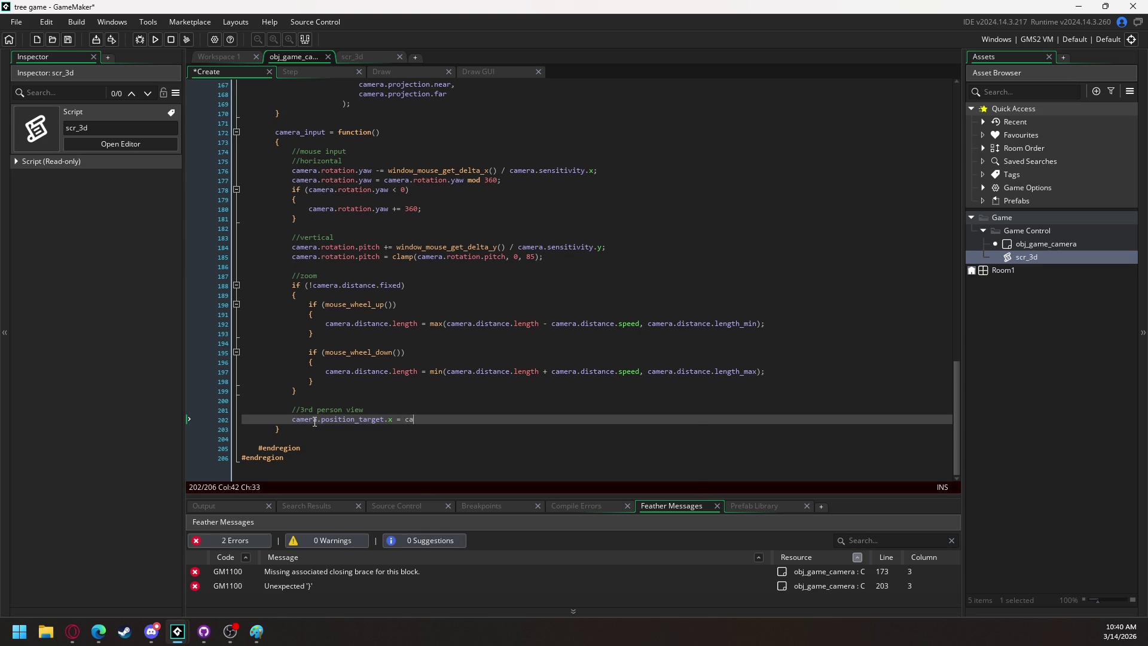
text(mera.)
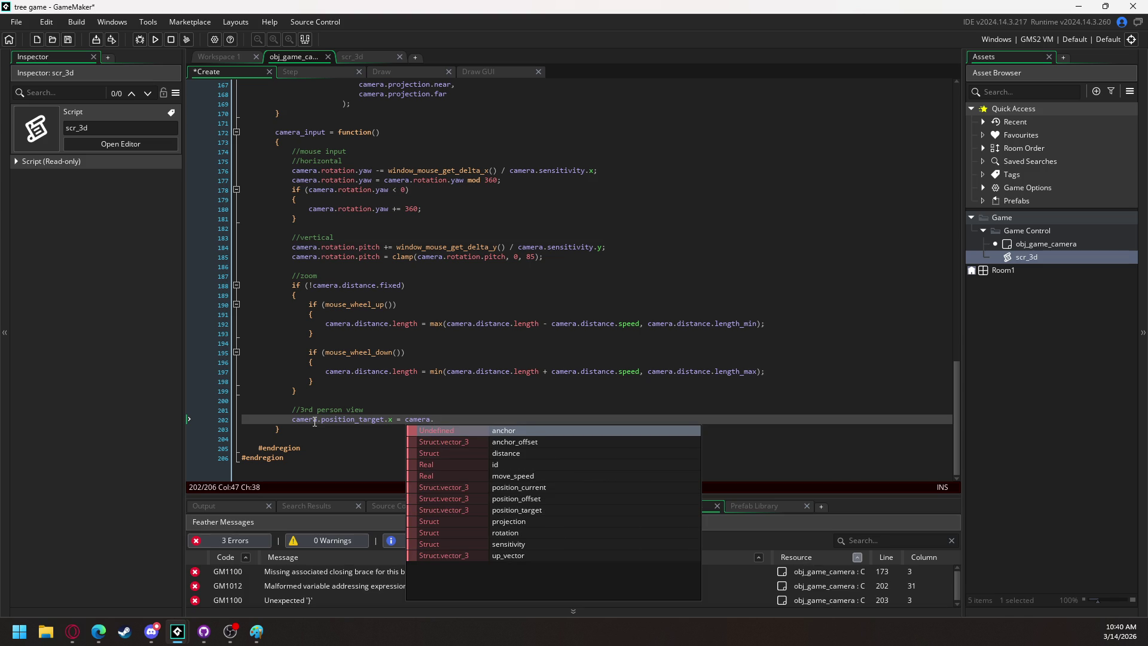
text(an)
key(Return)
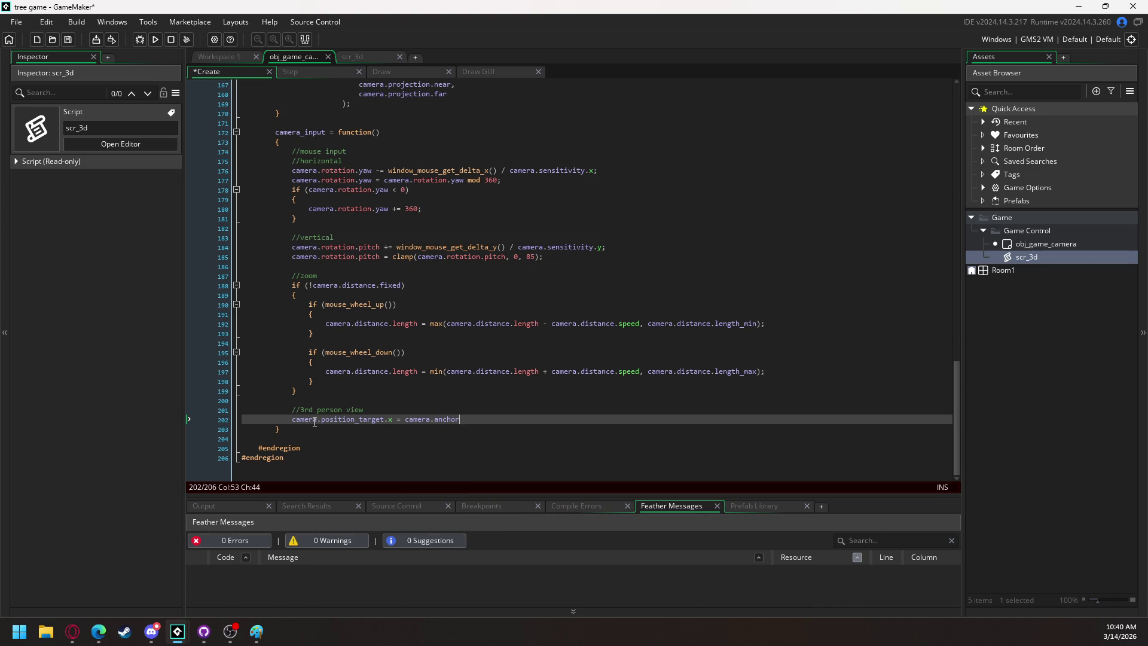
text(.x - ca)
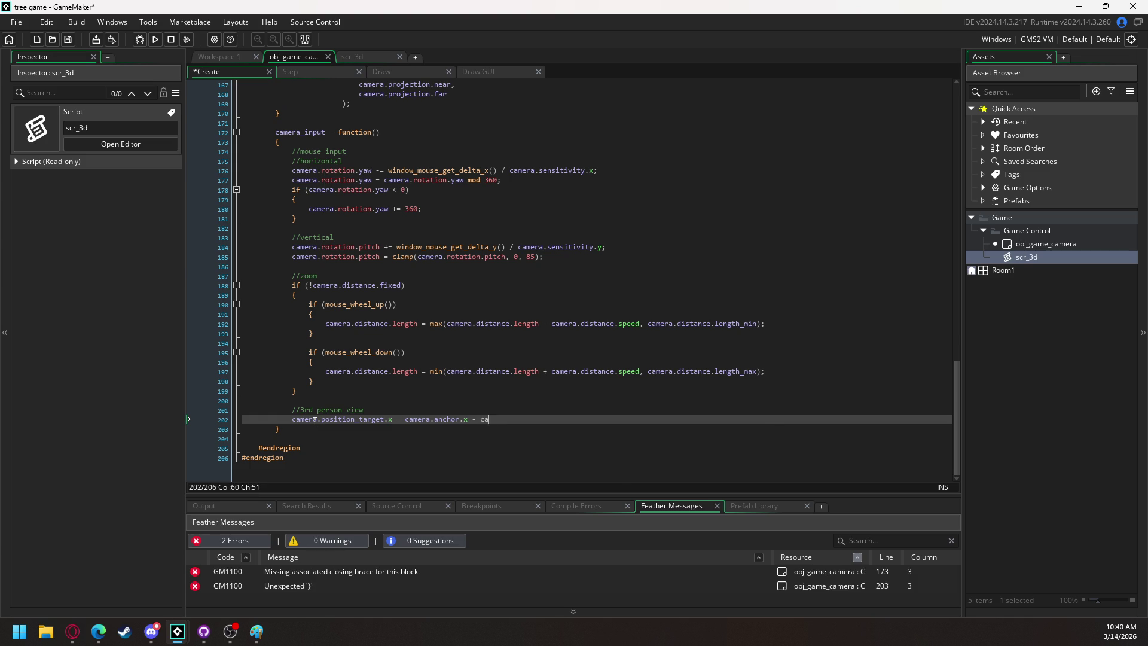
text(mera.di)
key(Return)
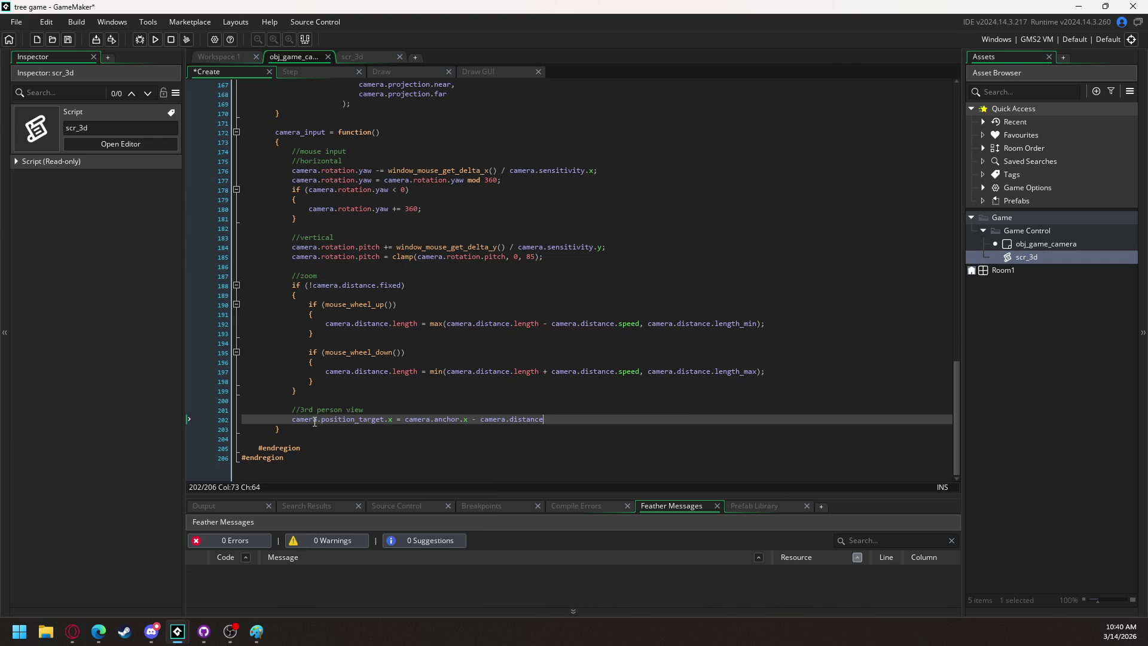
text(.)
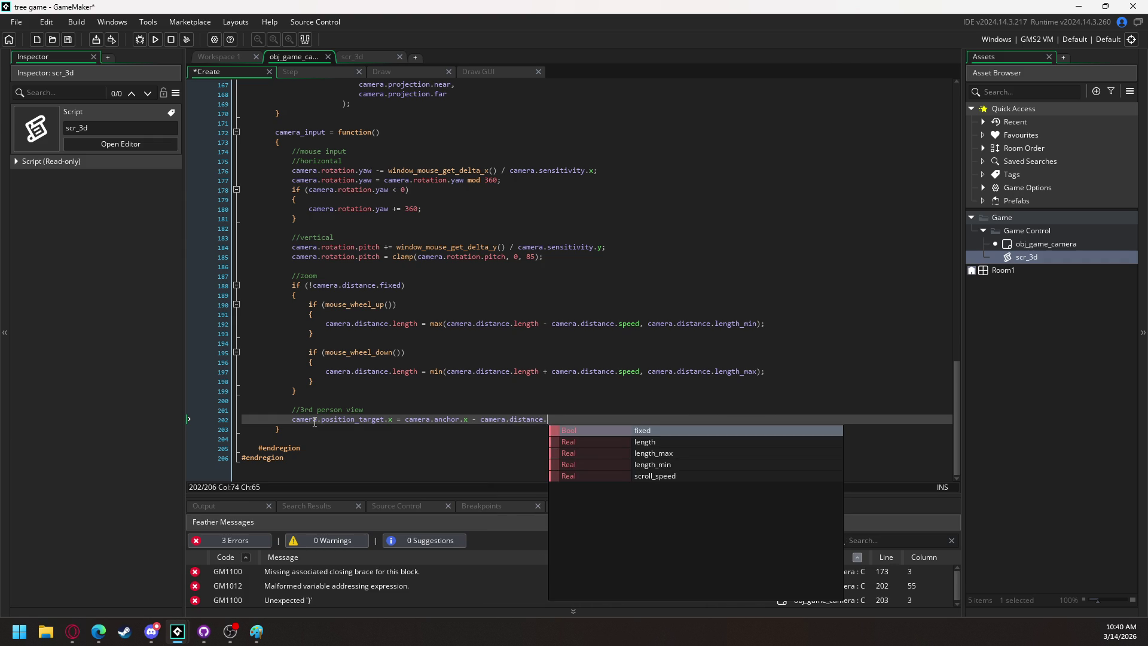
key(Down)
key(Return)
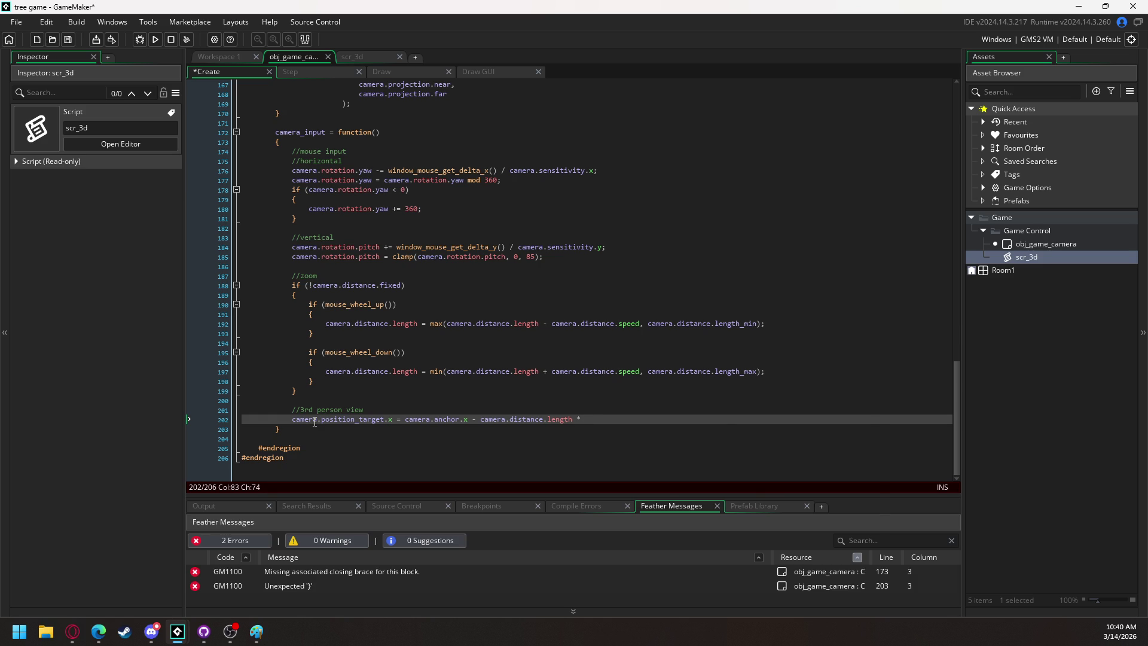
text(dcos(ca)
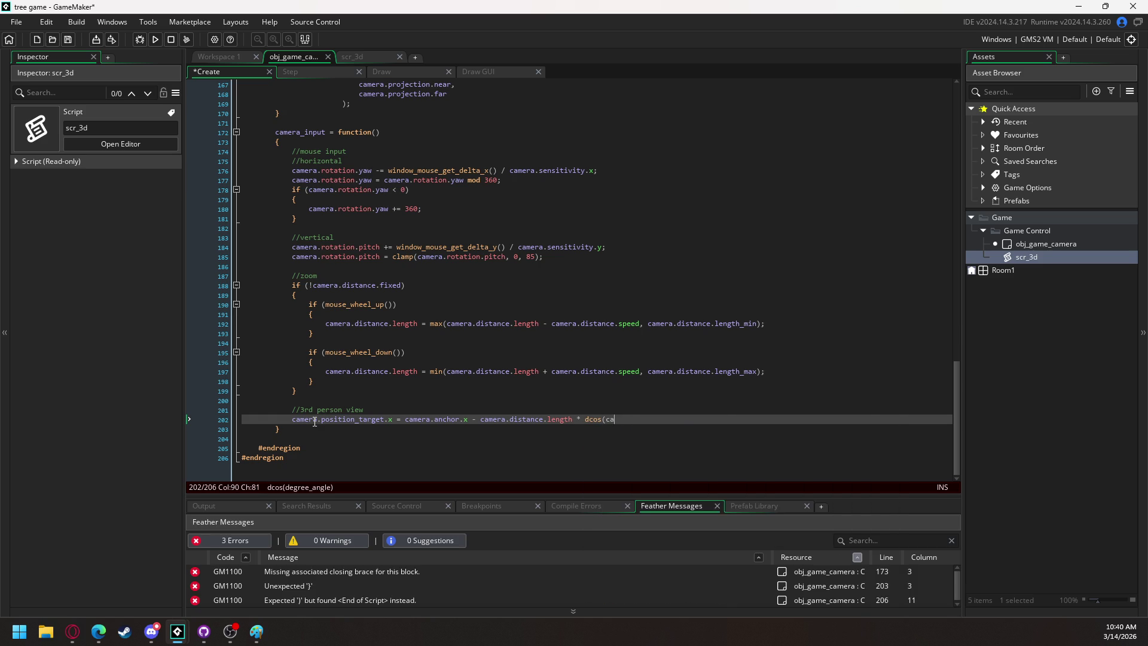
text(mera.rotation)
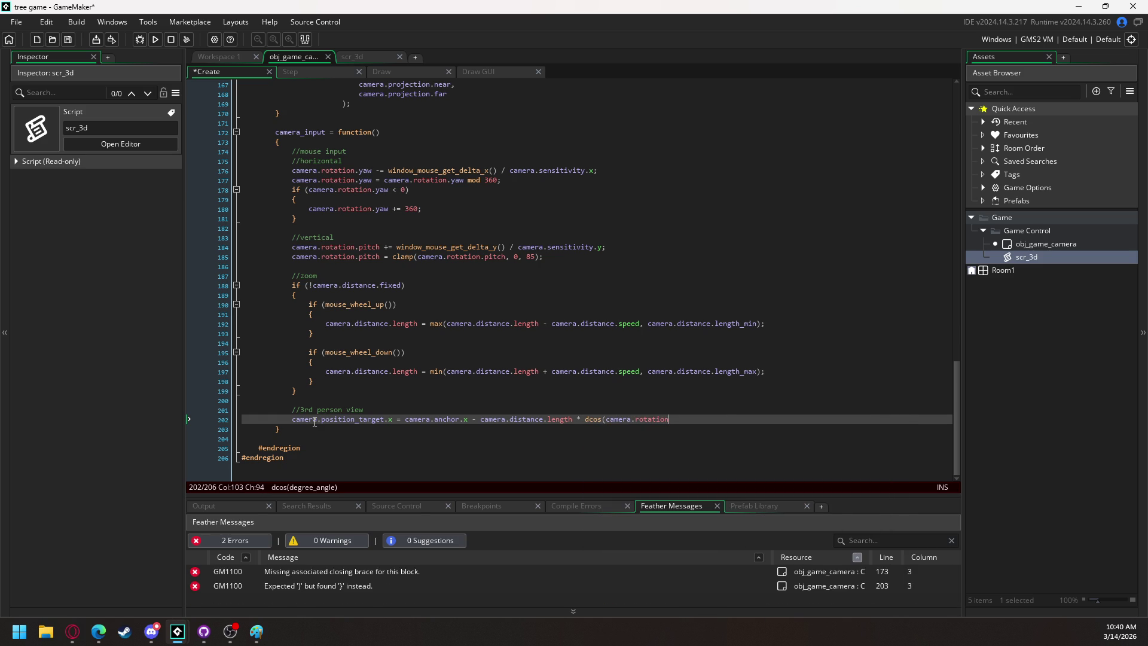
text(.yaw)
text())
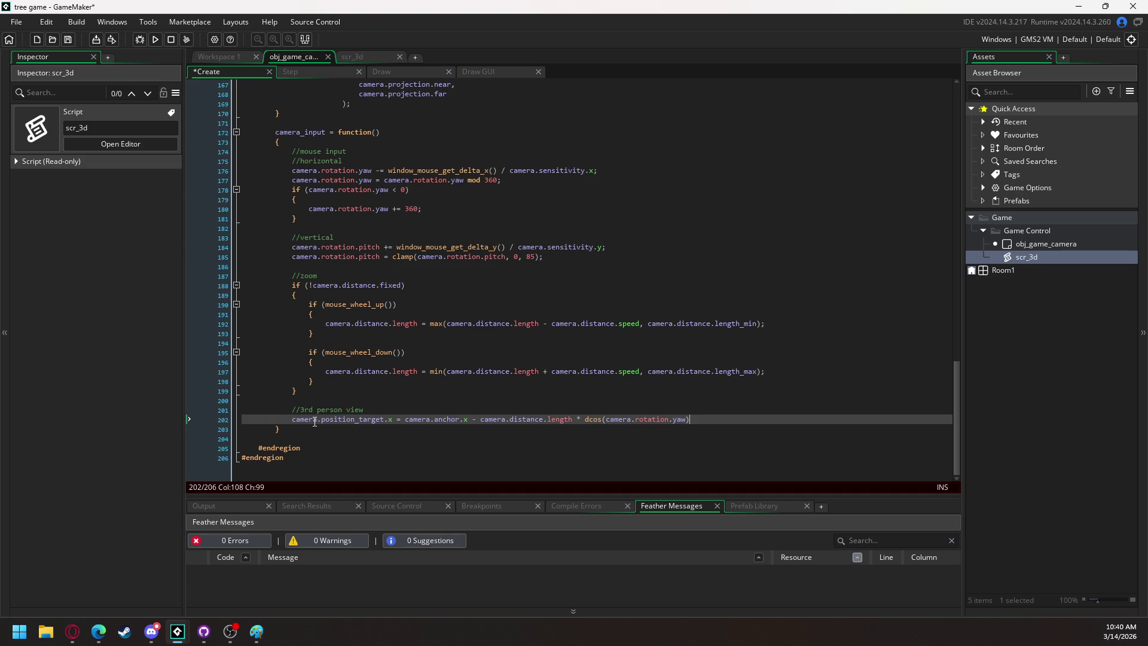
text( *)
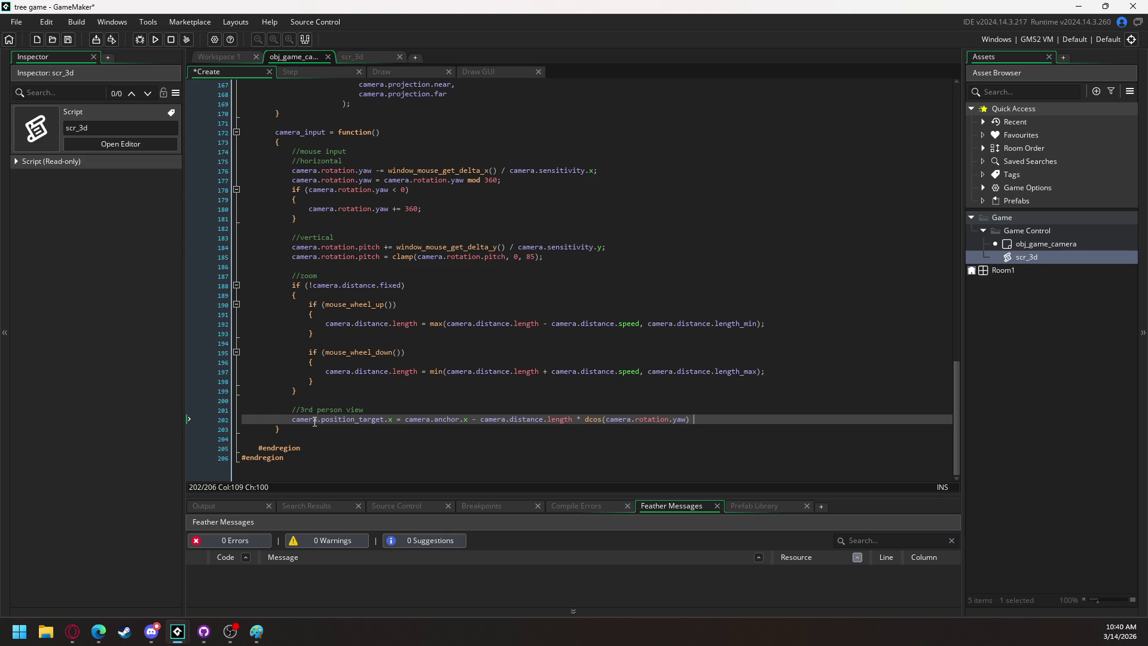
text( dcos)
text((camera)
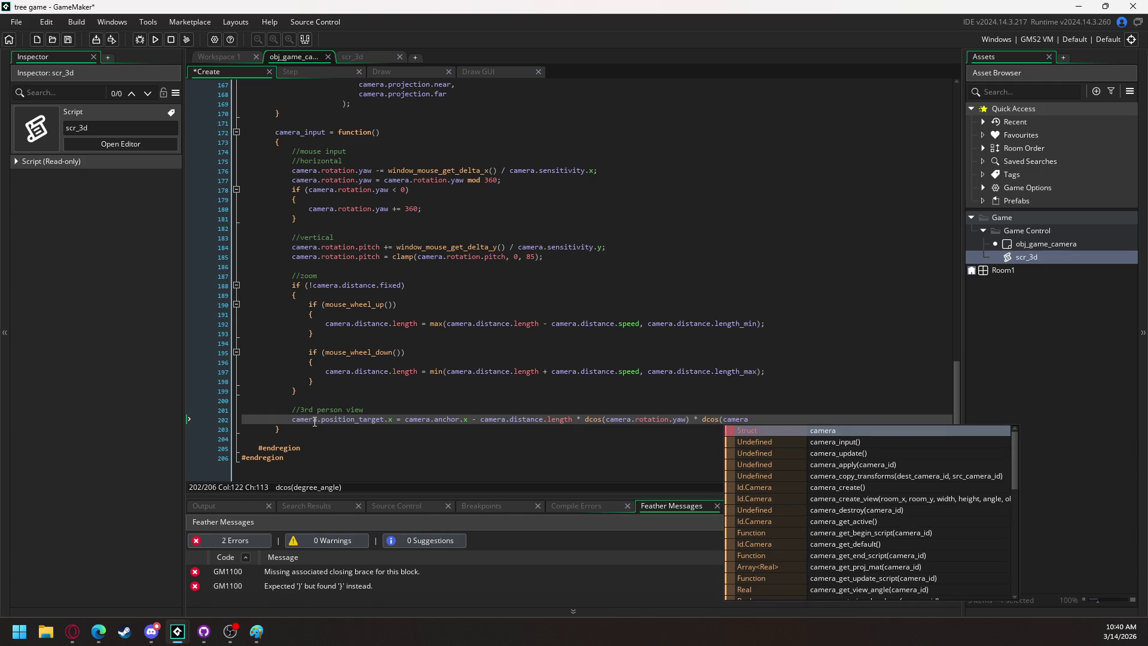
text(.rotation.)
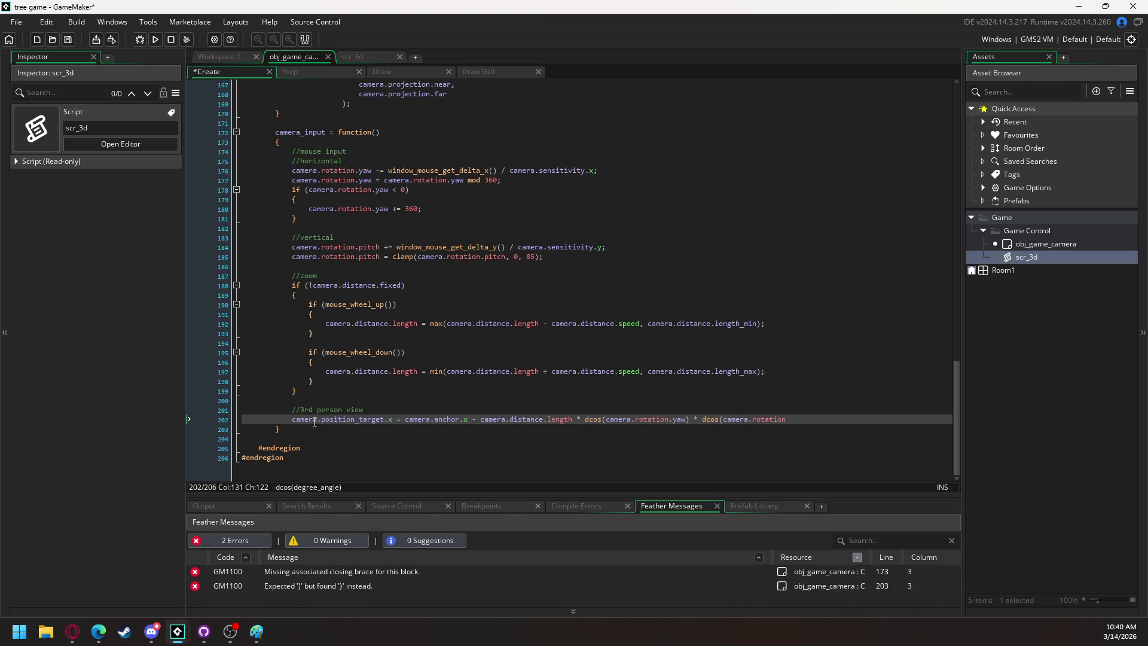
text(pitch)
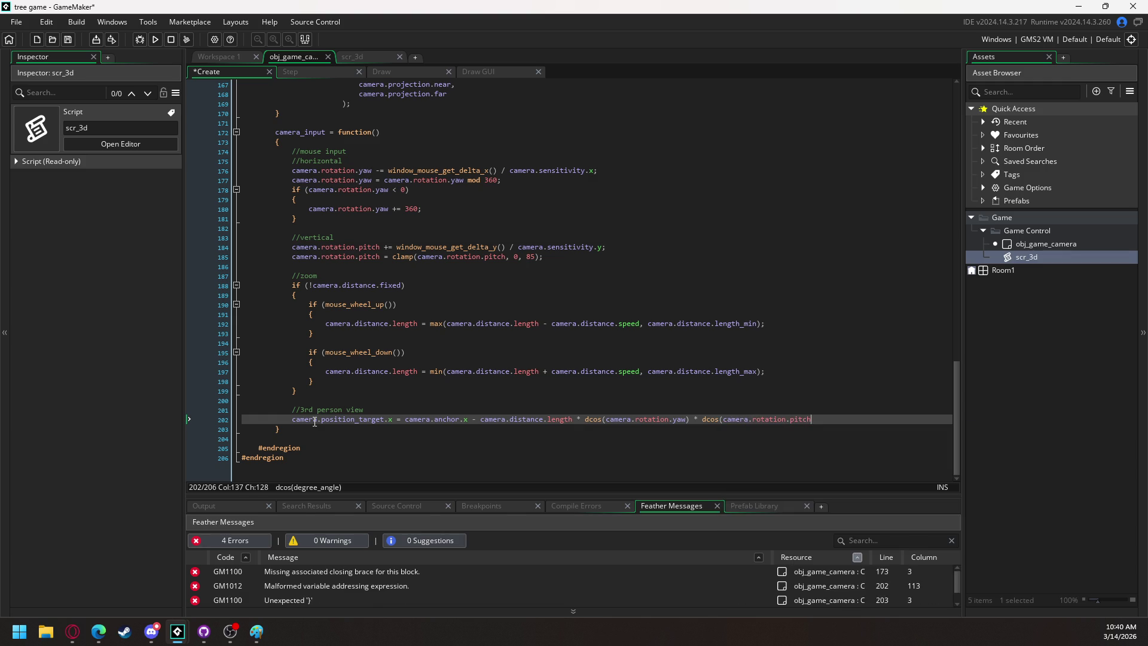
text())
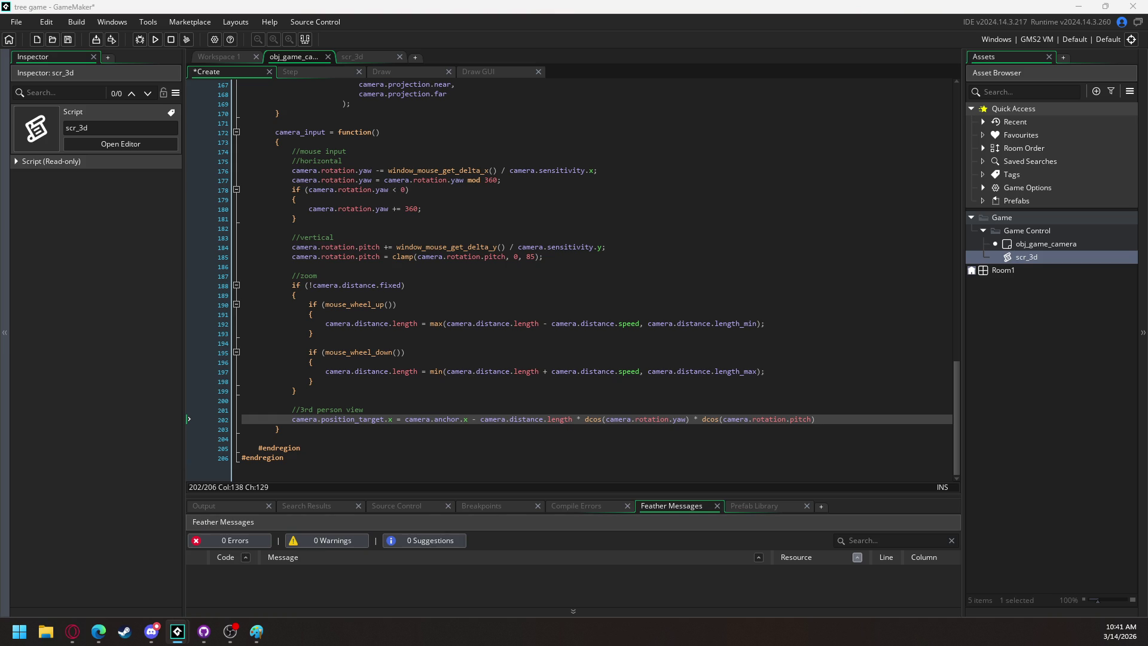
scroll(511, 308, up, 15)
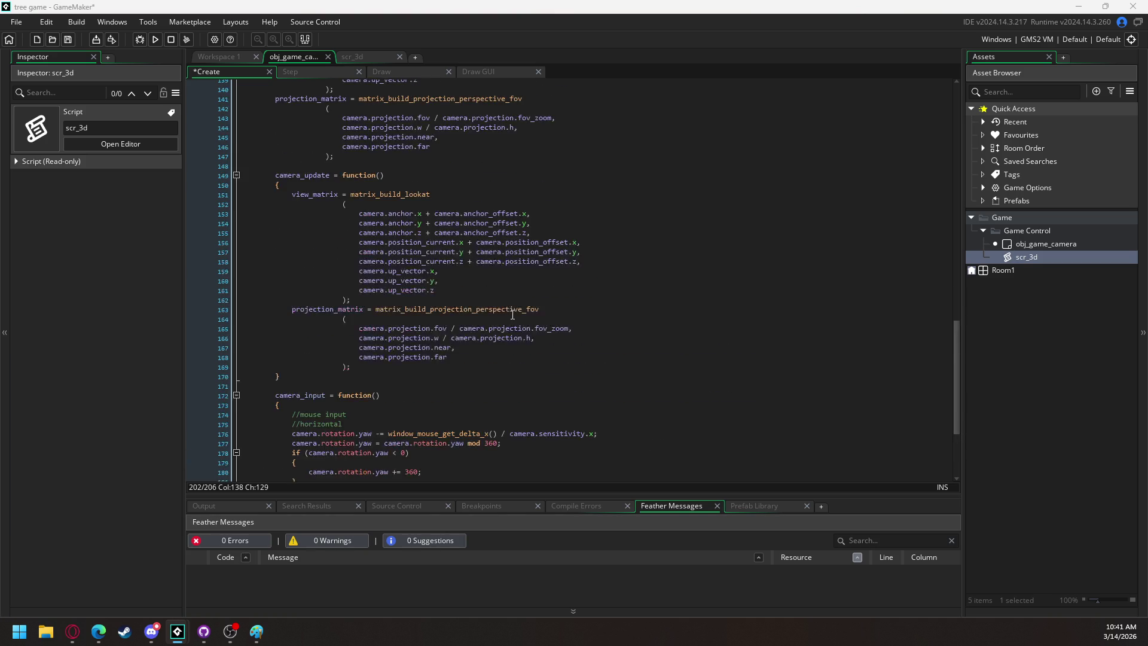
scroll(511, 308, up, 3)
click(511, 308)
scroll(512, 308, up, 1)
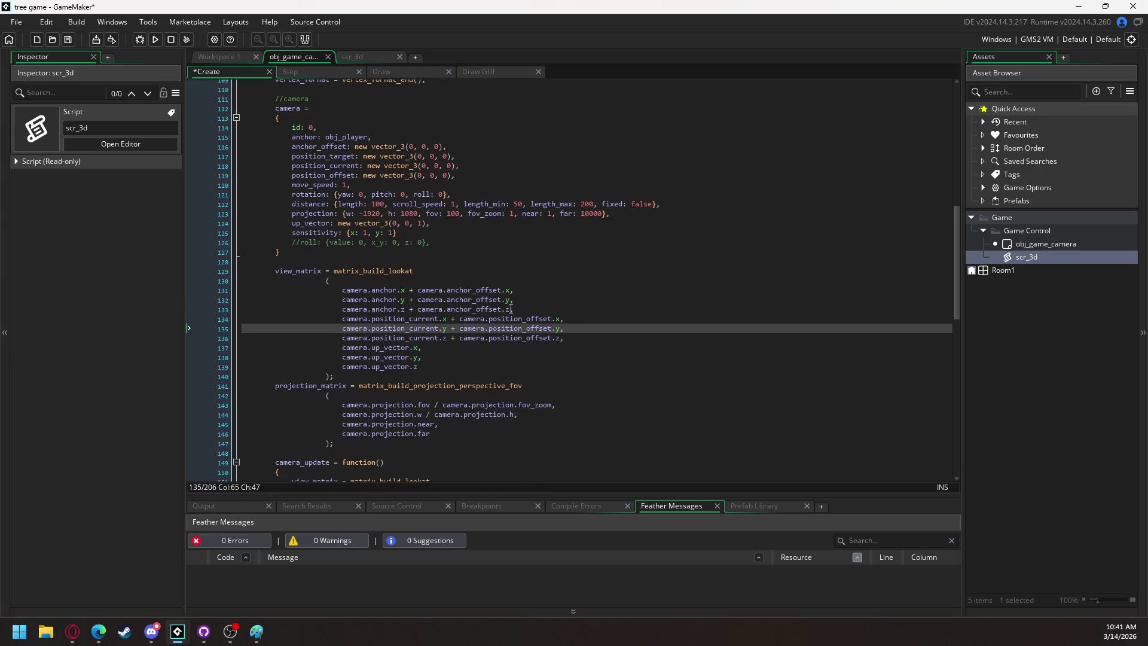
scroll(507, 308, down, 11)
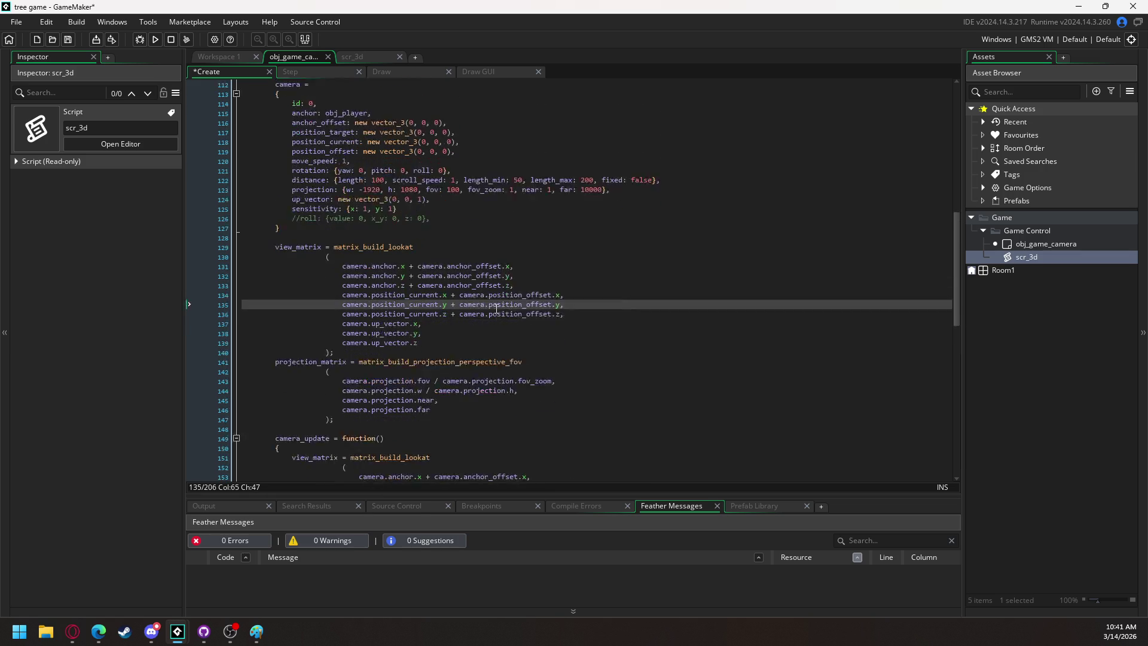
scroll(503, 294, up, 9)
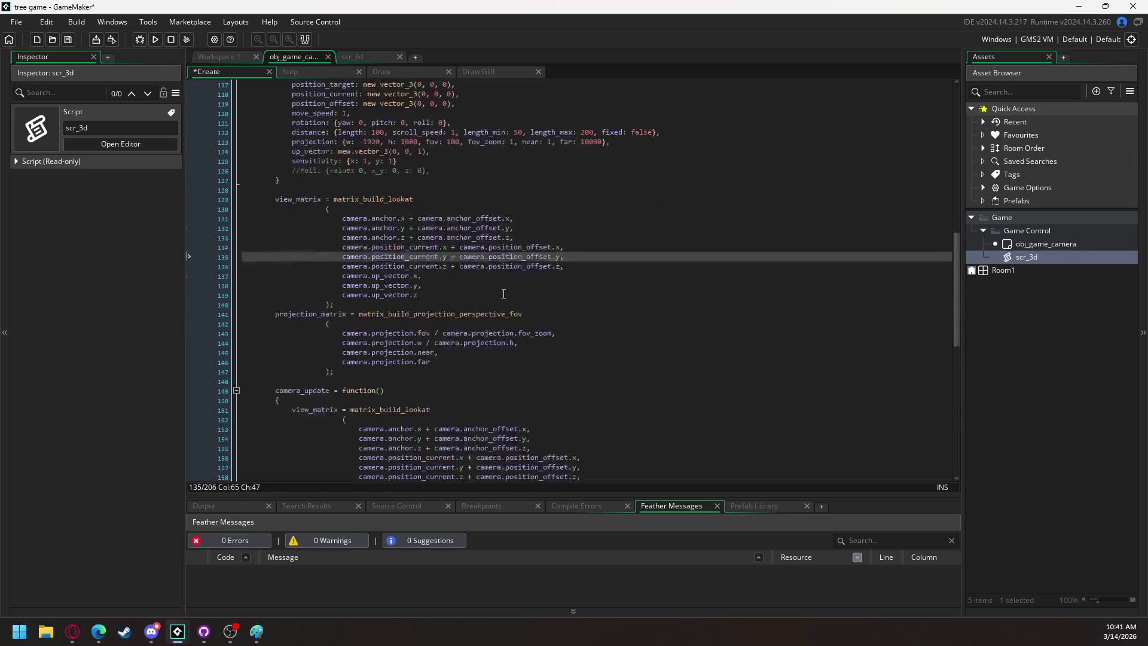
scroll(504, 294, down, 7)
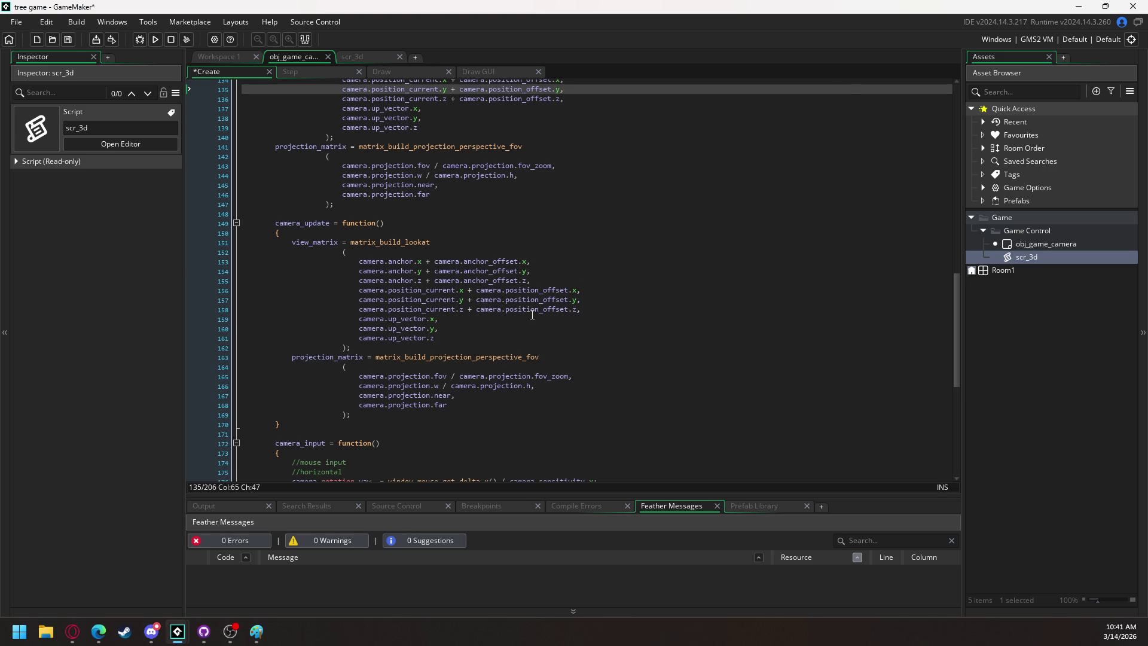
Duplicate the target x line and turn the copy into position_target.y from anchor.y with a sine factor.
scroll(533, 314, down, 11)
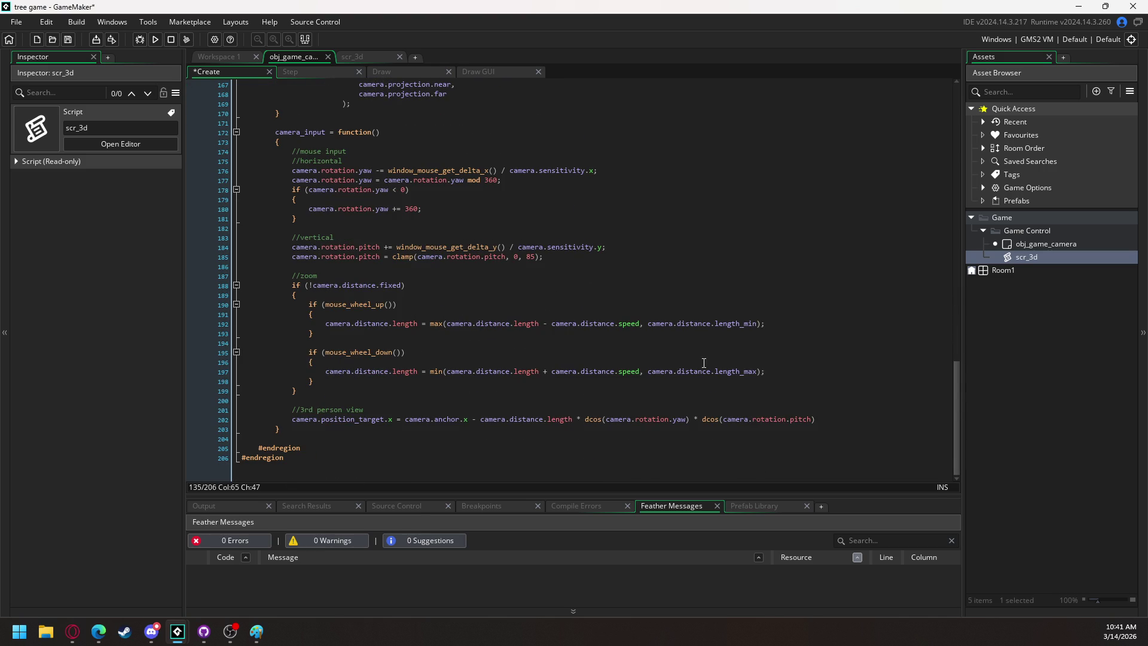
click(821, 421)
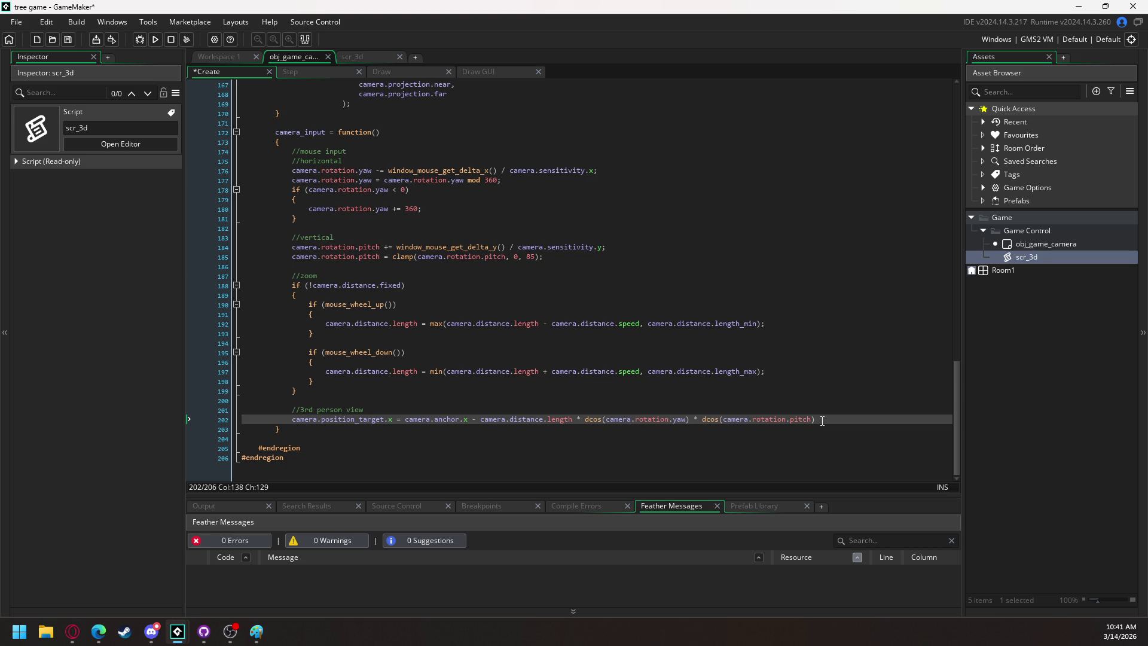
text(;)
mouse_move(823, 421)
mouse_down()
mouse_move(351, 431)
mouse_move(292, 420)
mouse_up()
key(ctrl+c)
click(829, 415)
key(Return)
key(ctrl+v)
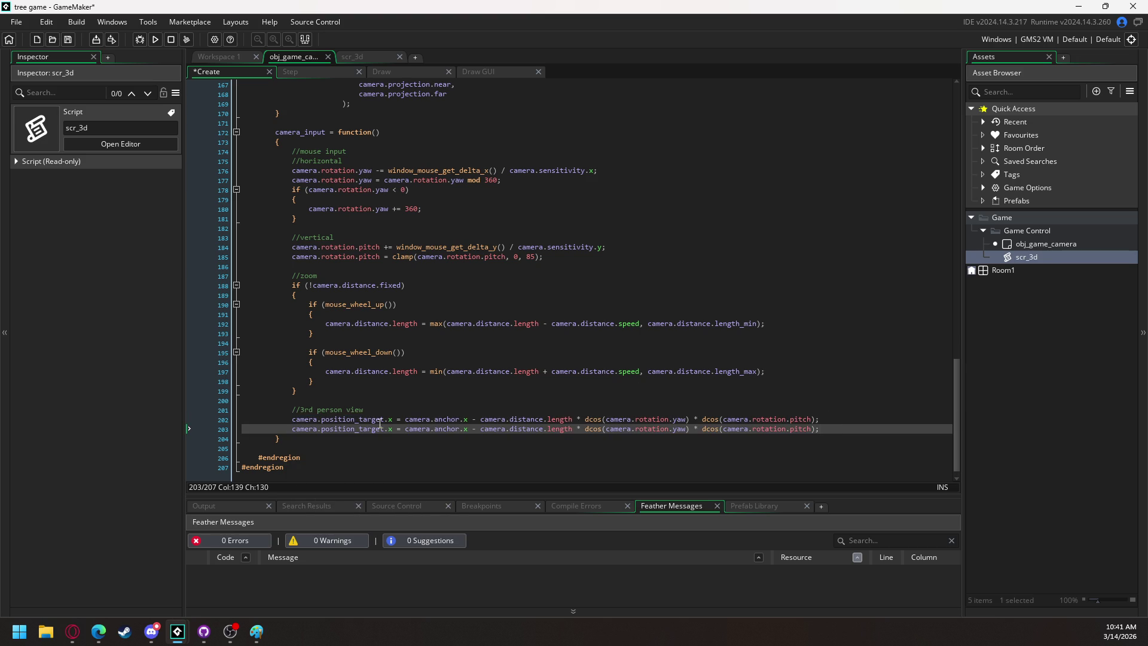
double_click(391, 429)
text(y)
double_click(465, 429)
text(y)
click(716, 429)
key(Delete)
key(BackSpace)
key(BackSpace)
text(sin)
Copy the y line into a position_target.z line from anchor.z, dropping the yaw cosine factor.
key(Down)
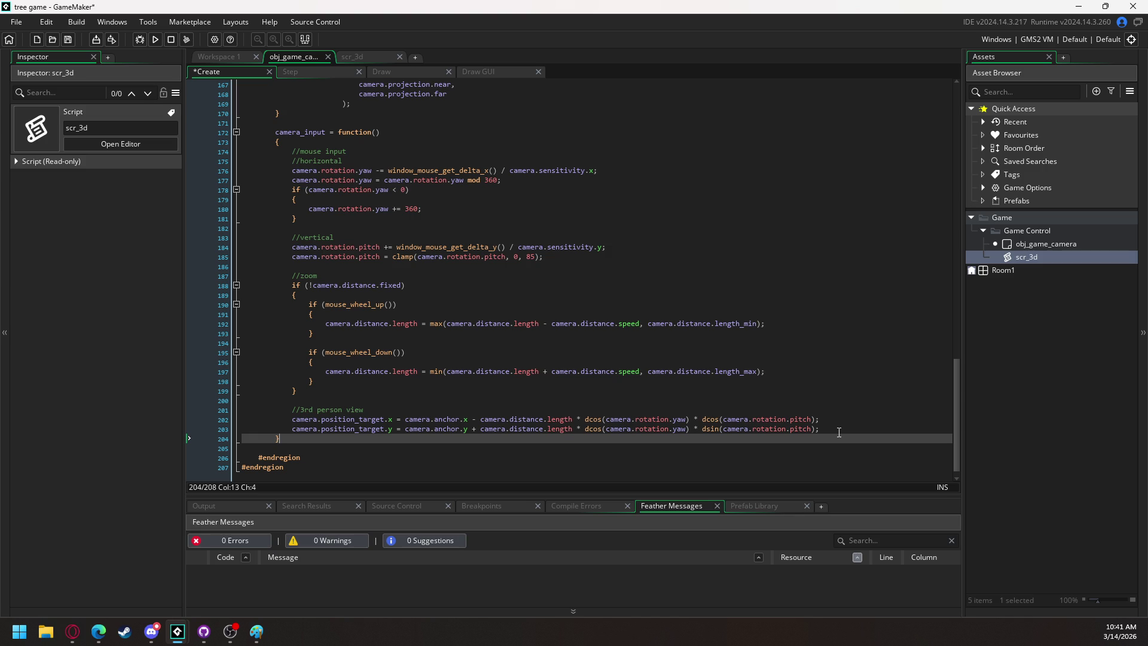
key(Return)
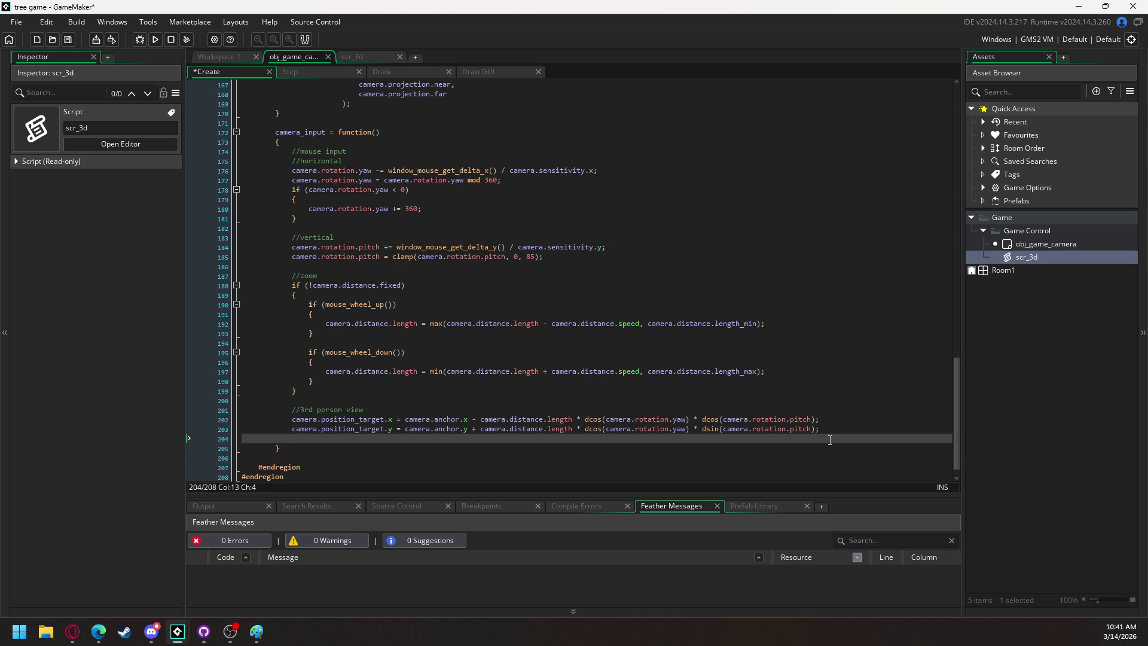
drag(822, 429, 294, 433)
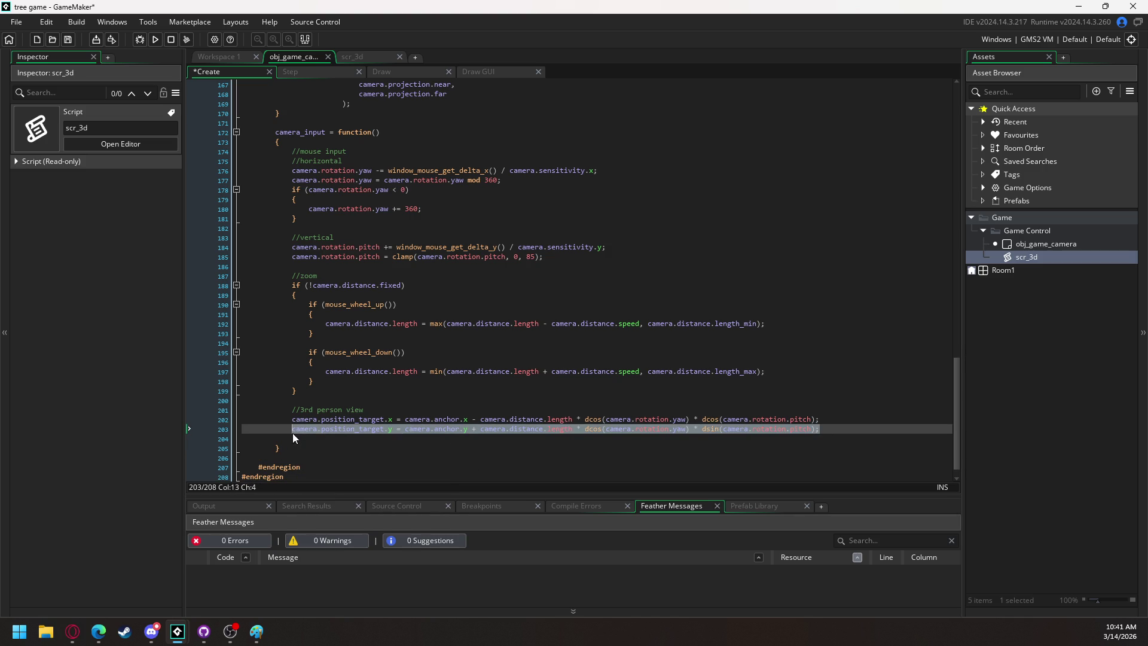
key(ctrl+c)
key(Down)
key(ctrl+v)
click(390, 439)
key(Delete)
text(z)
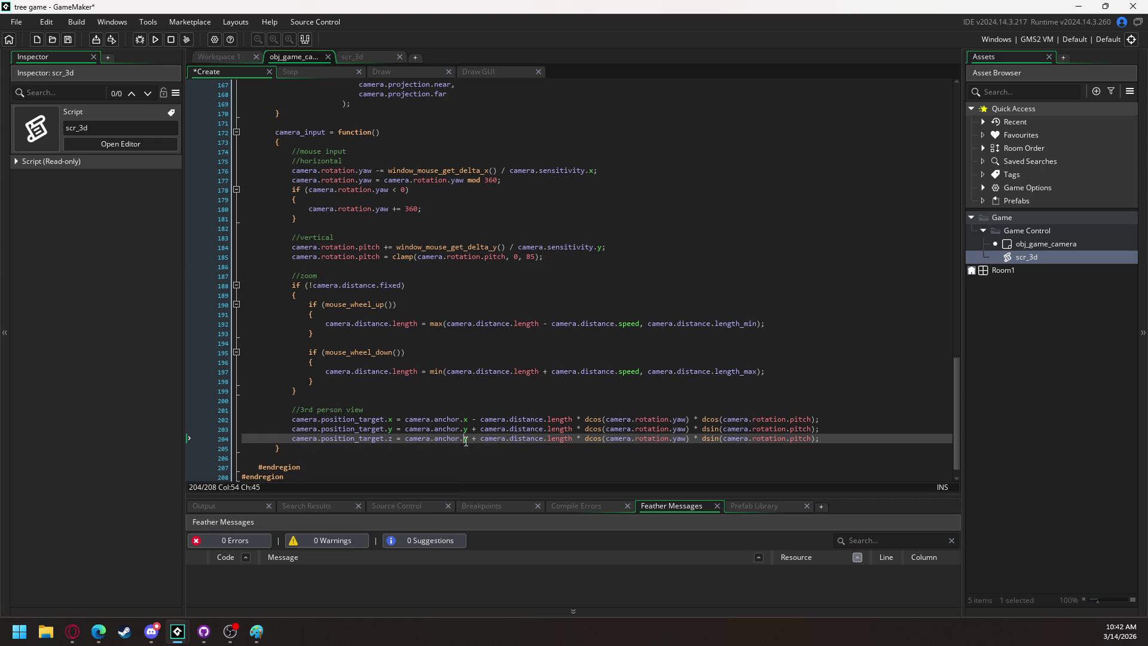
key(Delete)
text(z)
drag(587, 439, 690, 439)
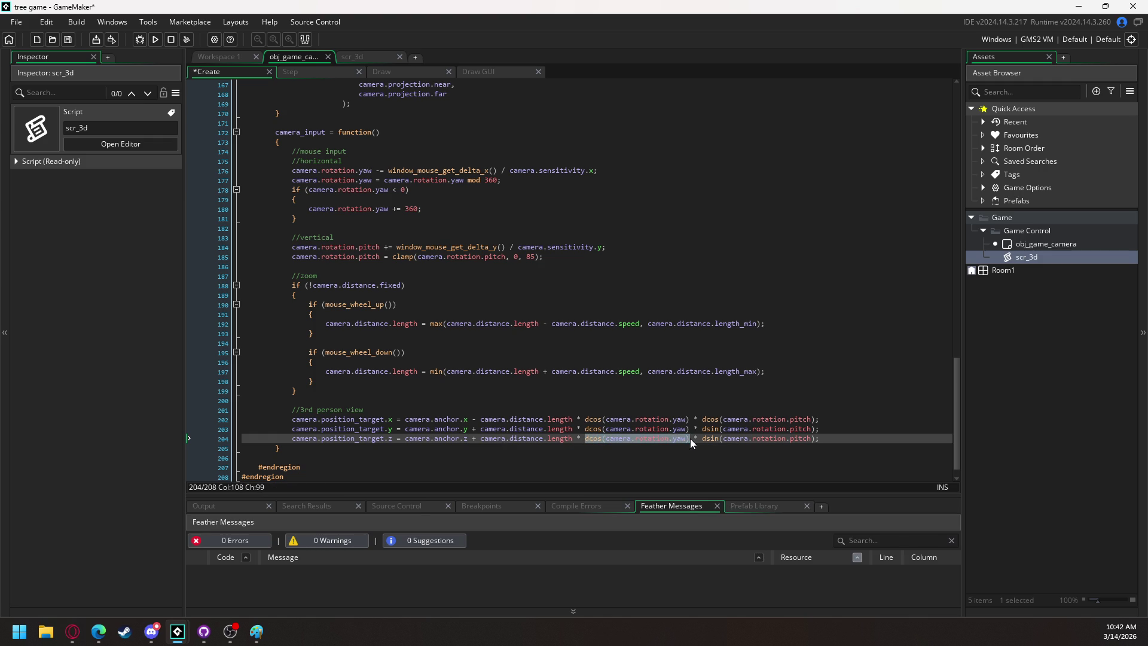
key(BackSpace)
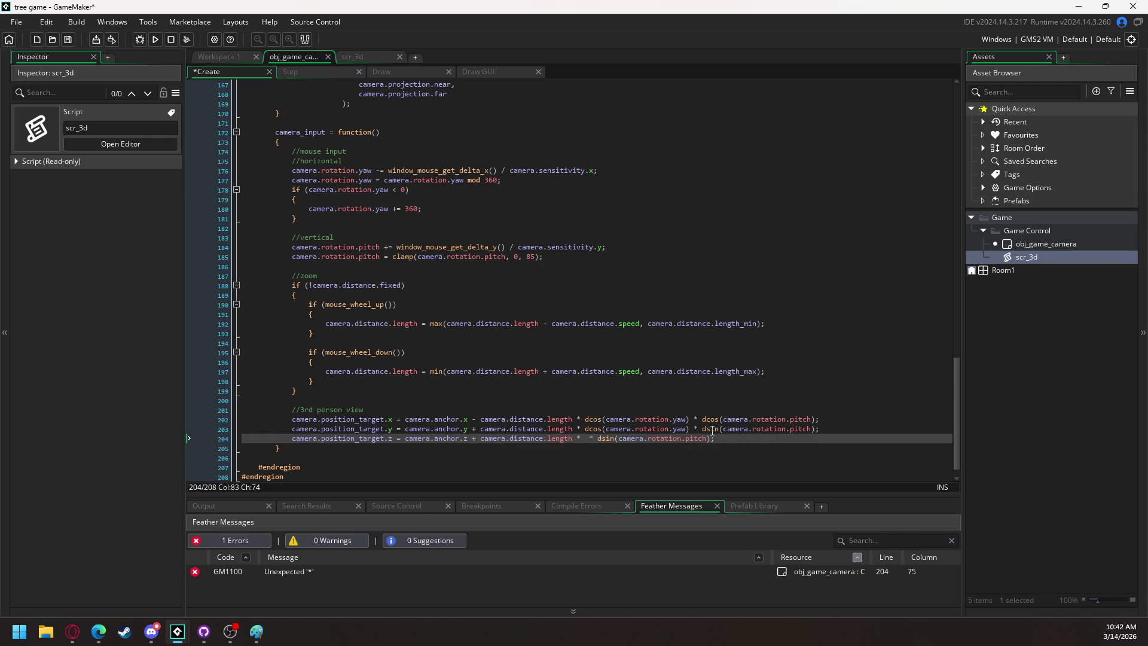
Fix the y line to dsin(yaw) * dcos(pitch) and remove the stray multiplication on the z line.
double_click(713, 429)
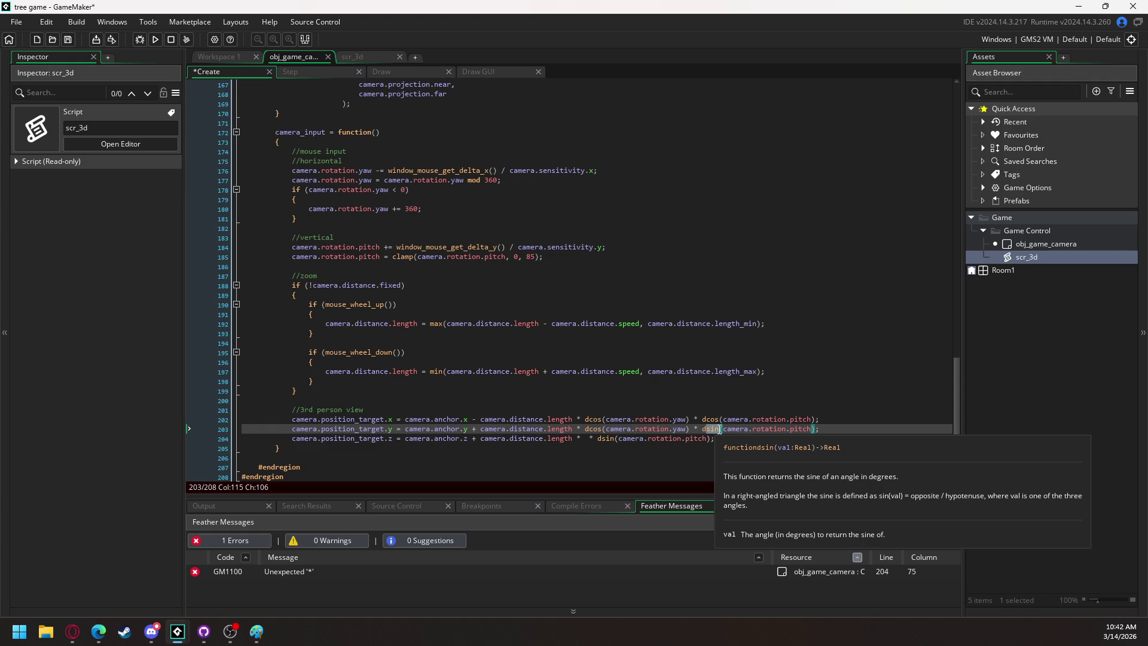
text(dcos)
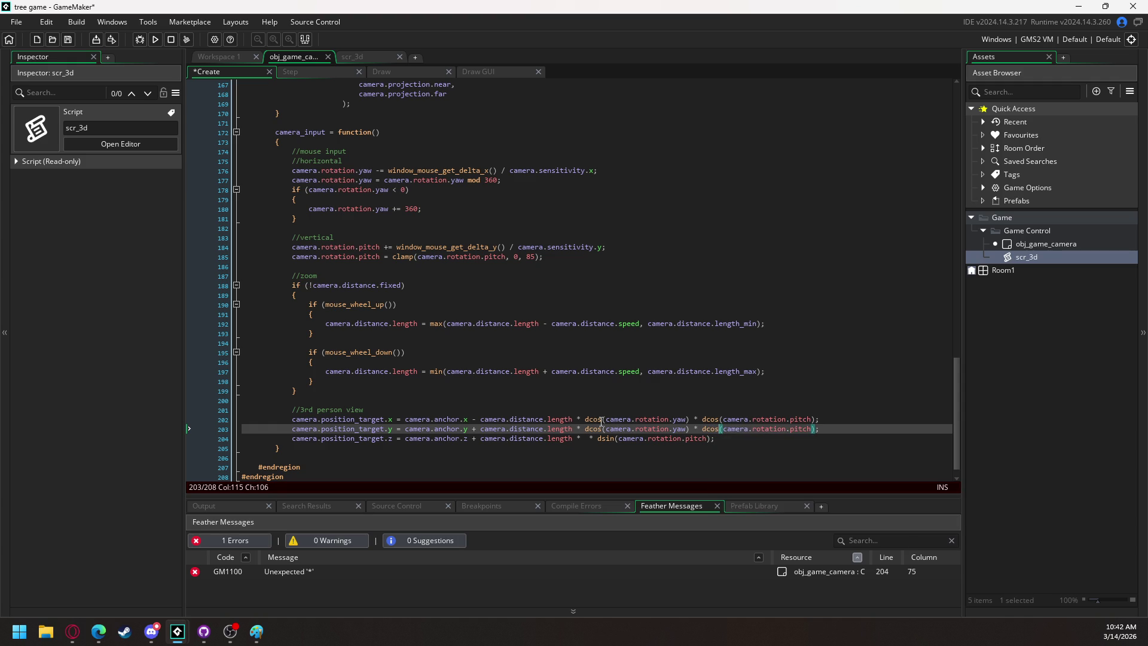
click(603, 430)
key(ctrl+z)
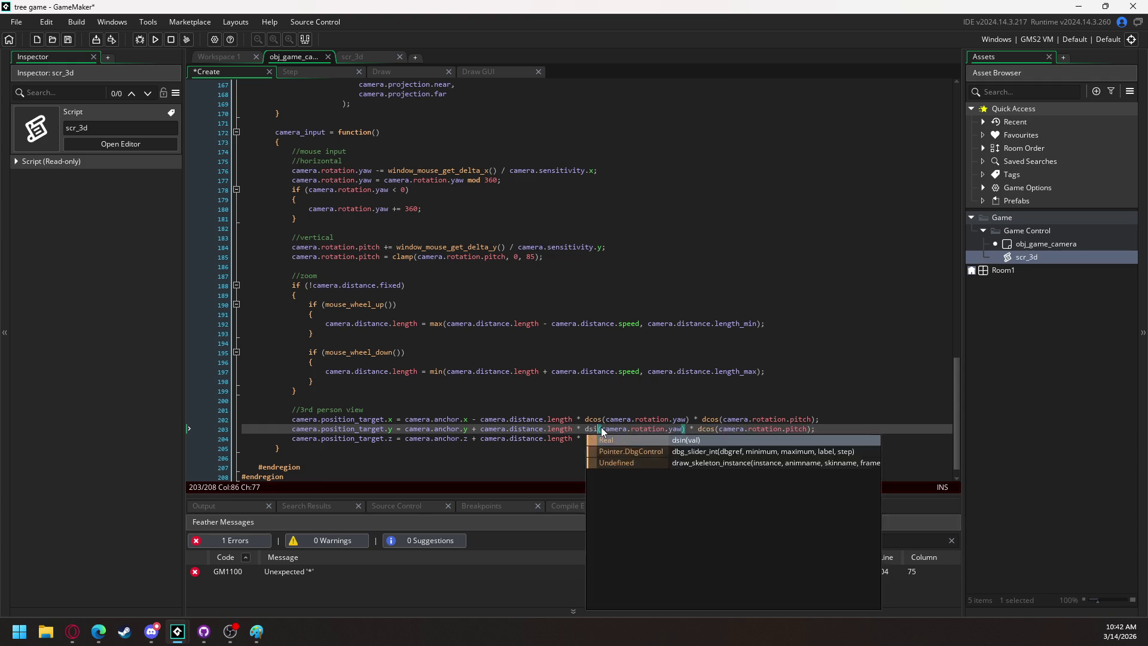
click(601, 438)
key(BackSpace)
key(BackSpace)
key(BackSpace)
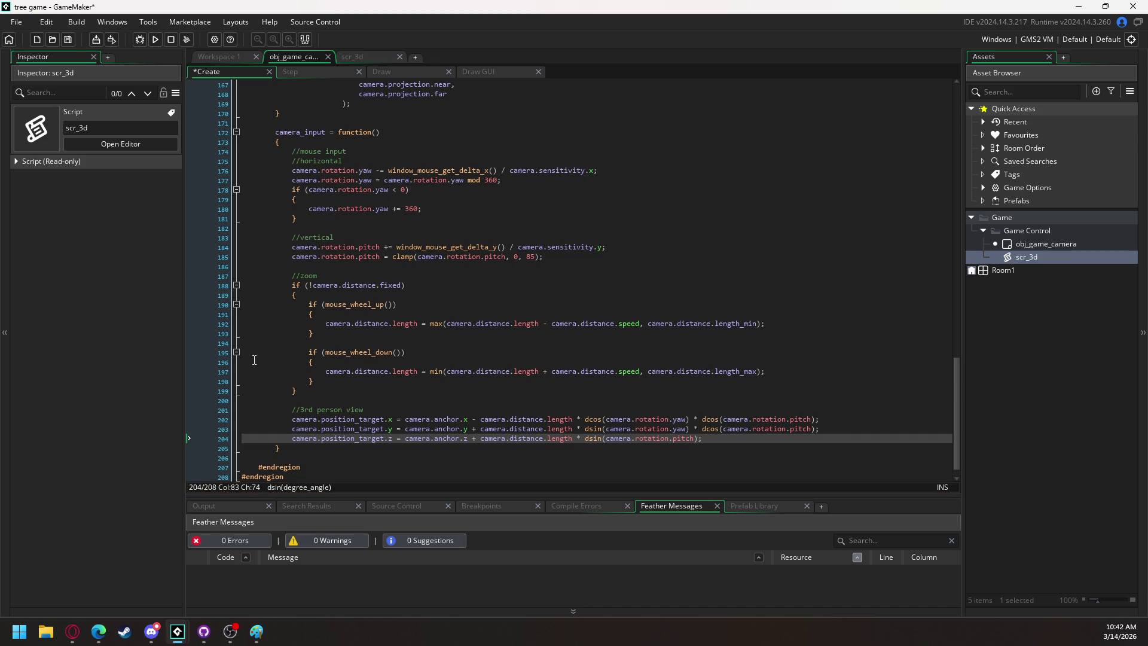
scroll(368, 364, up, 5)
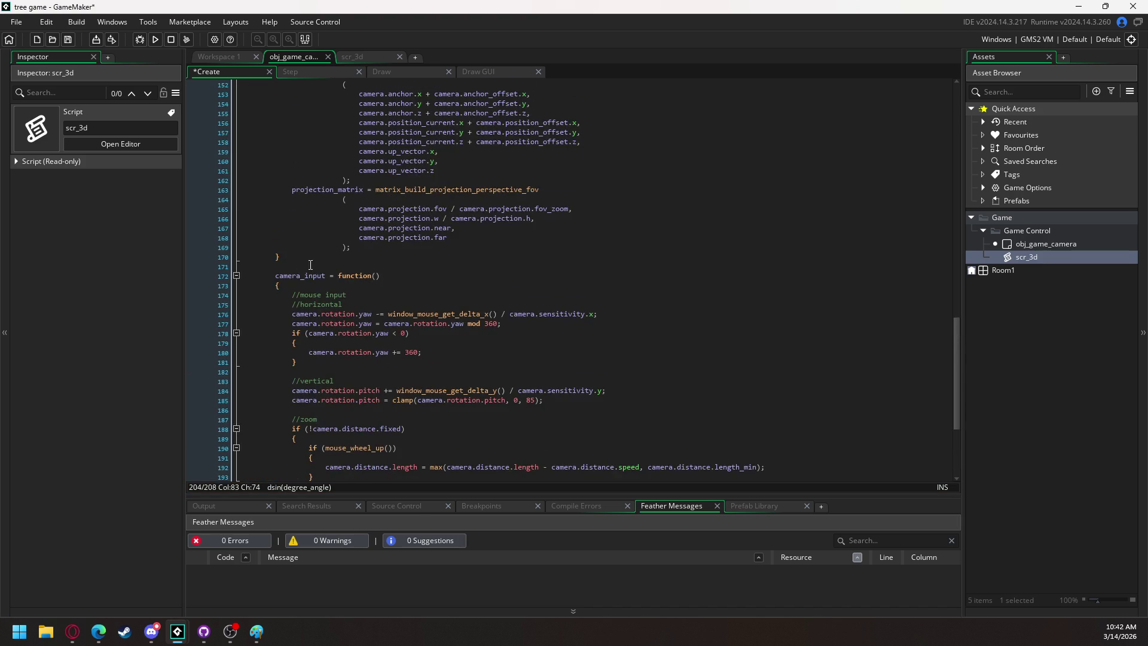
Add a camera_input(); call at the start of camera_update's body.
scroll(308, 263, up, 4)
double_click(303, 398)
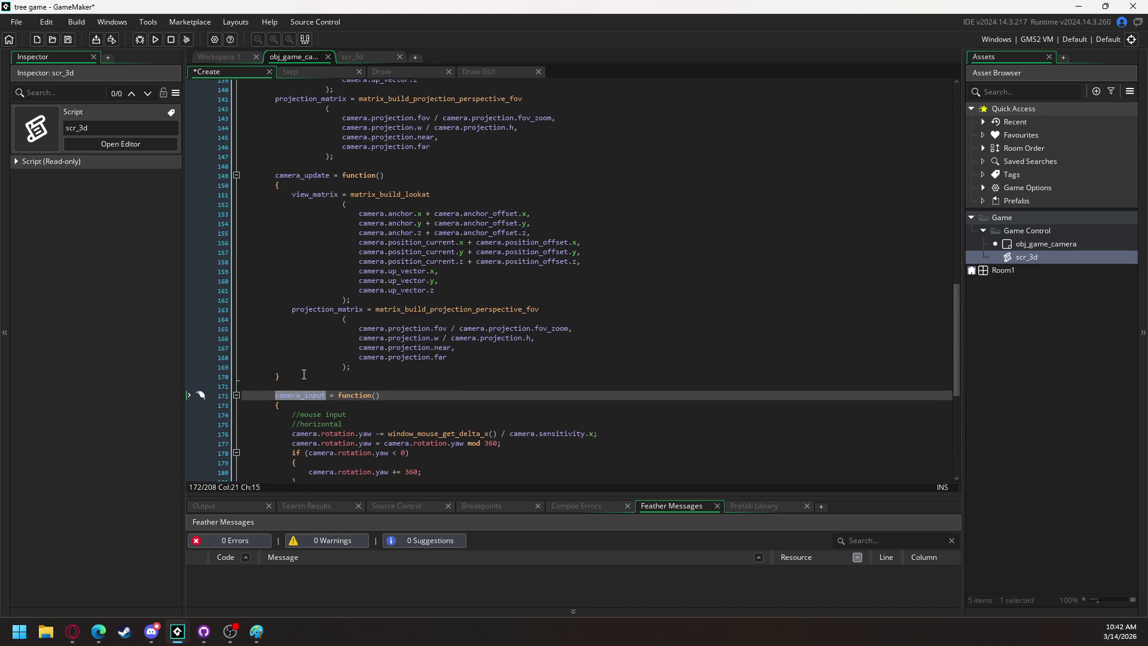
click(330, 187)
key(Return)
key(Return)
key(Up)
key(ctrl+v)
text(();)
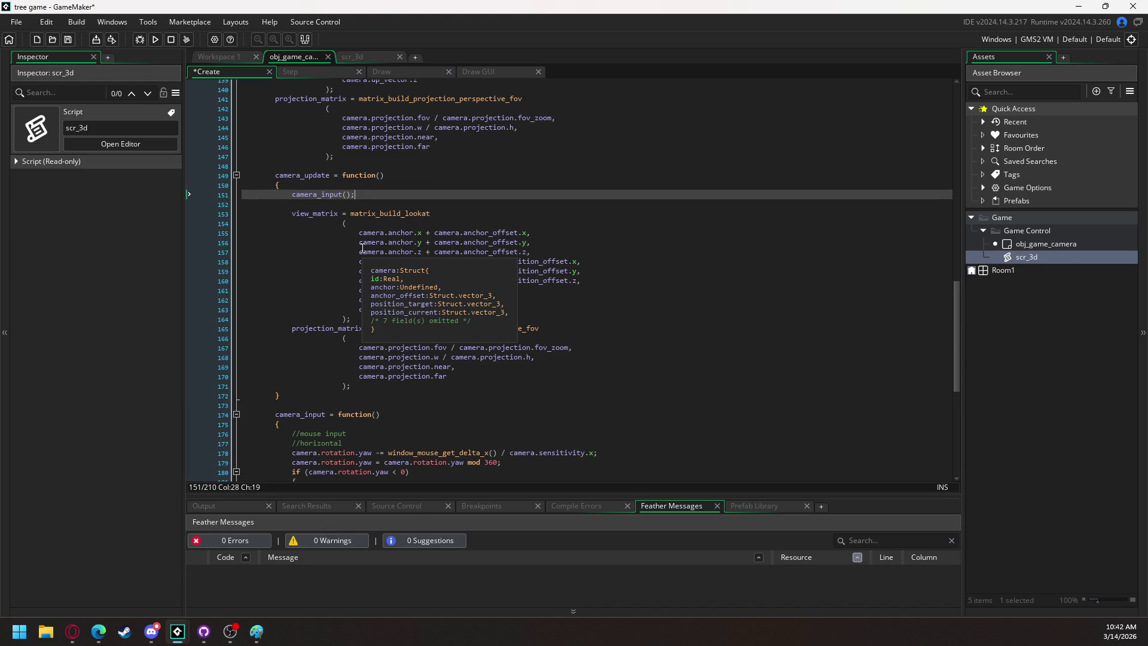
Insert camera_update(); as the first line of main, above game_state();.
click(310, 174)
double_click(310, 175)
scroll(296, 158, up, 10)
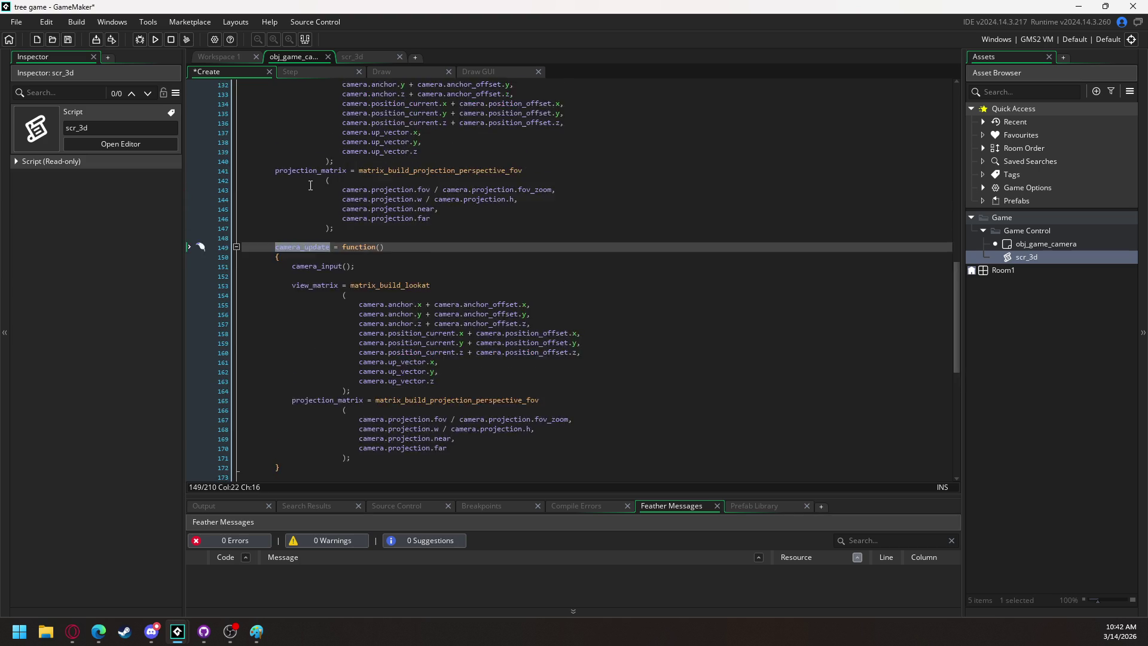
scroll(293, 156, up, 10)
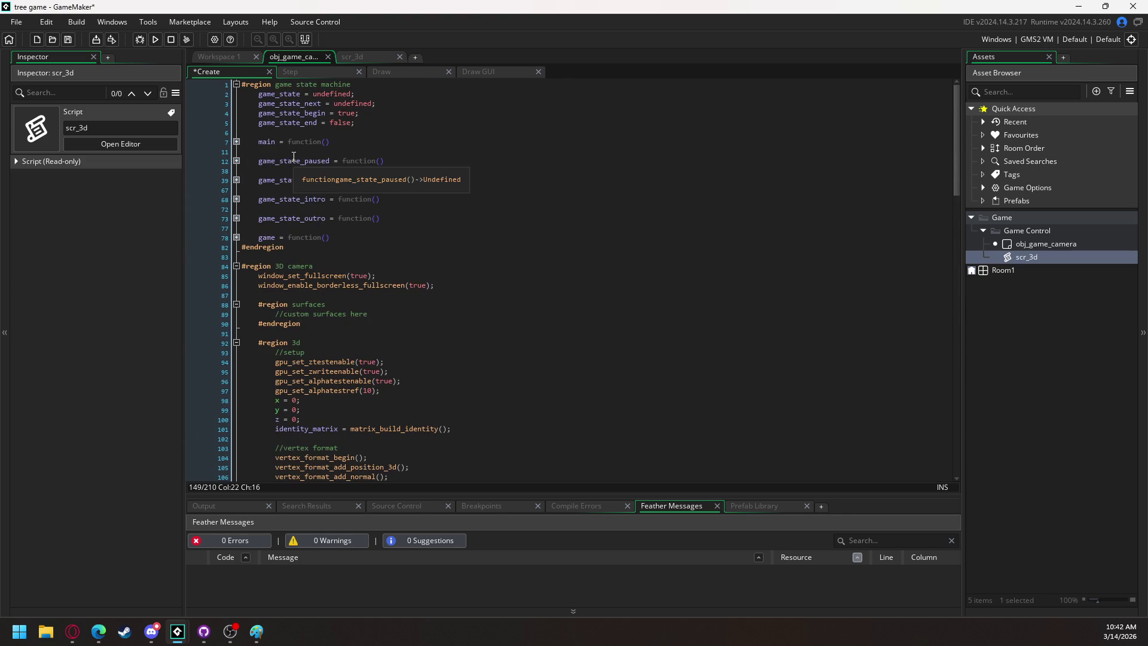
click(237, 142)
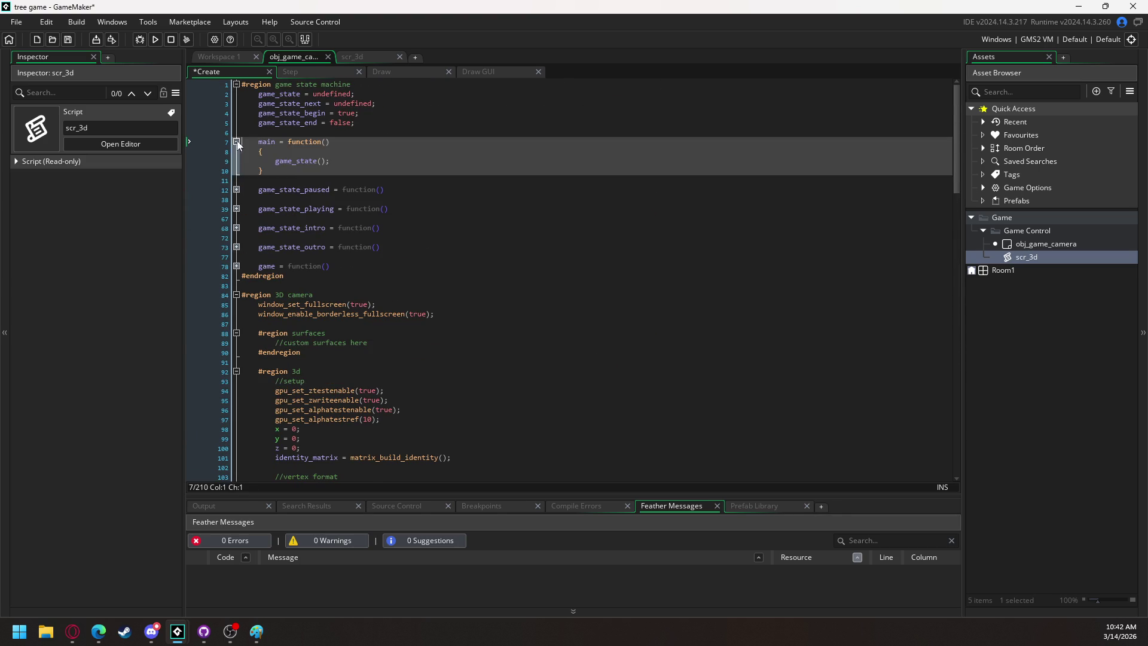
click(305, 153)
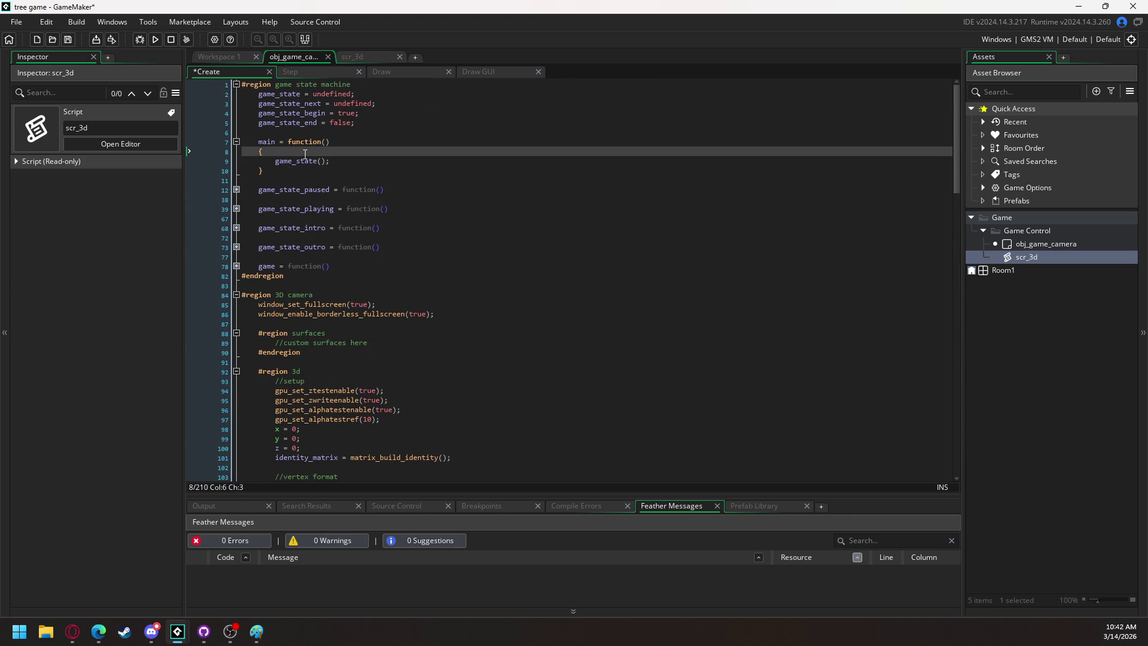
key(Return)
text(camera_update)
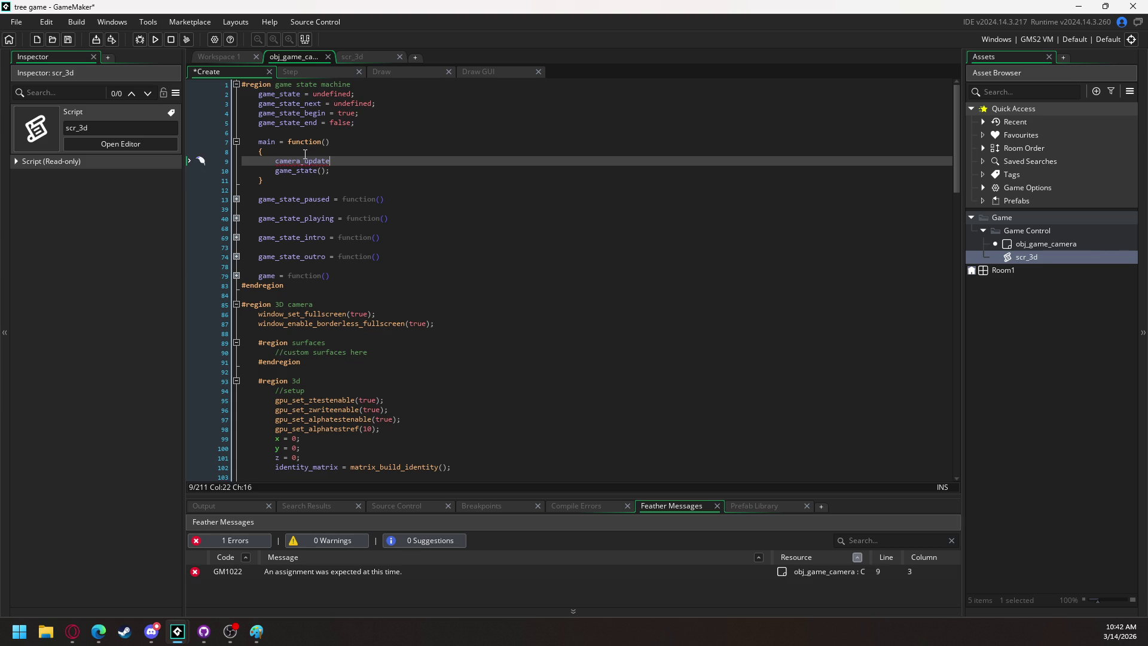
text(();)
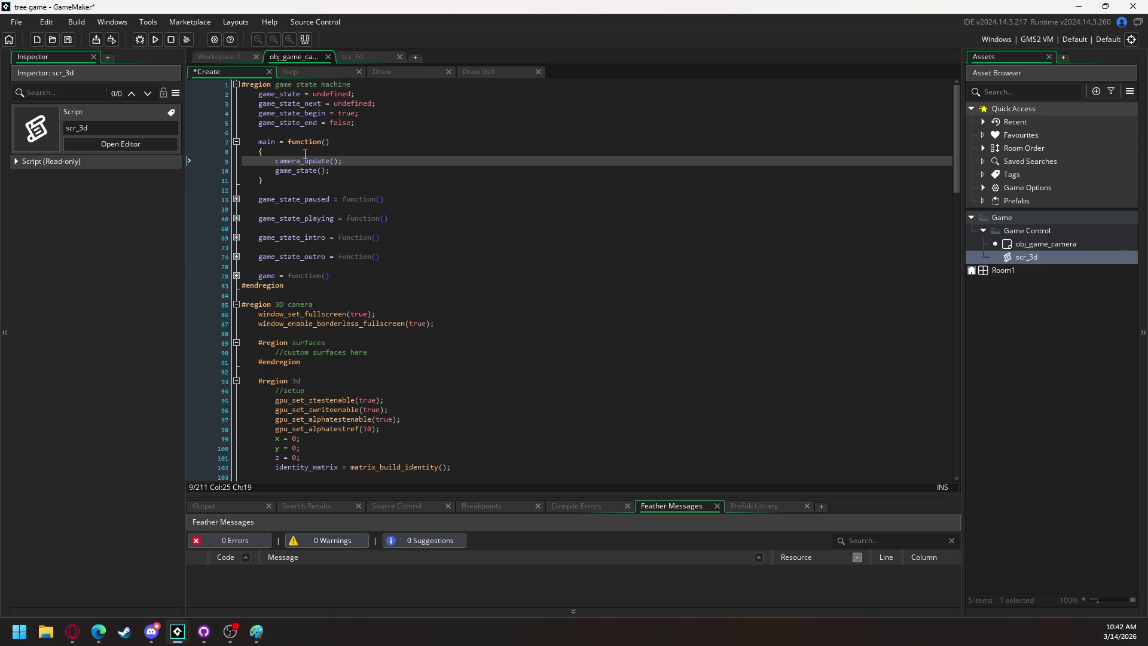
scroll(522, 297, down, 20)
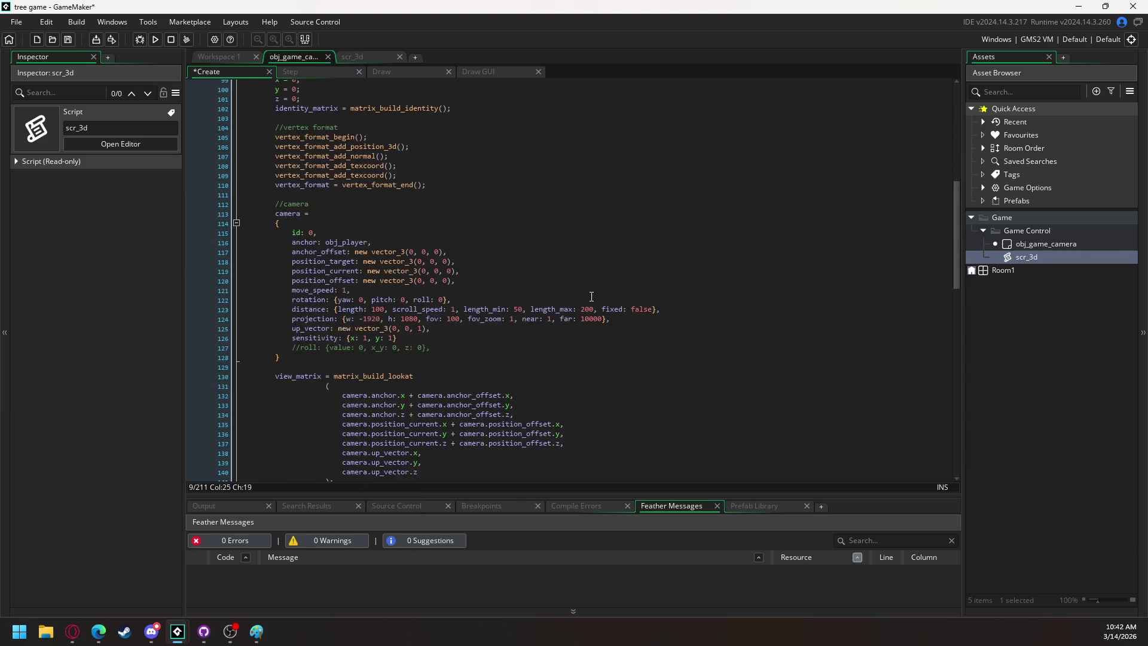
Scroll through the camera code, folding and then unfolding the camera_input function.
scroll(593, 292, down, 6)
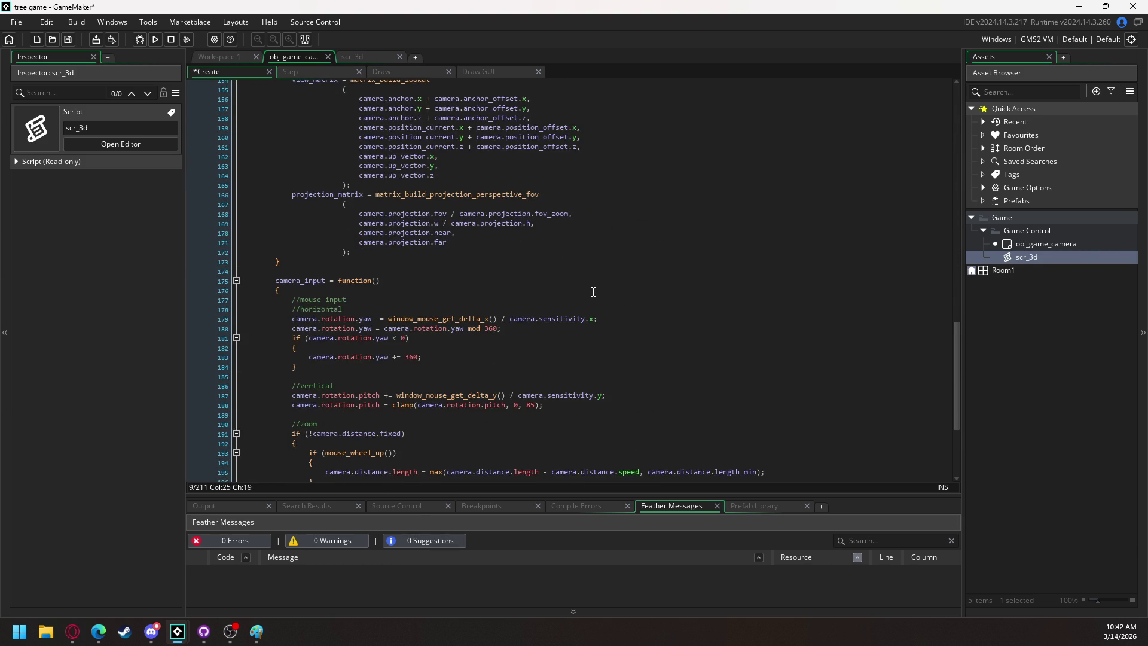
scroll(593, 292, down, 6)
scroll(582, 286, up, 4)
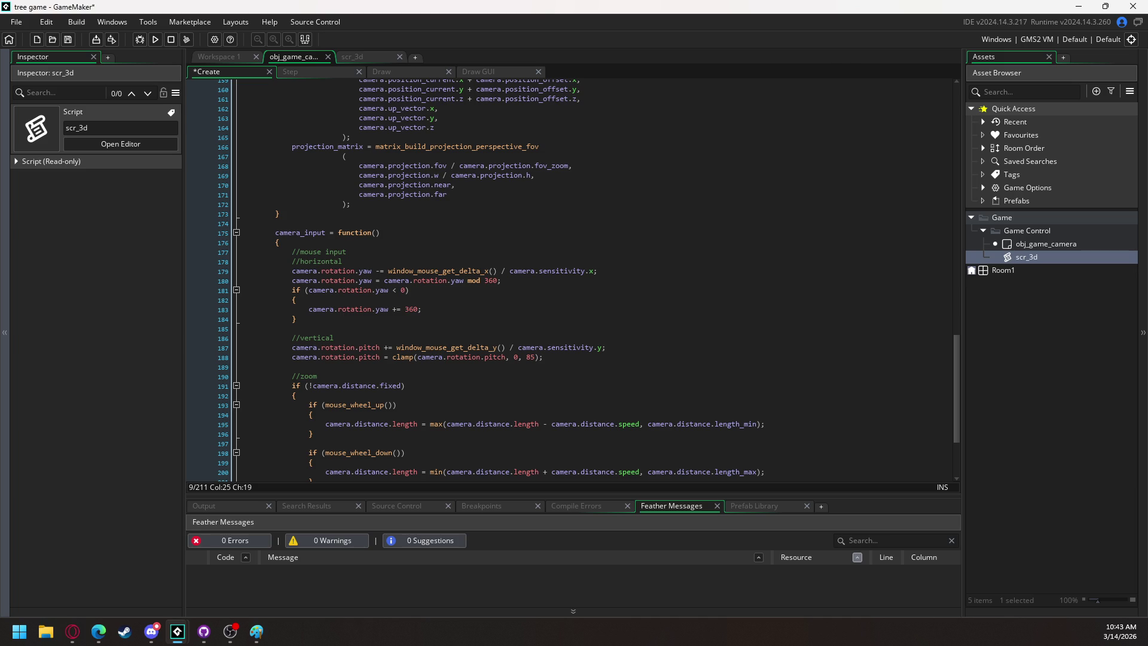
click(238, 233)
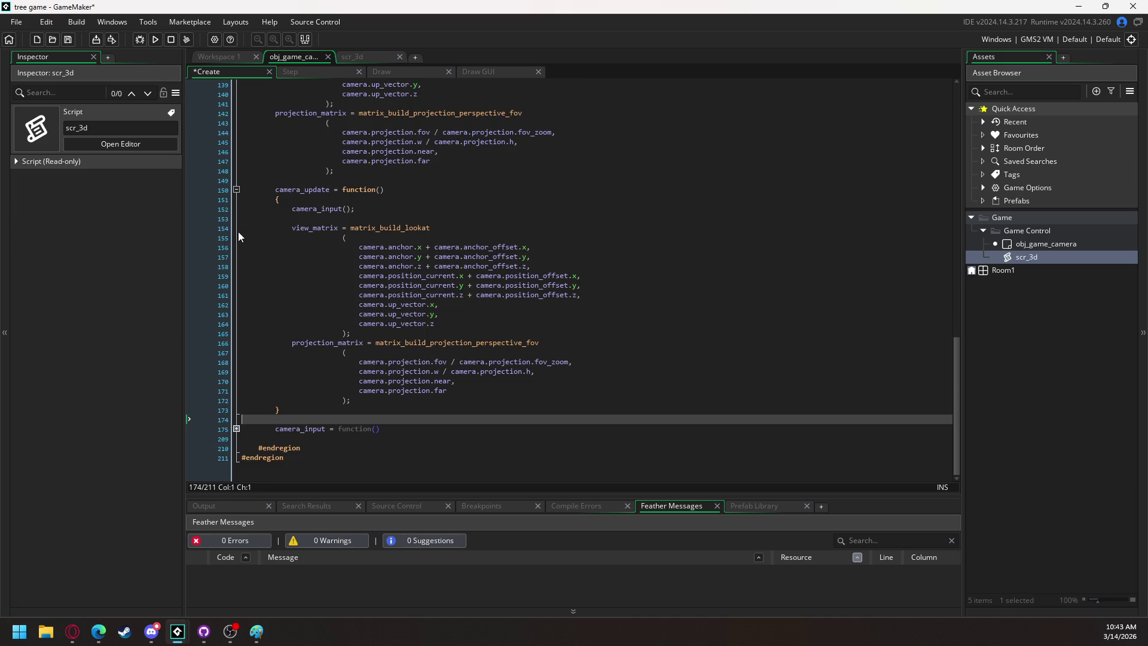
click(236, 429)
Declare an empty camera_collision = function() { } below the folded camera_input.
scroll(370, 335, down, 5)
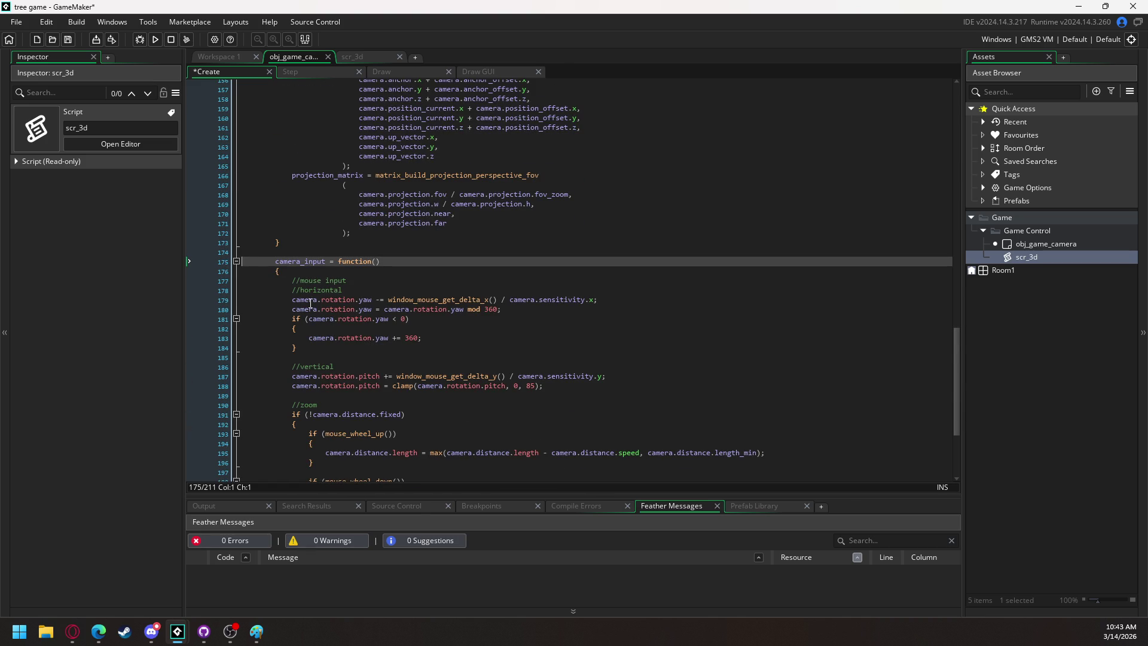
click(237, 261)
click(400, 429)
key(Down)
key(Return)
key(Return)
key(Up)
text(camera_)
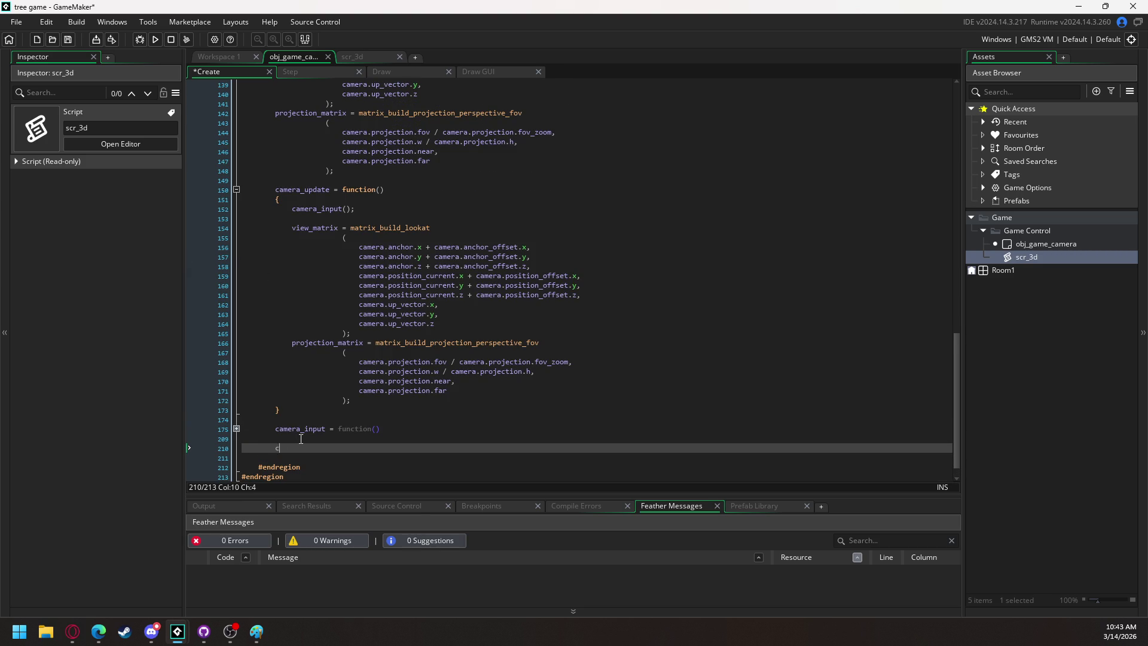
text(collision)
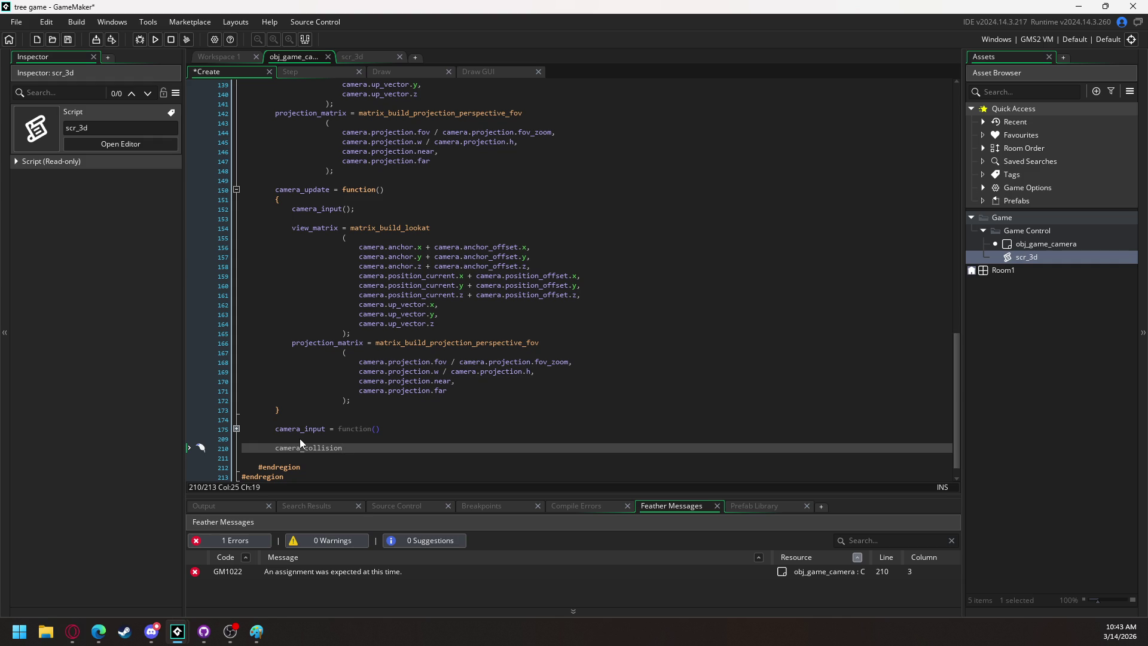
text( = function())
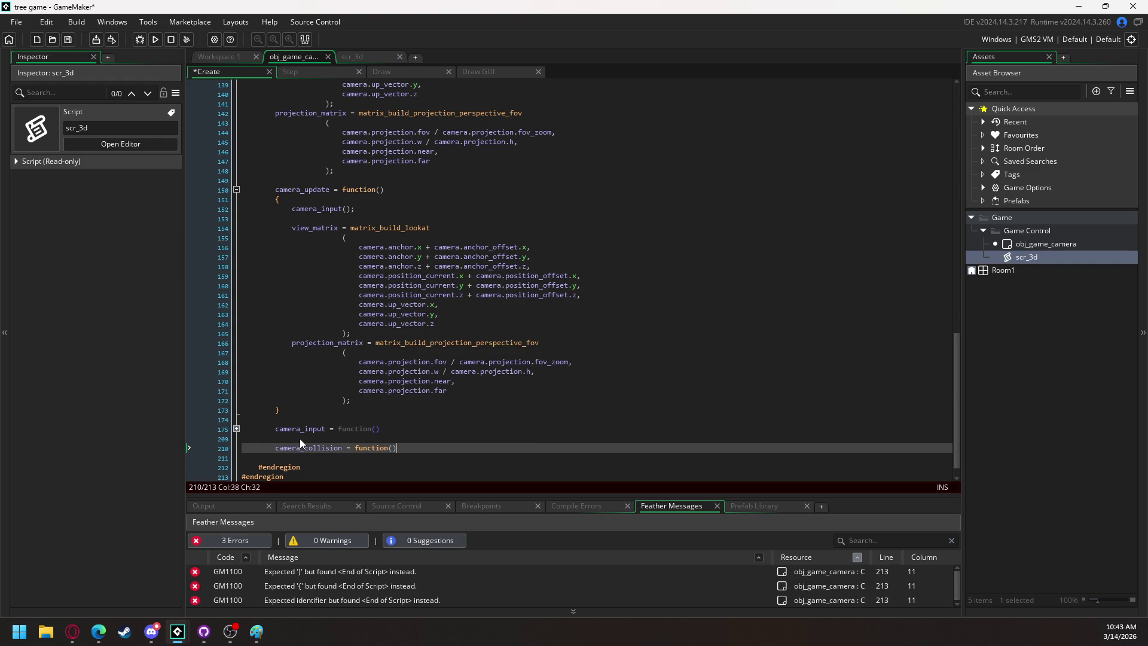
key(Return)
text({)
key(Return)
key(Return)
text(})
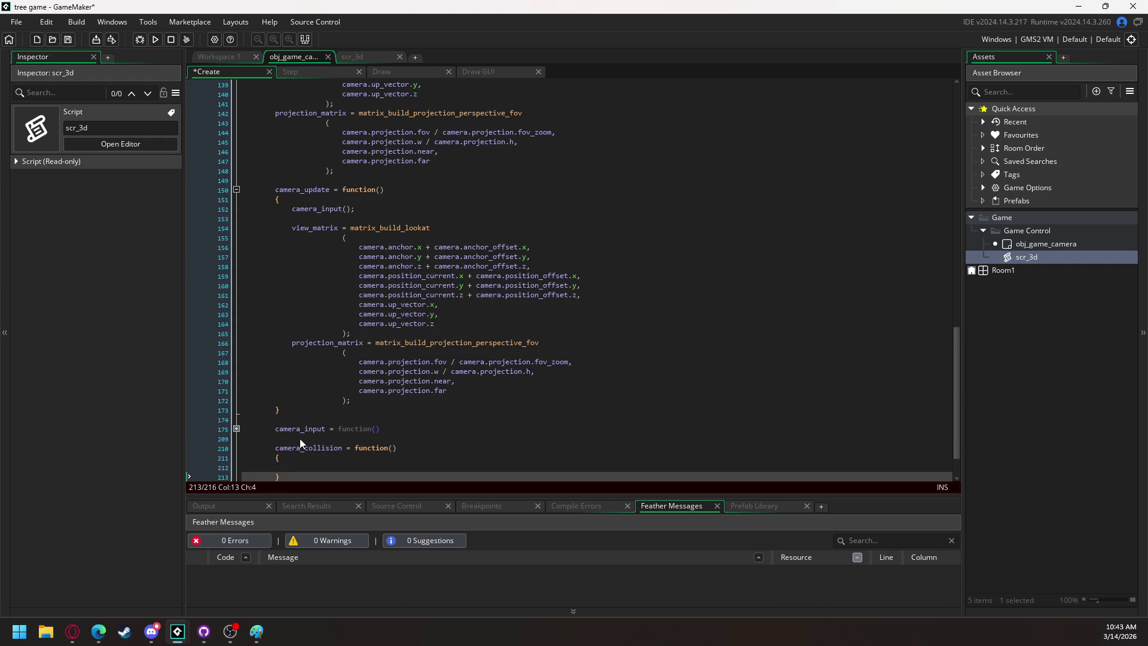
Add a camera_collision(); call after camera_input(); in camera_update.
double_click(288, 447)
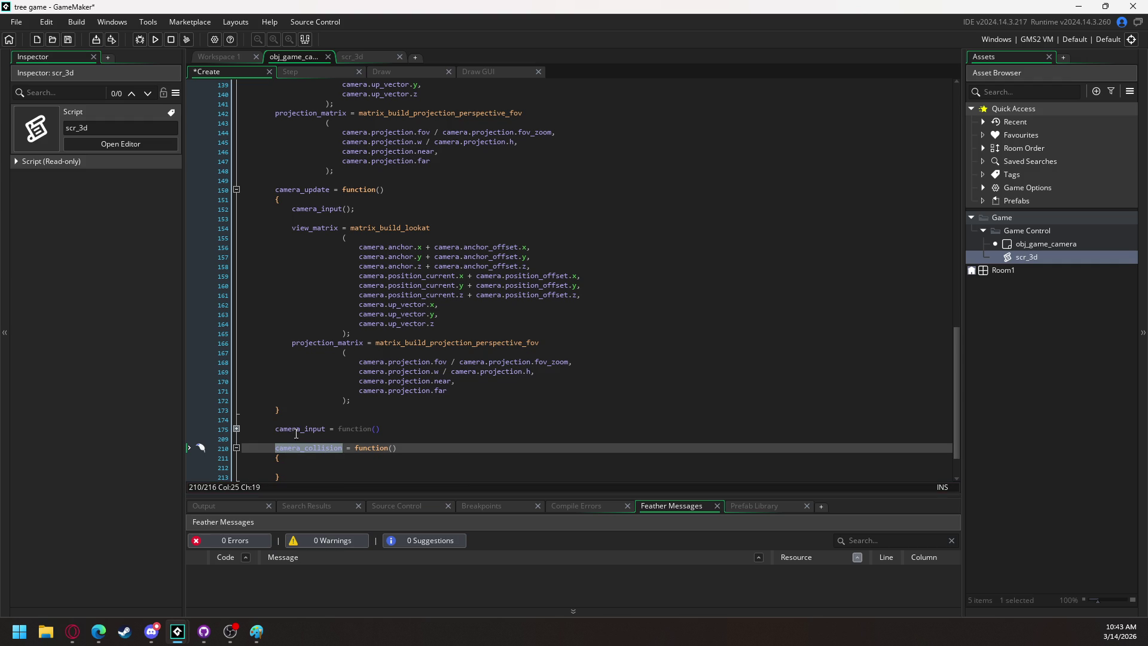
click(361, 208)
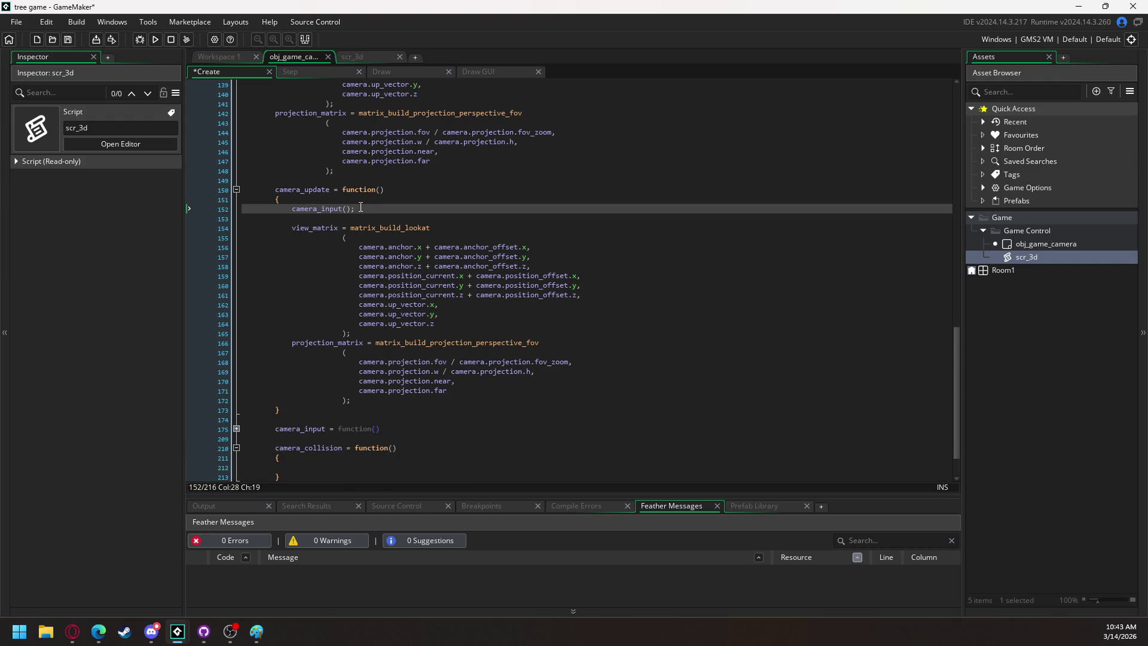
key(Return)
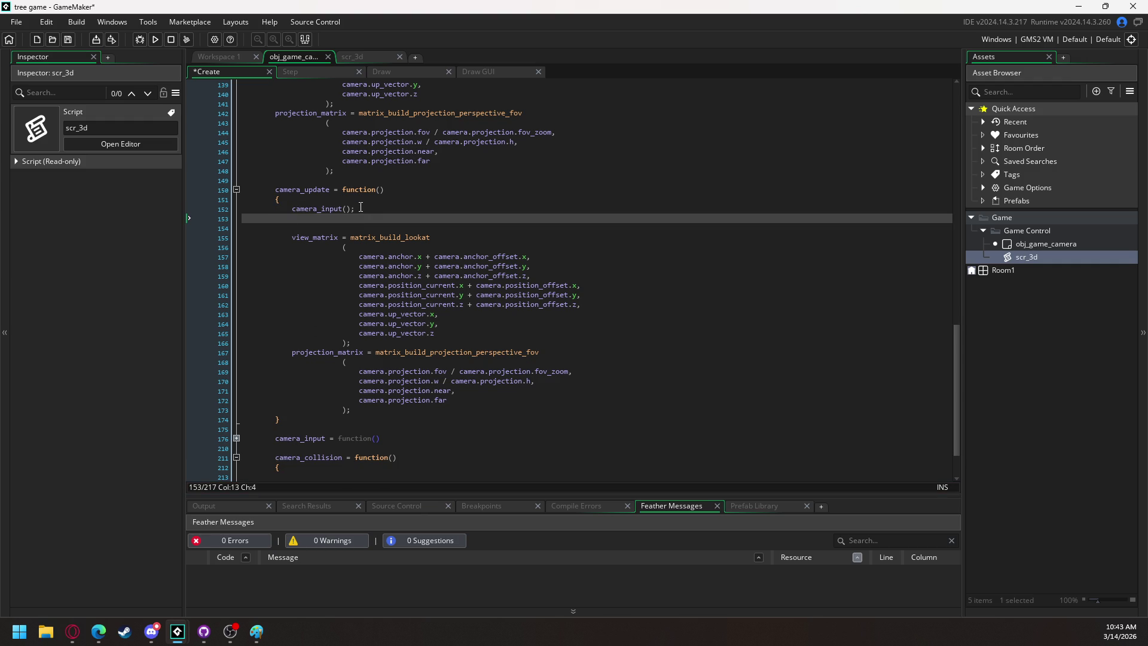
text(camera_collision)
text(();)
scroll(334, 318, up, 13)
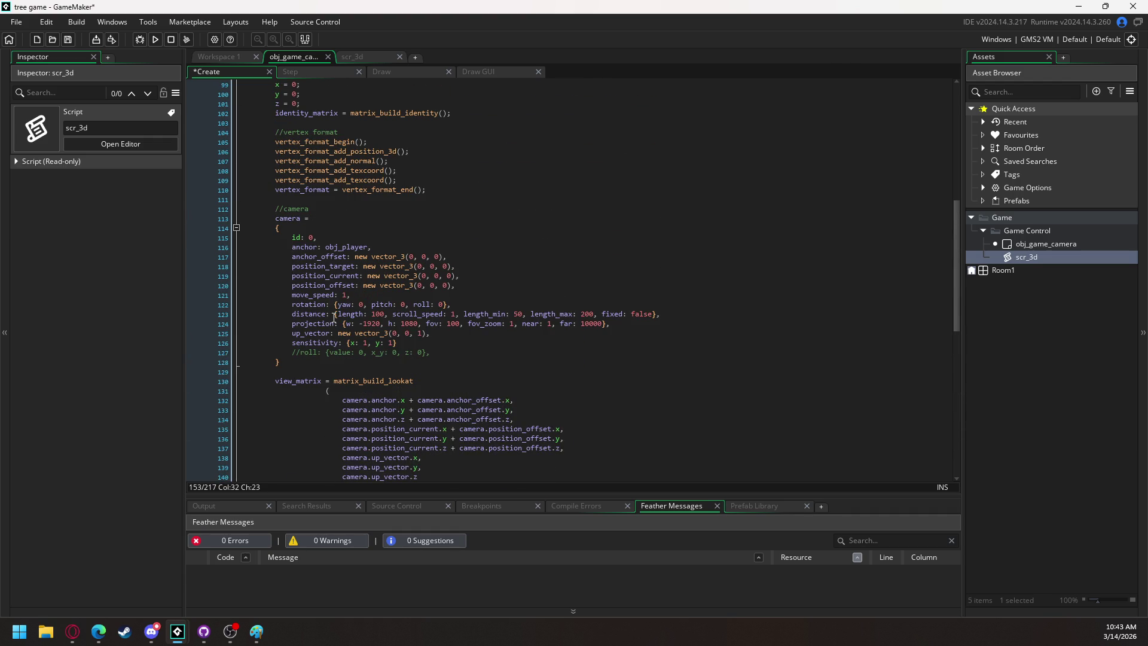
scroll(311, 308, down, 15)
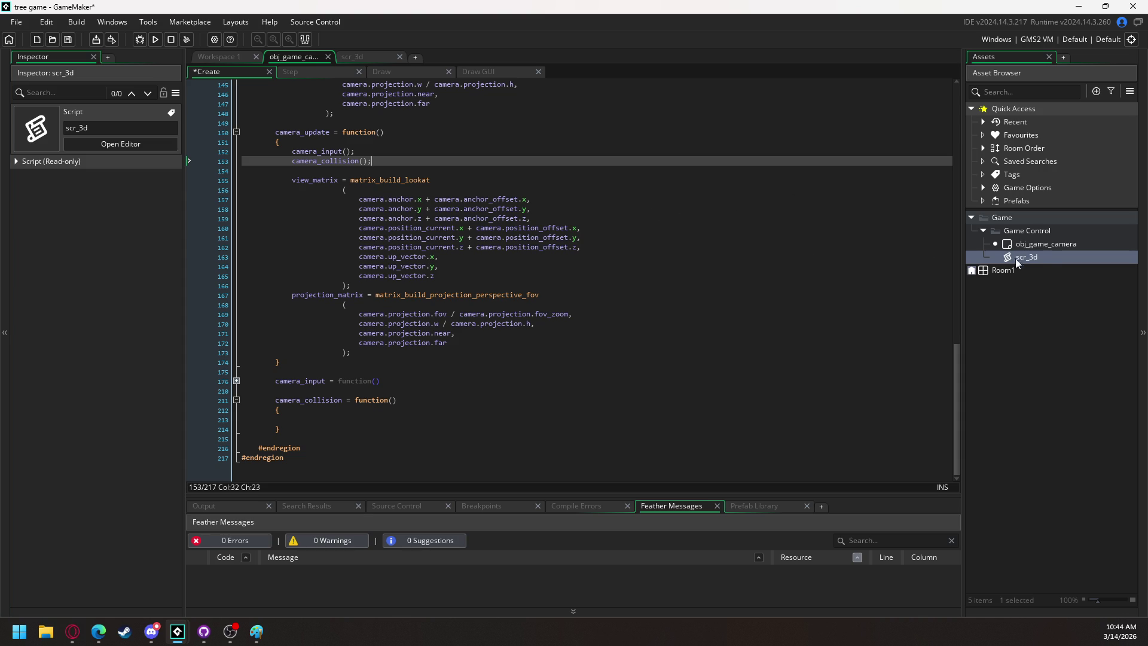
Switch to the scr_3d script and scroll to its top.
click(1044, 257)
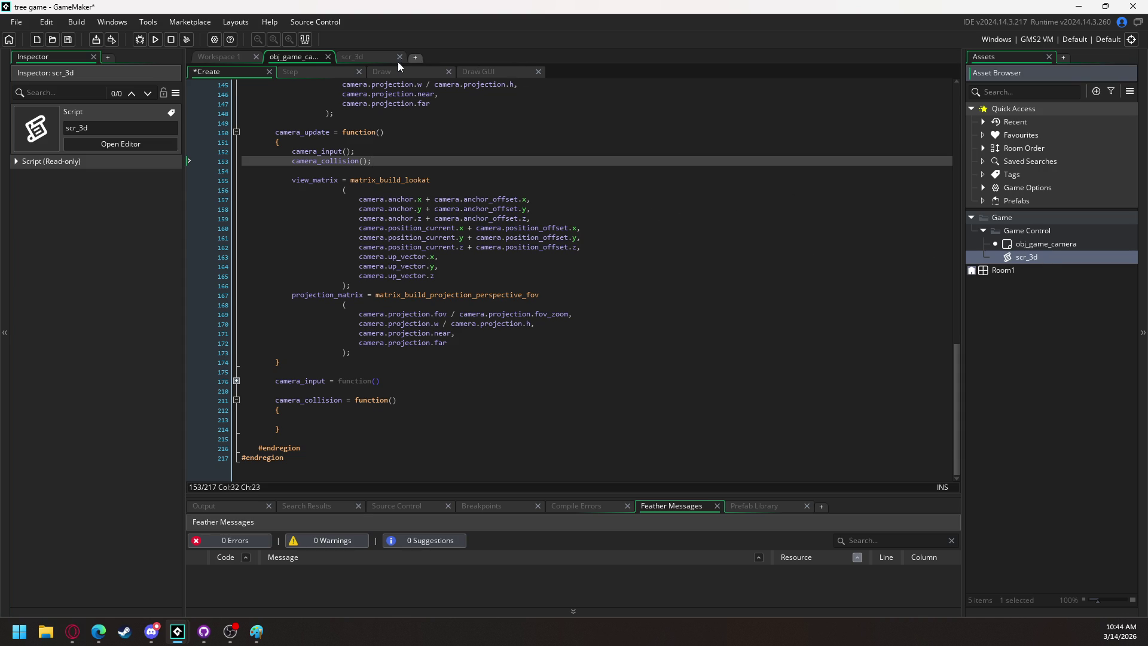
click(360, 60)
scroll(323, 181, up, 6)
scroll(323, 181, up, 12)
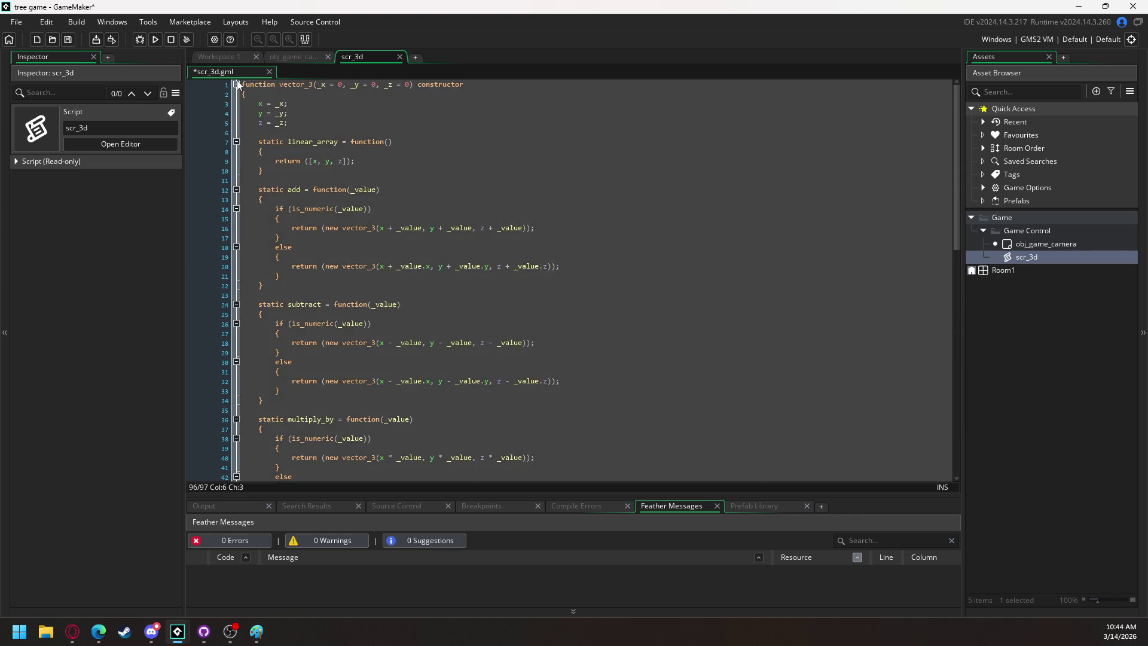
Write function load_3d_obj(_file_name, _vertex_format) with empty braces at the top of scr_3d.
click(237, 84)
key(Return)
key(Return)
key(Up)
key(Up)
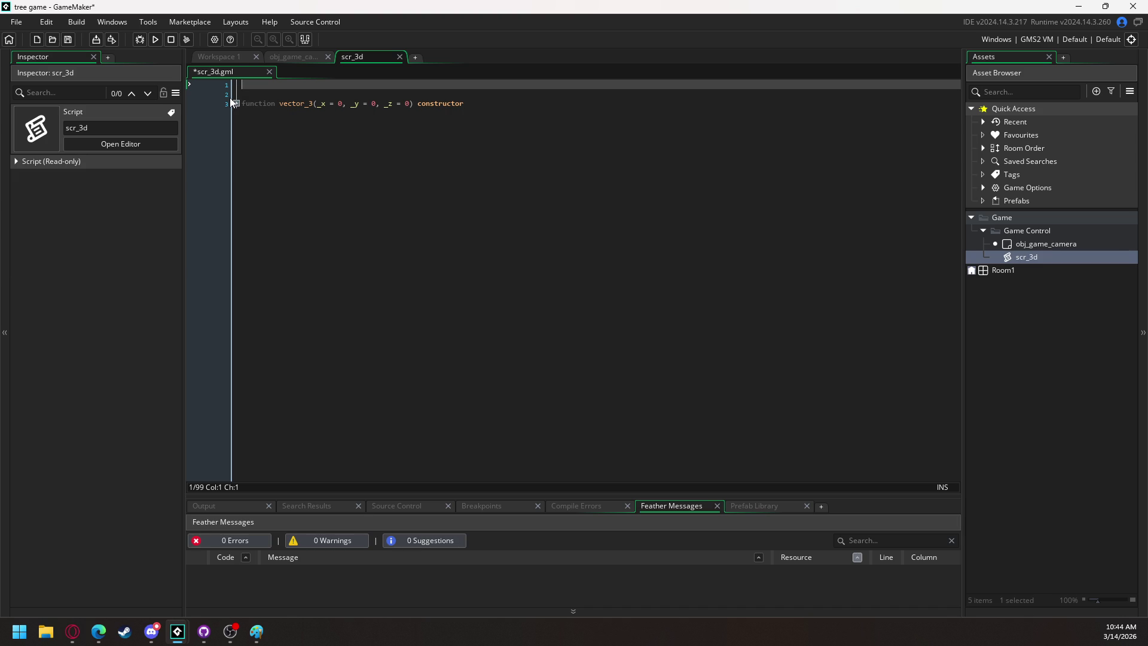
text(functio)
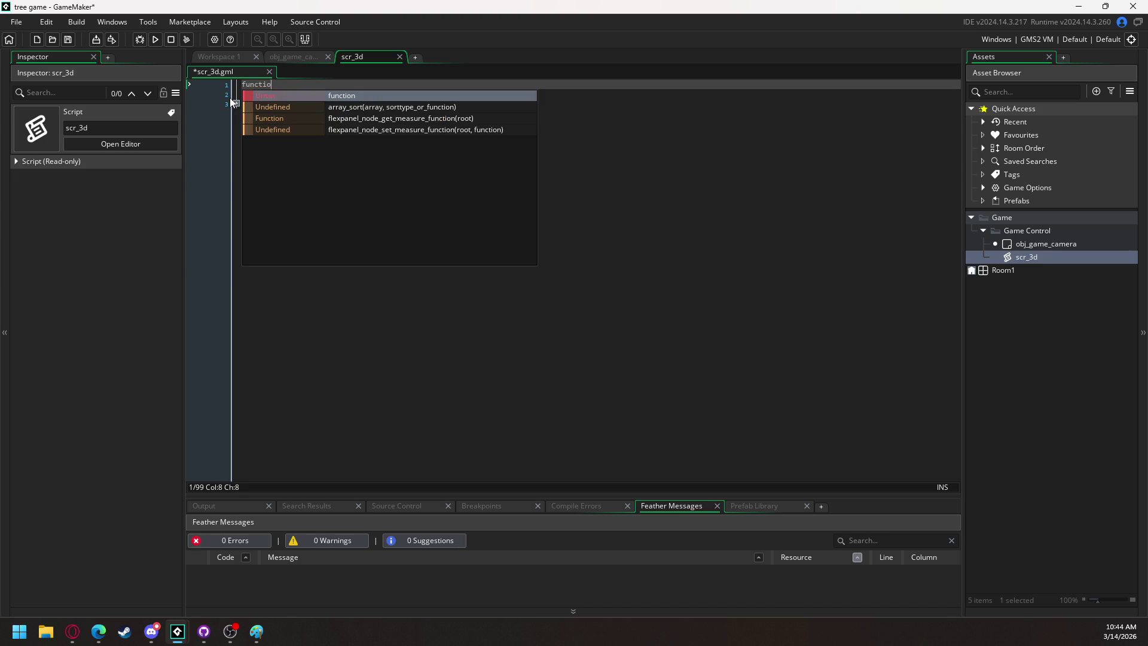
text(n load_)
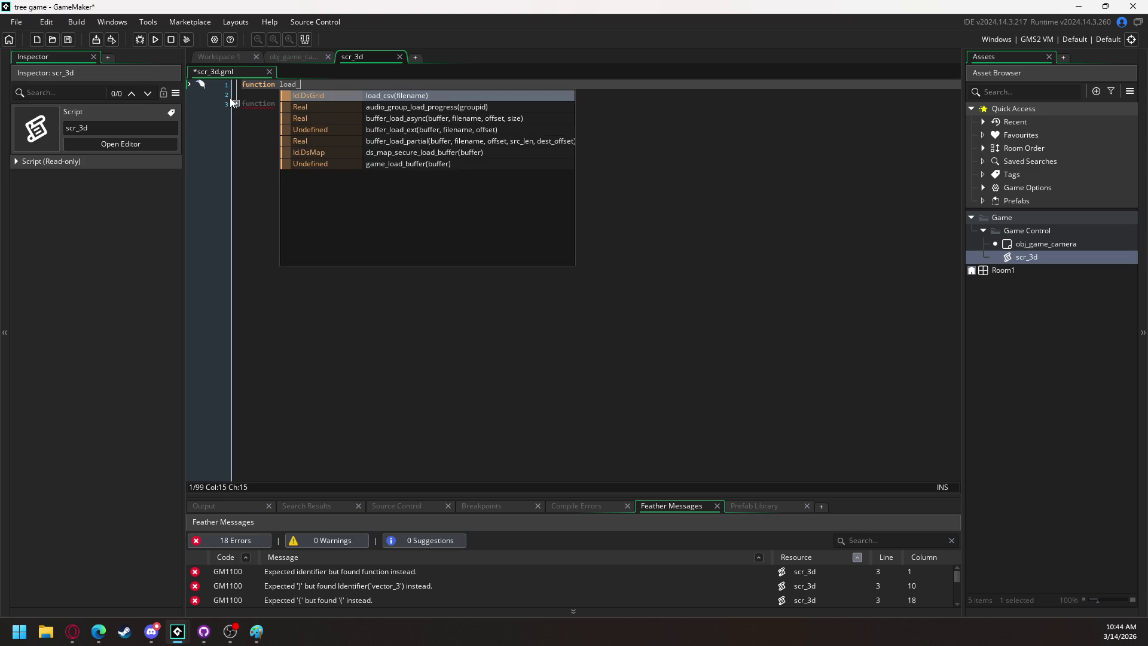
text(3d_obj())
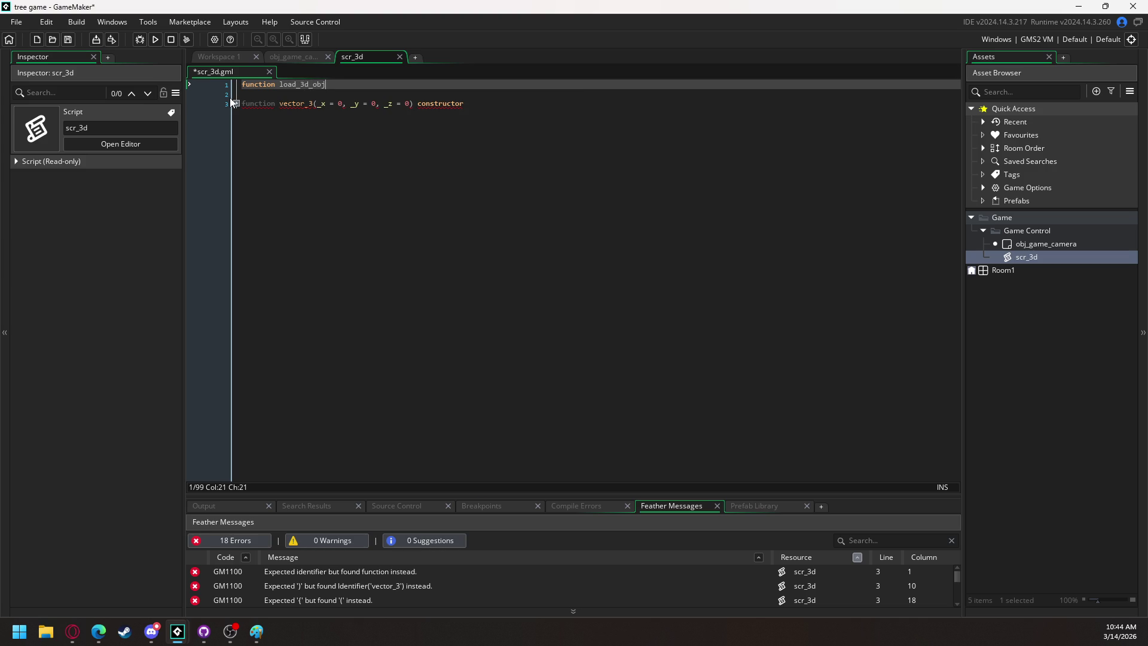
key(Return)
text({)
key(Return)
key(Return)
text(})
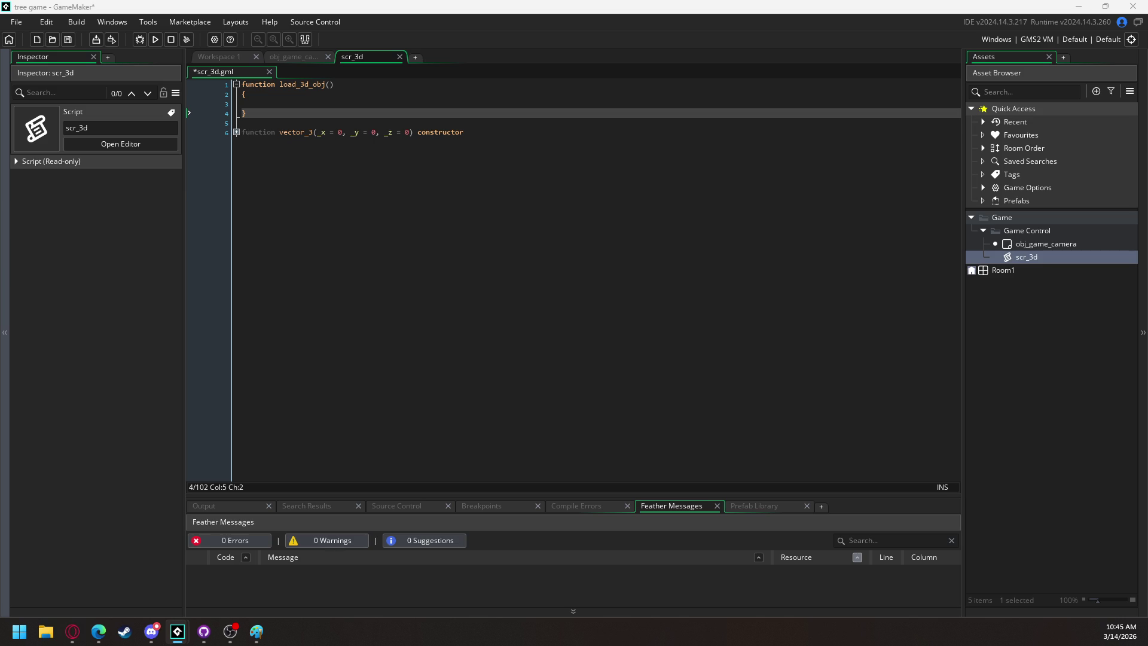
click(331, 85)
text(_file_name)
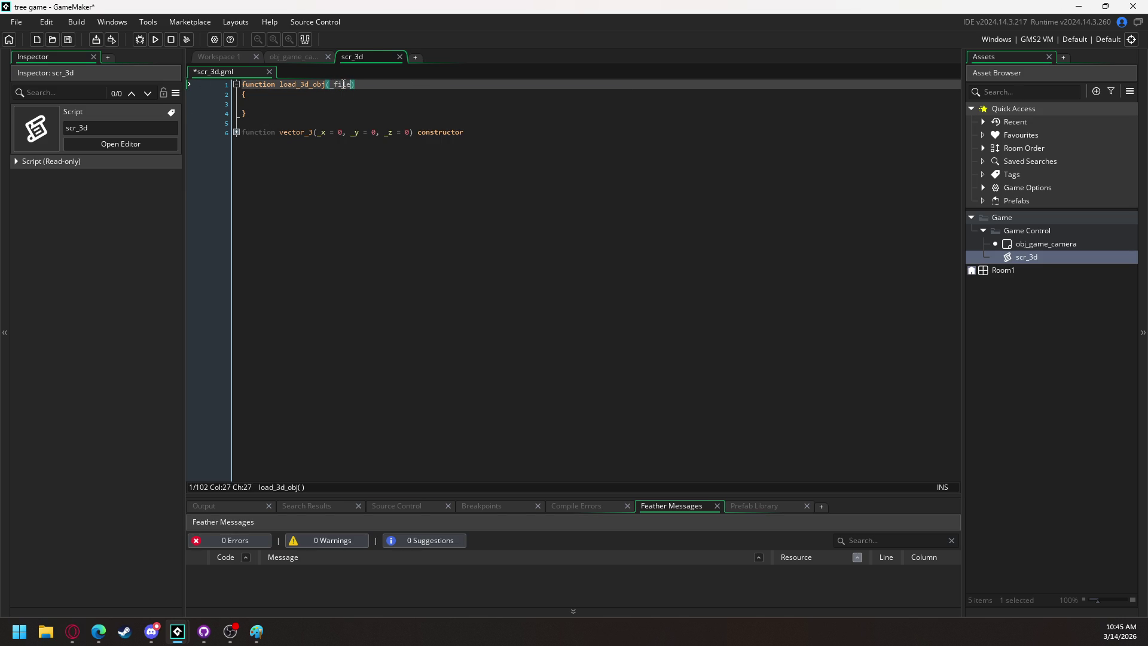
text(, _vertex)
text(_format)
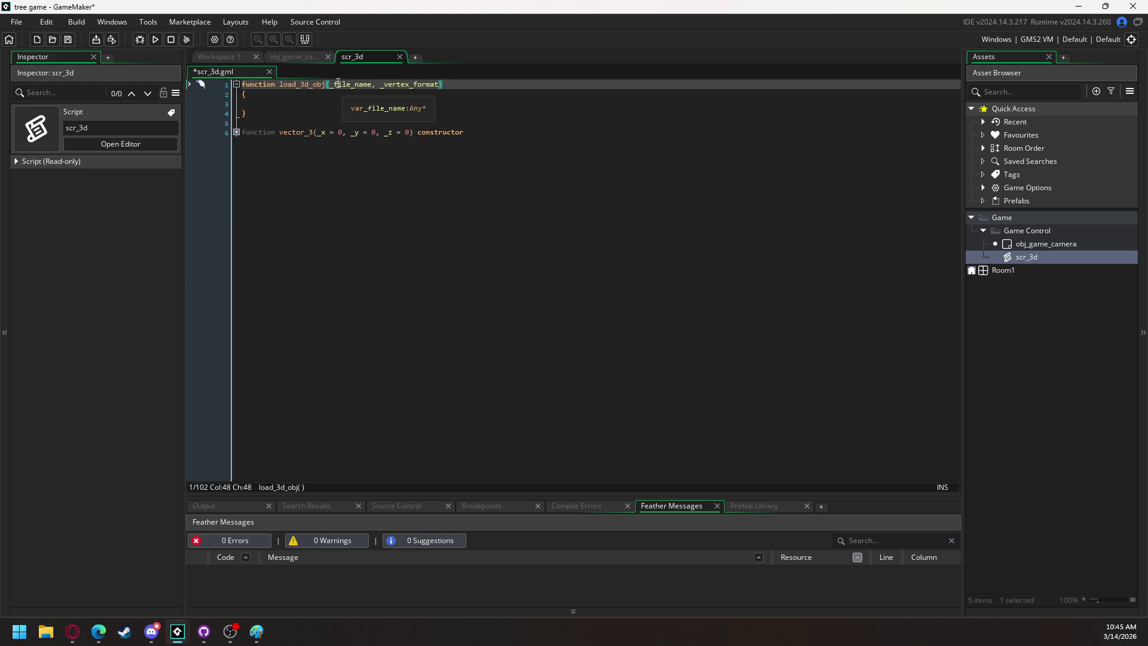
mouse_move(306, 88)
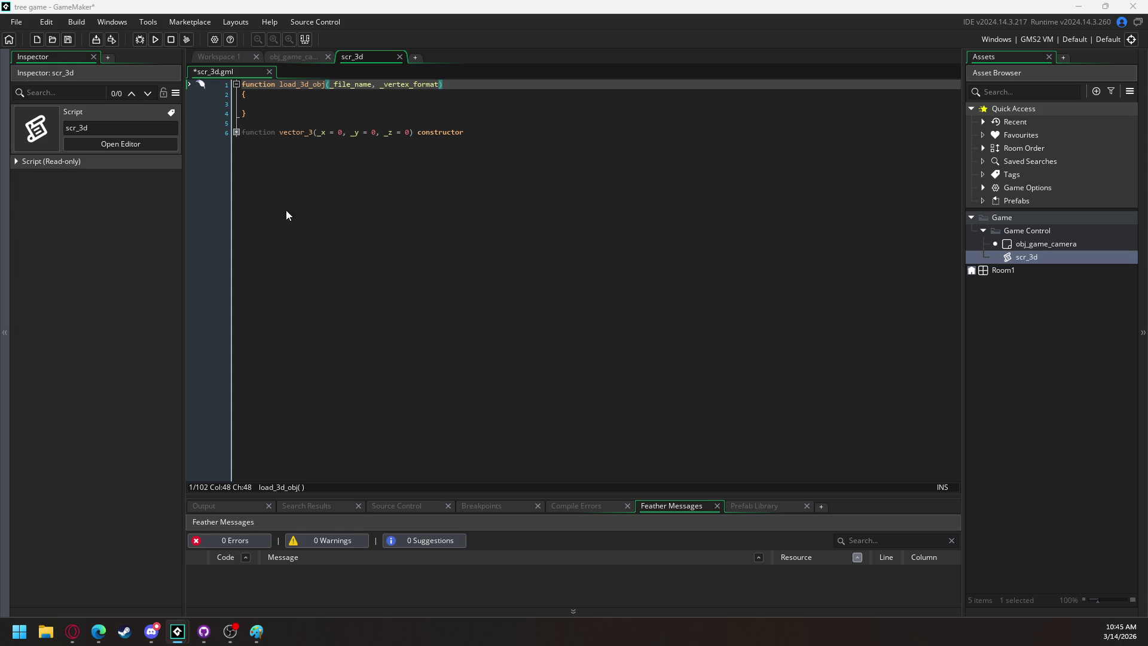
click(288, 102)
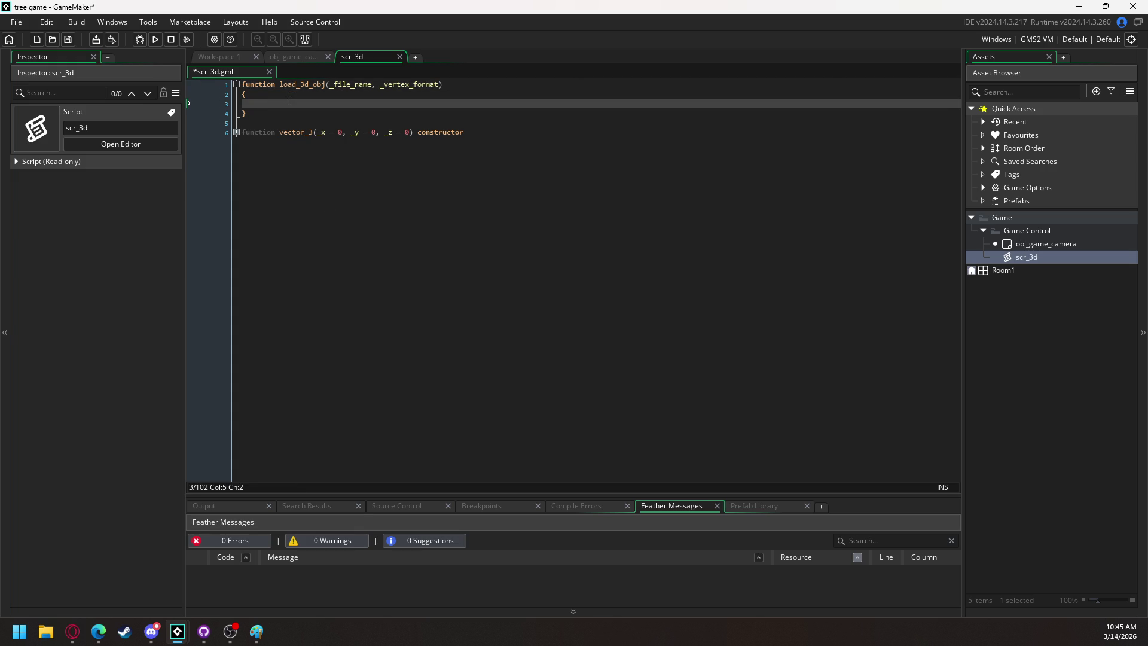
Write var _buffer = buffer_load(_file_name); as load_3d_obj's first line.
text(var _buffer = )
text(buffer_load)
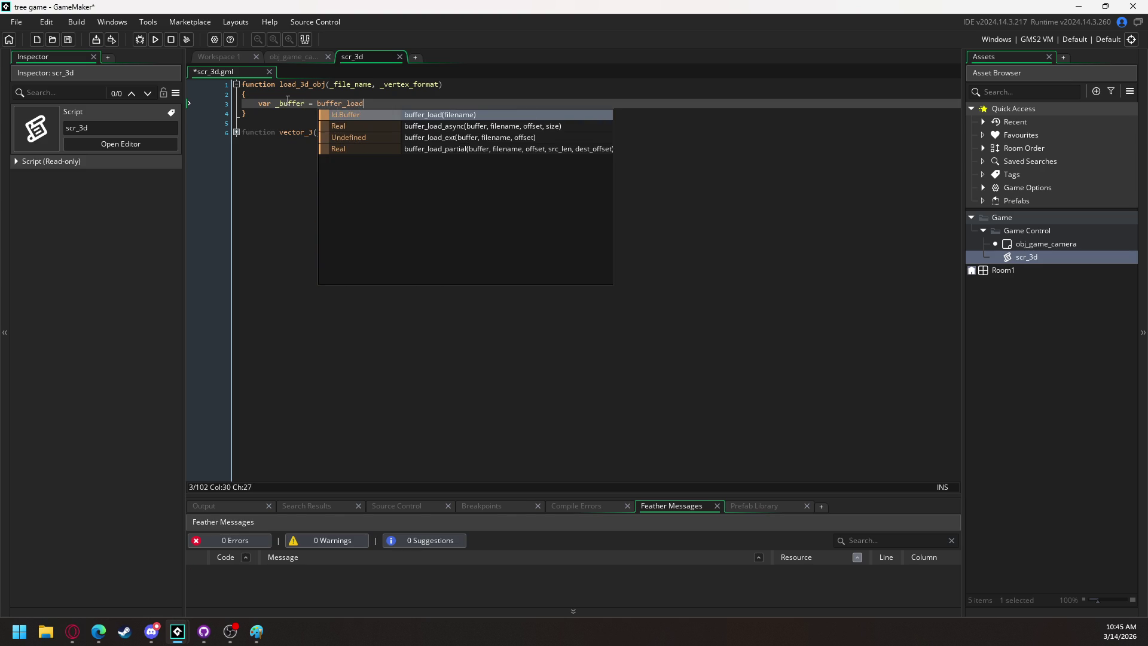
text(()
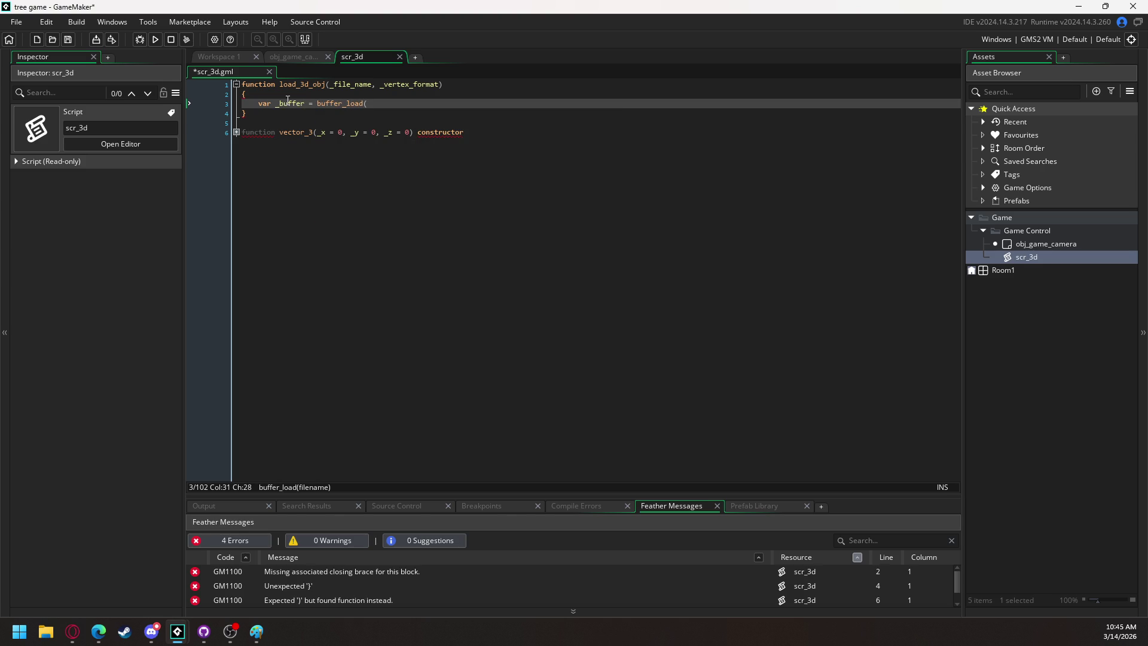
text(_)
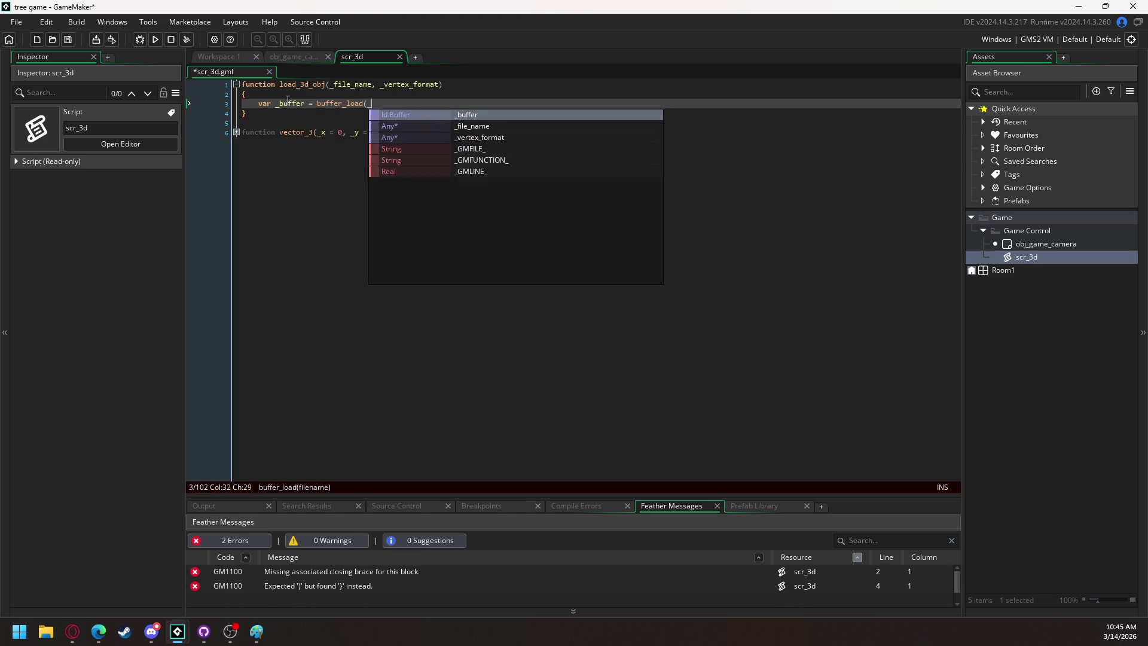
text(file_name))
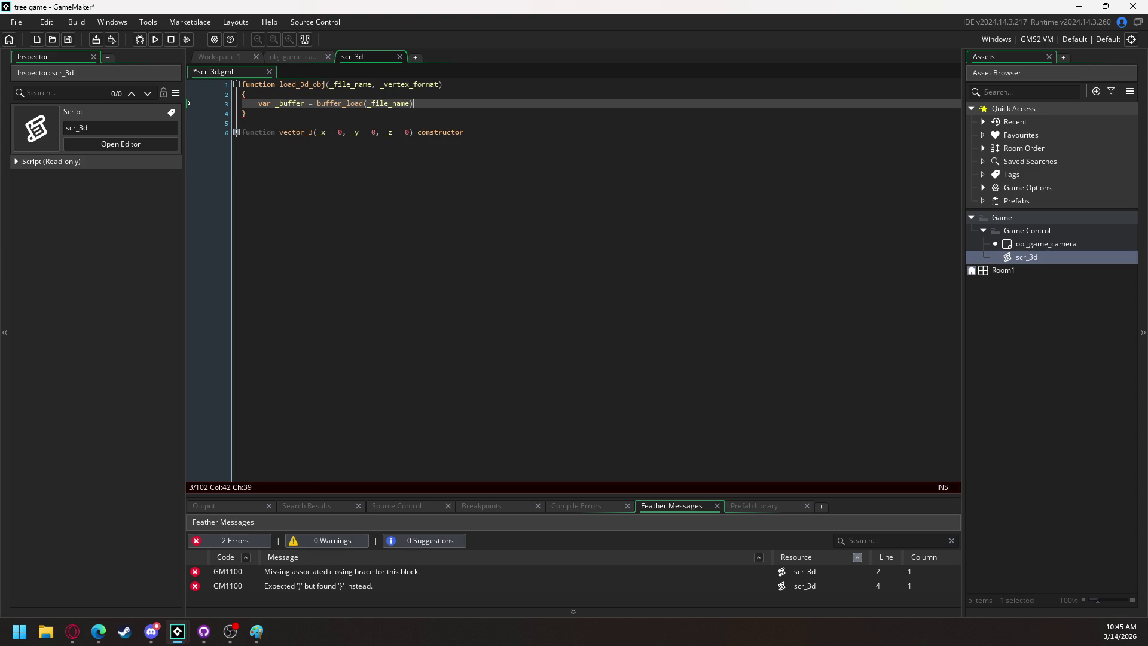
text(;)
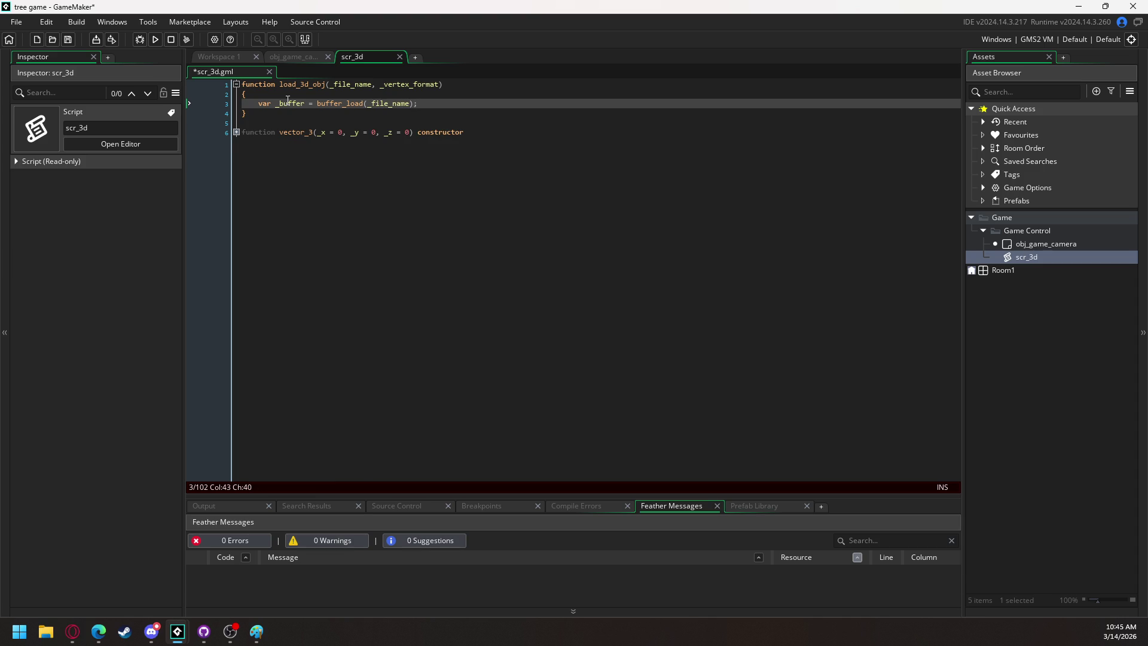
key(Return)
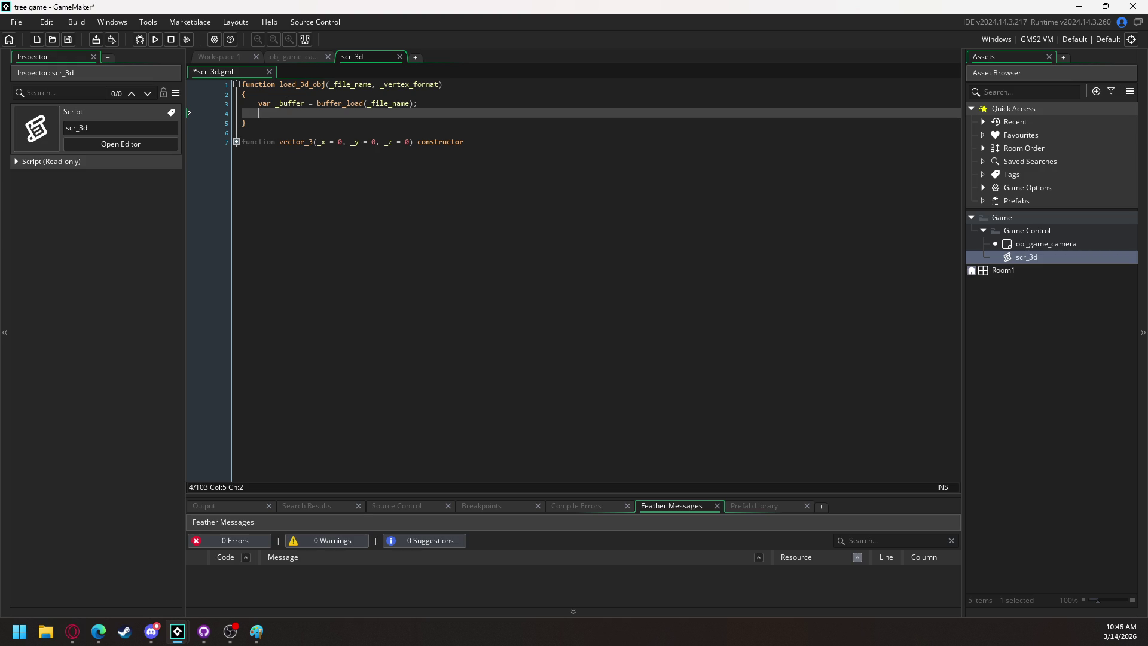
Read the buffer as text into _content_string, then free it with buffer_delete(_buffer).
text(var )
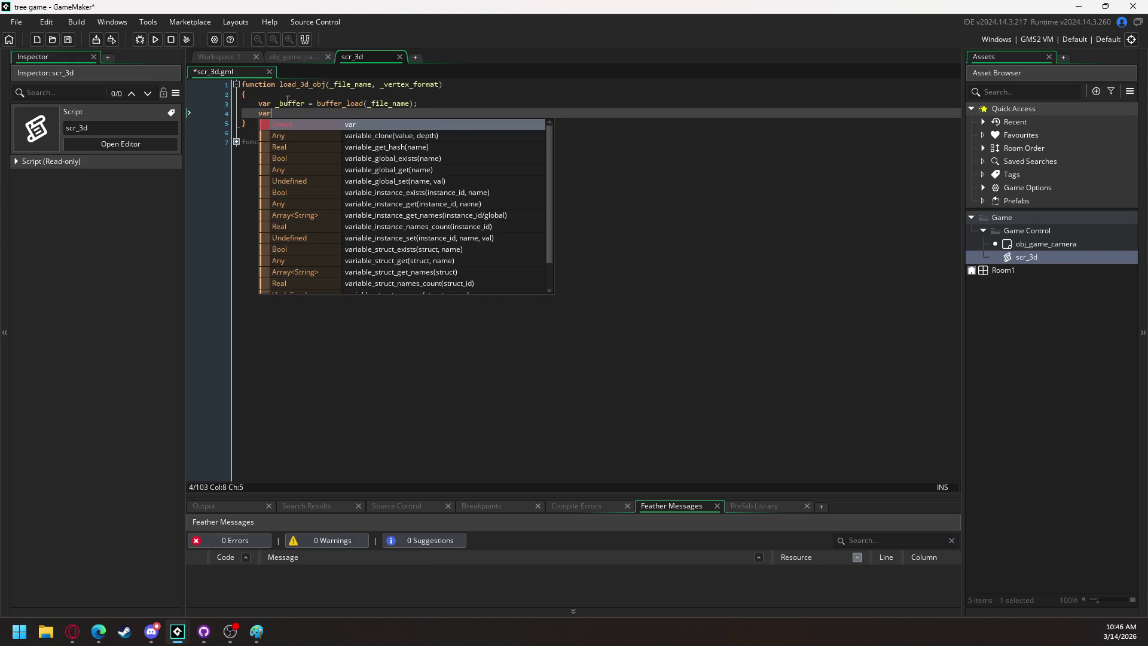
text(_conten)
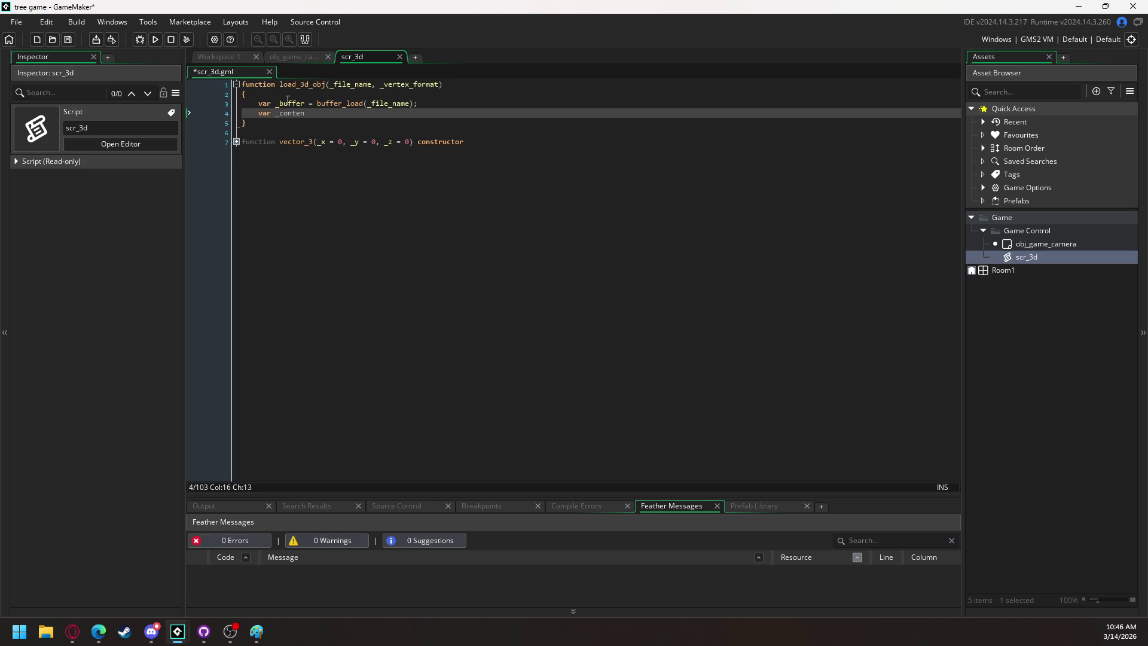
text(t_string =)
text( buffer)
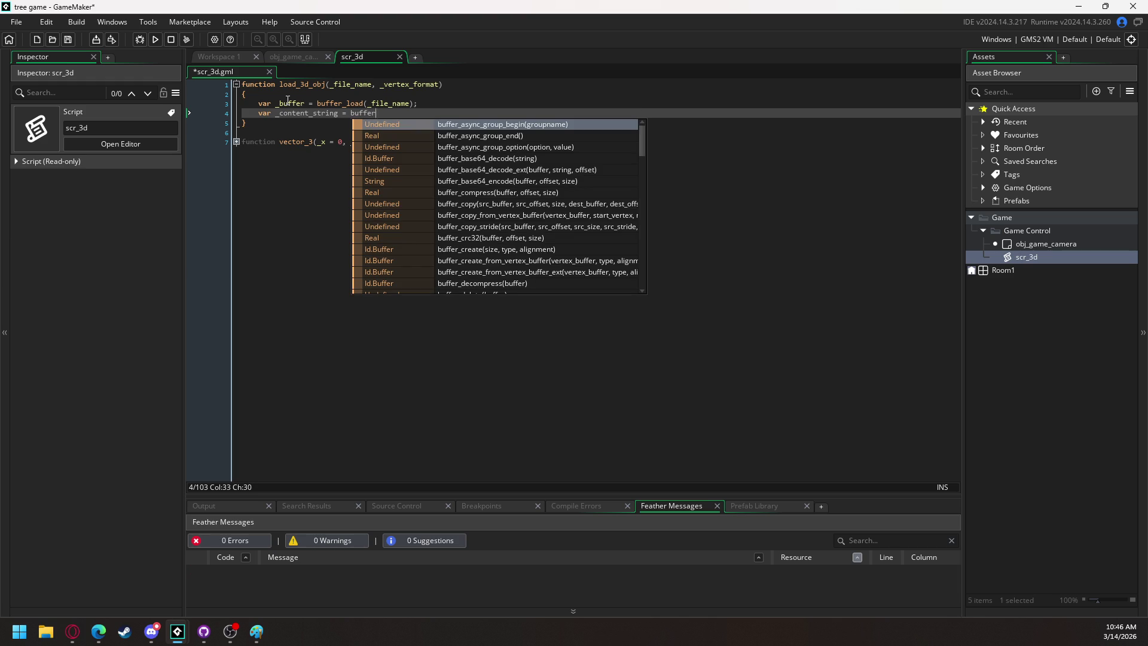
text(_red)
text(ad)
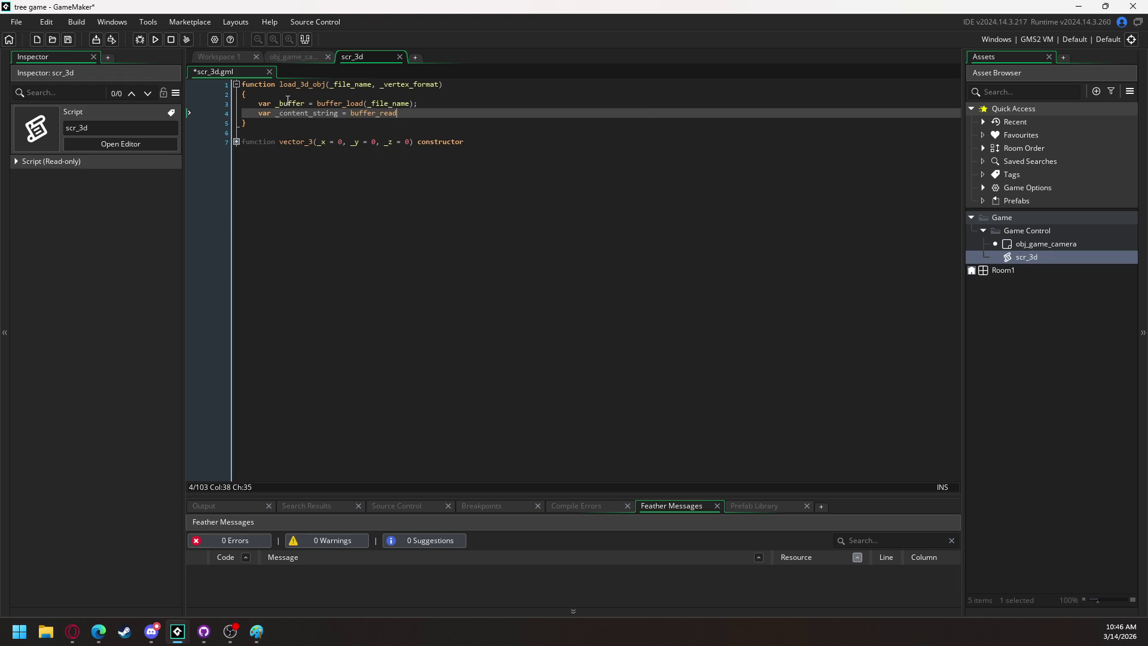
text((_buffer)
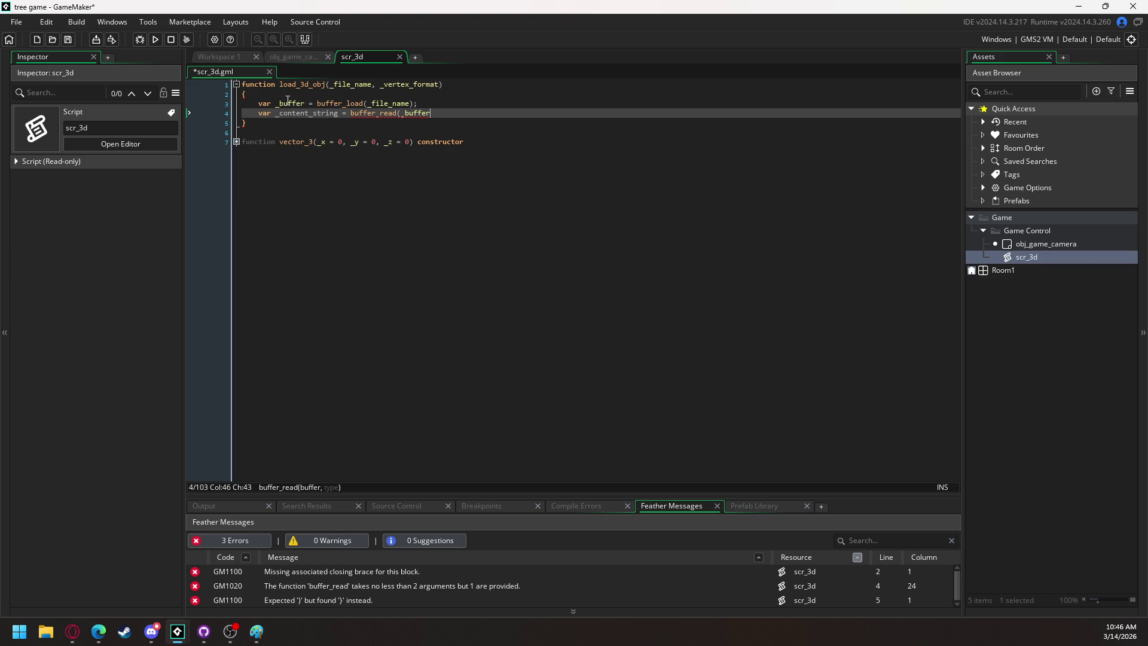
text(, buff)
text(er)
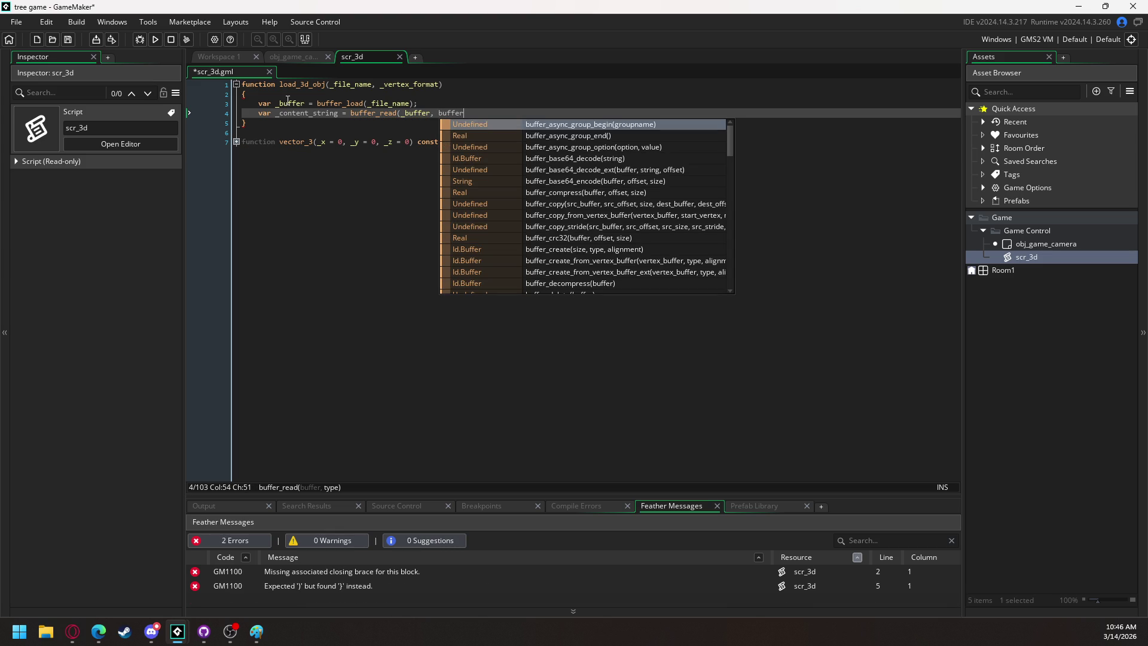
text(_text))
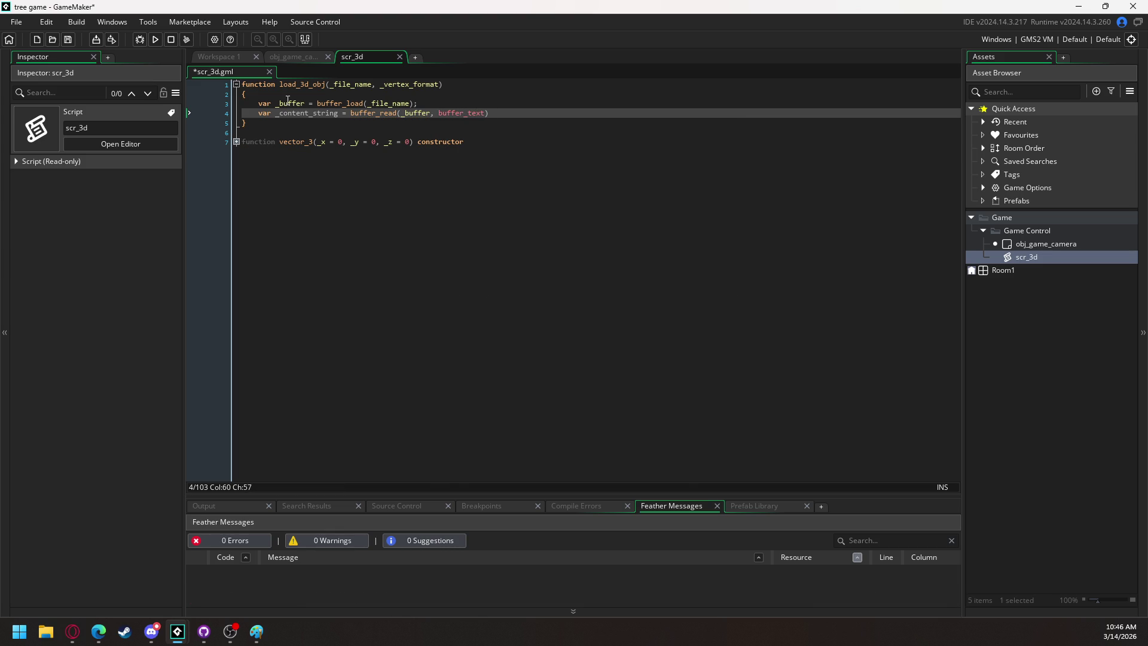
text(;)
key(Return)
text(buffer_)
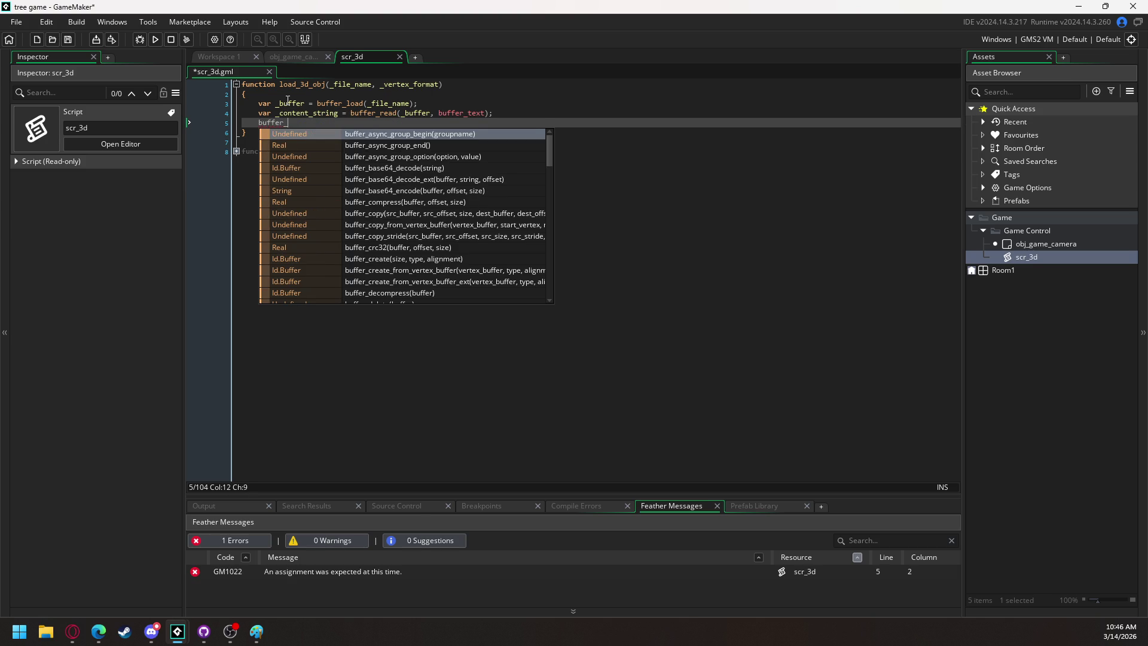
text(de)
key(Down)
key(Return)
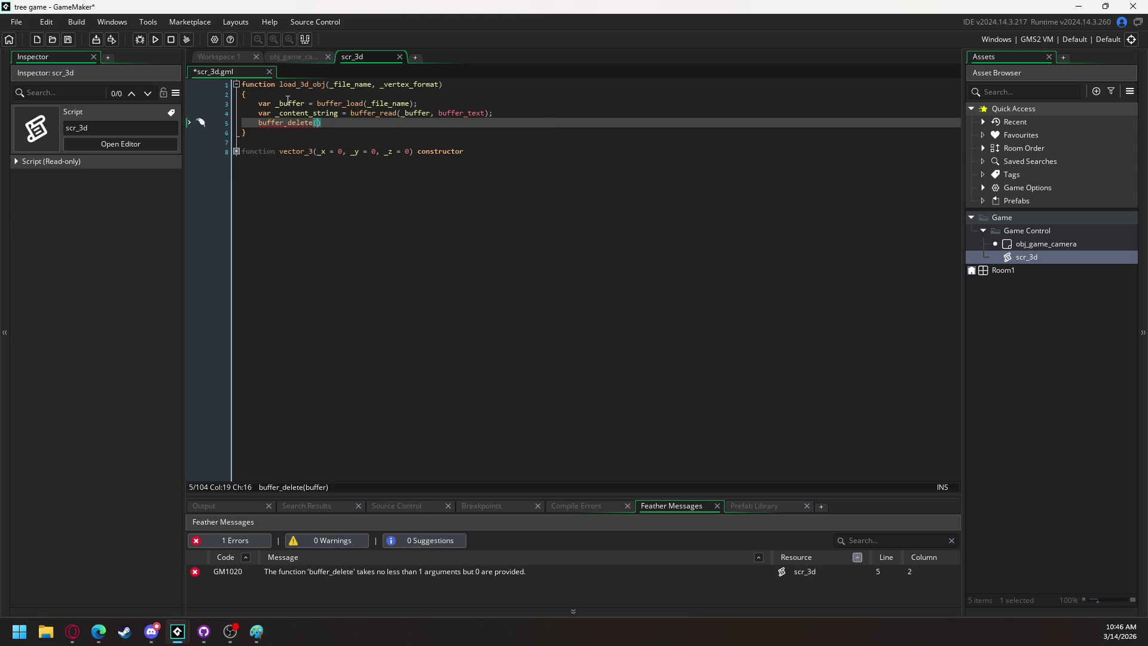
text(_buffer)
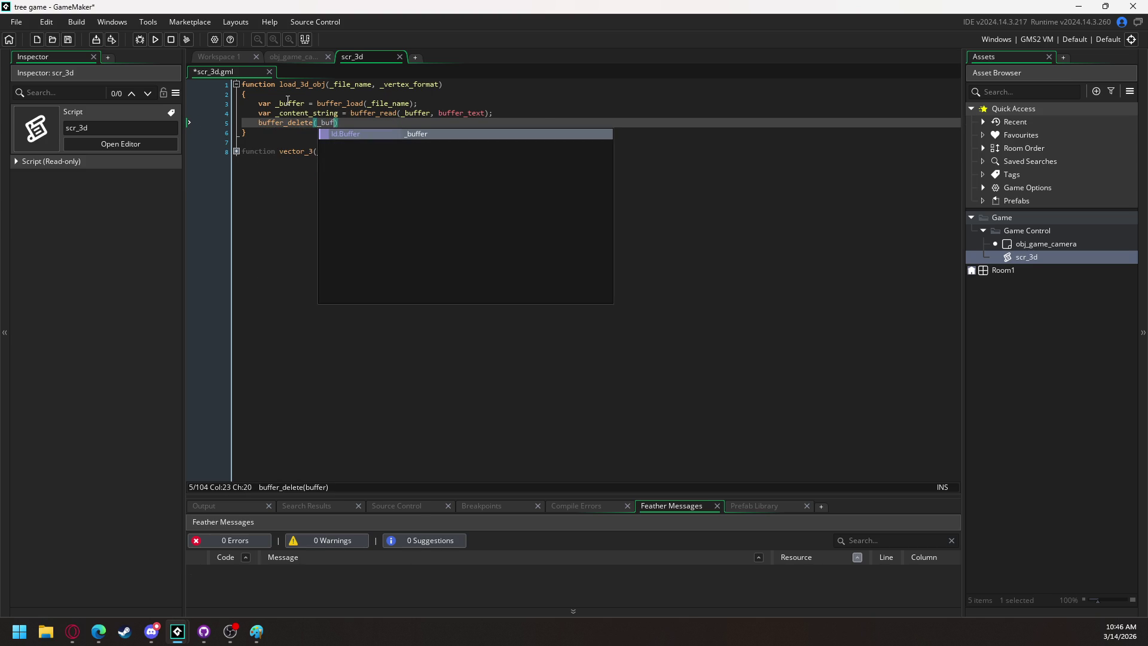
Paste the string_split line splitting, array declarations, vertex_create_buffer and vertex_begin block.
key(Up)
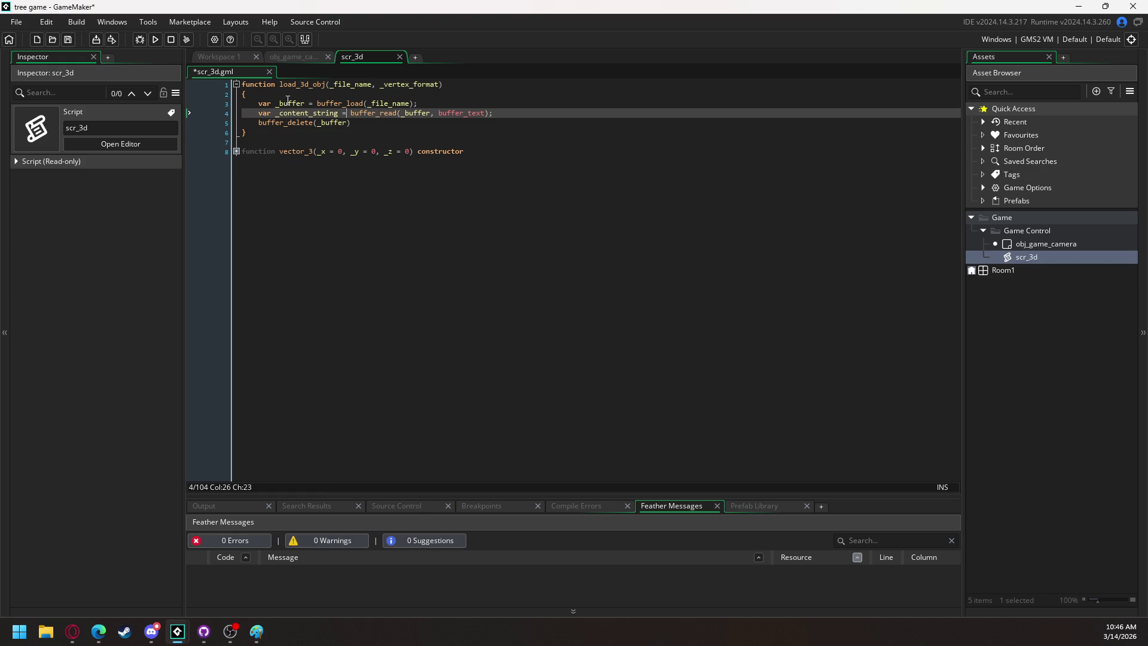
key(Down)
key(End)
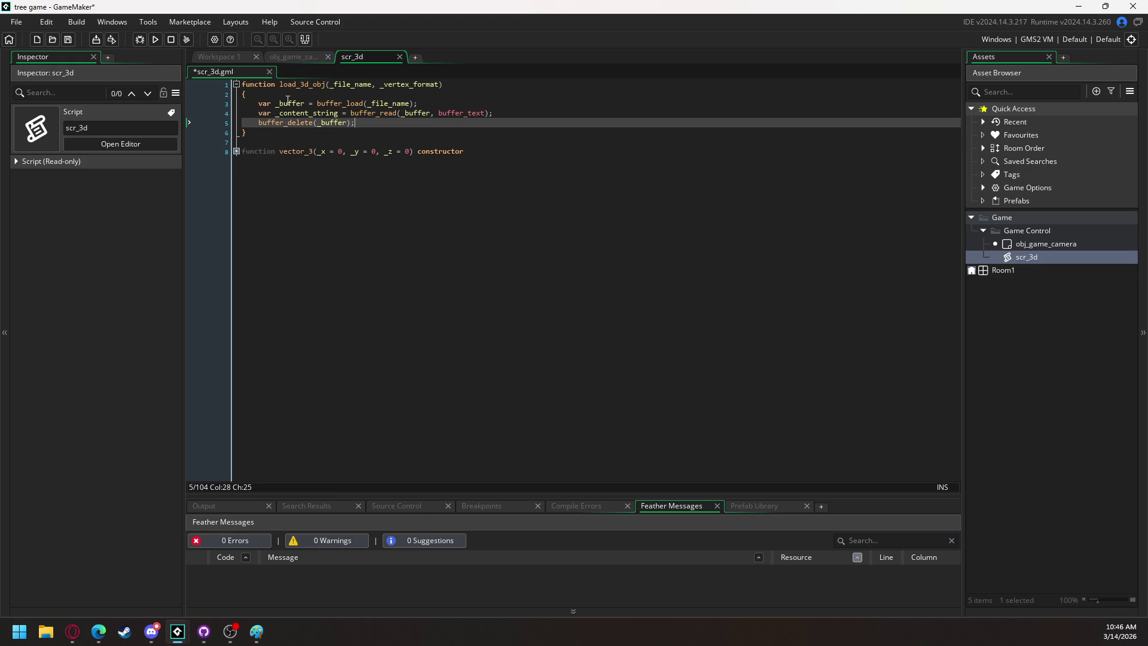
key(Return)
key(Return)
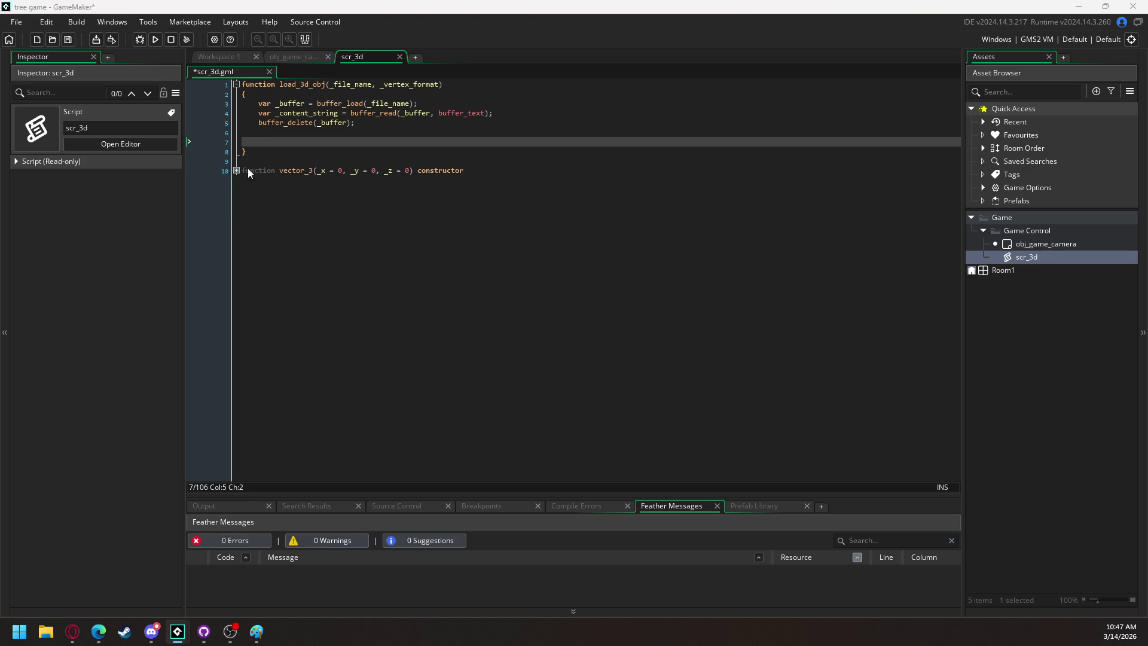
double_click(275, 140)
key(ctrl+v)
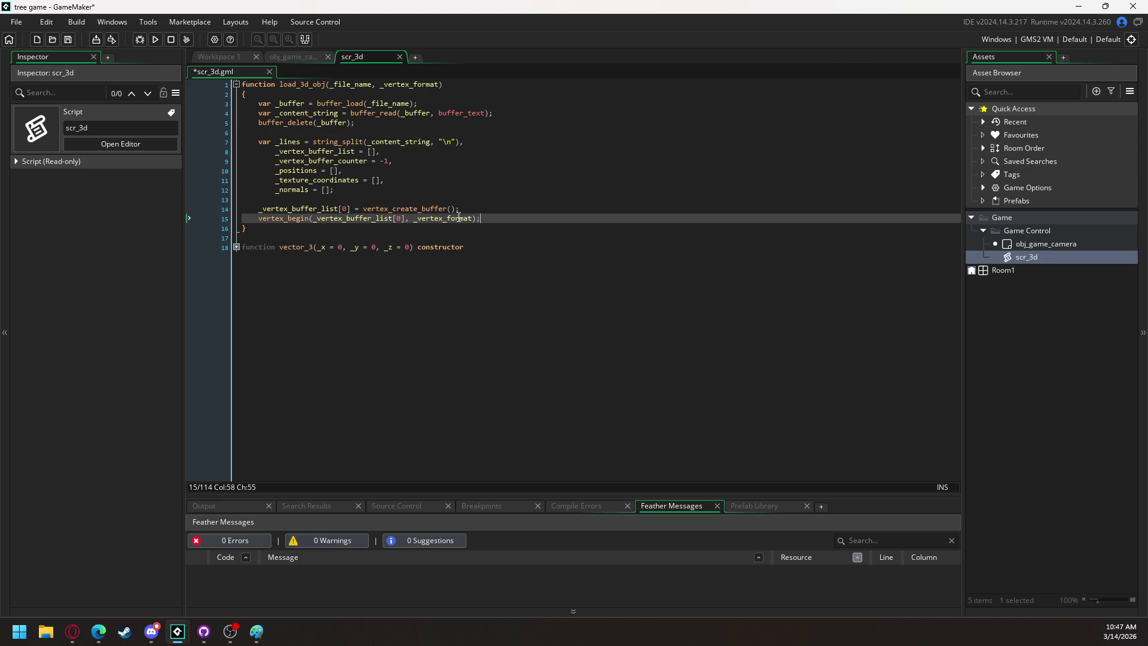
key(Return)
key(Return)
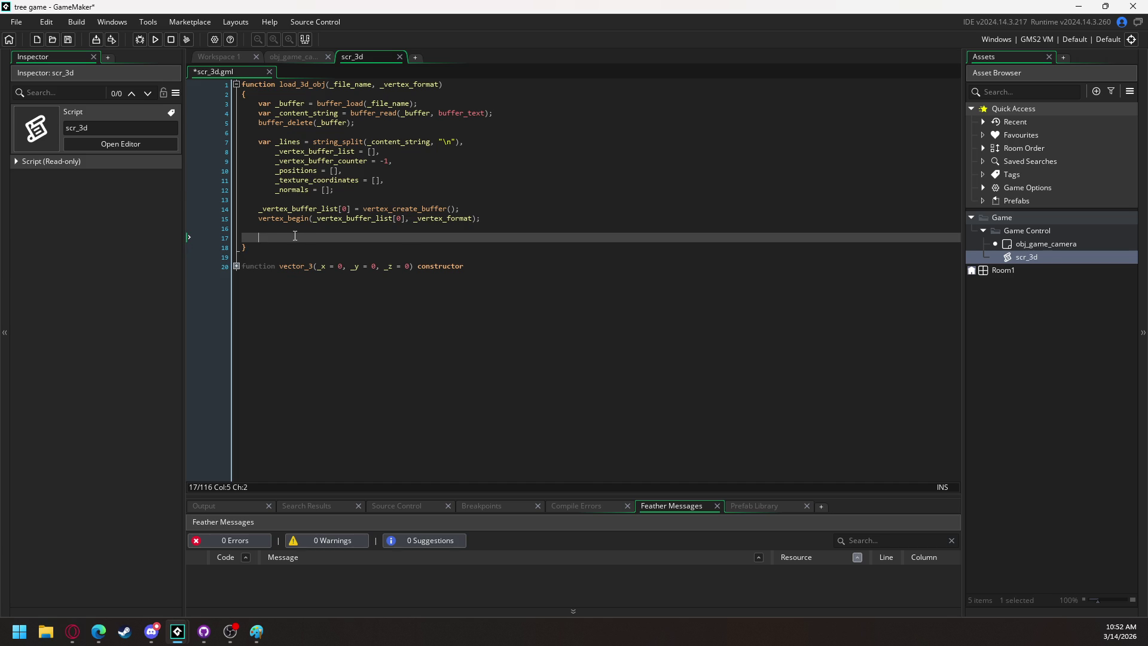
key(ctrl+v)
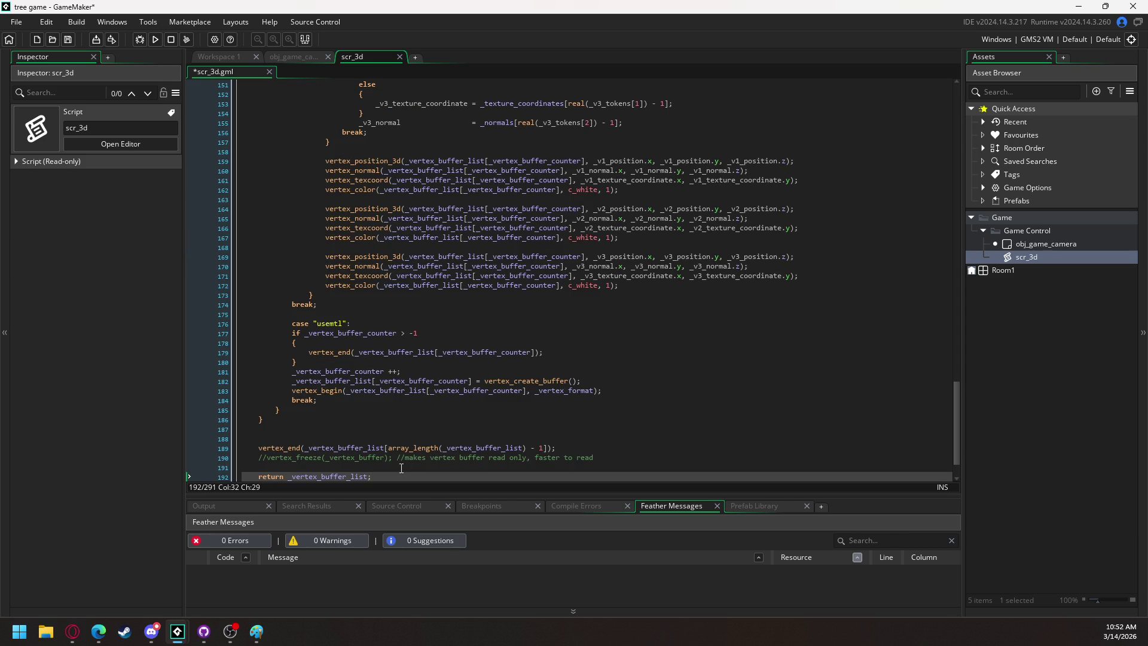
mouse_move(388, 476)
mouse_down()
mouse_move(317, 183)
mouse_move(315, 240)
mouse_up()
scroll(324, 312, down, 2)
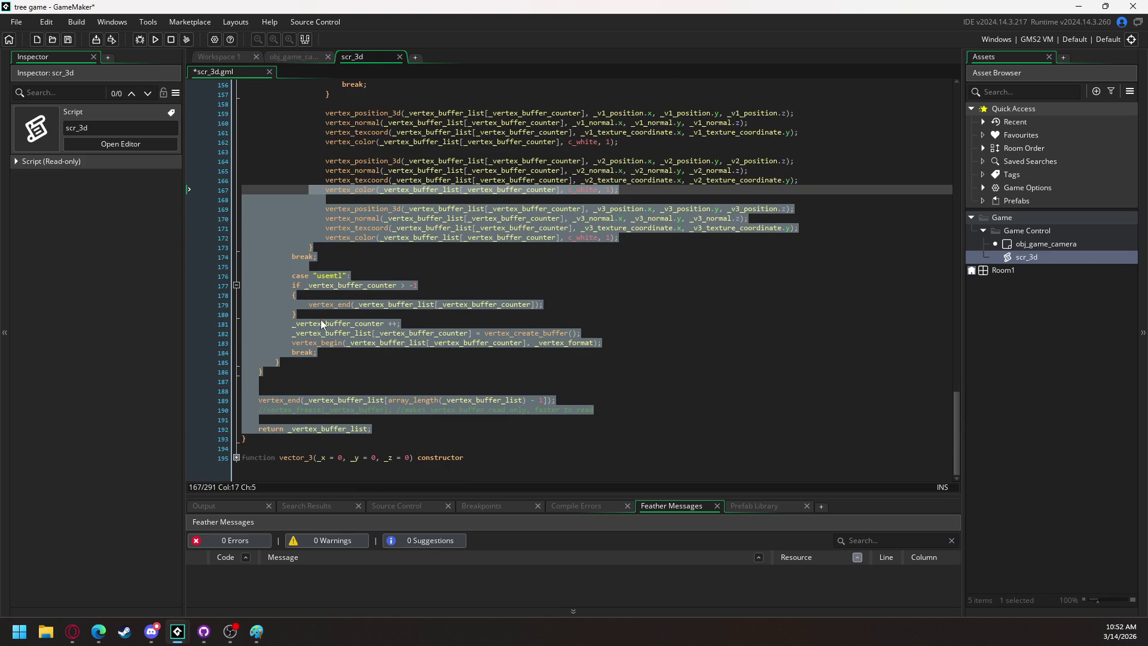
mouse_move(254, 436)
mouse_down()
mouse_move(261, 66)
mouse_move(274, 180)
mouse_up()
click(275, 171)
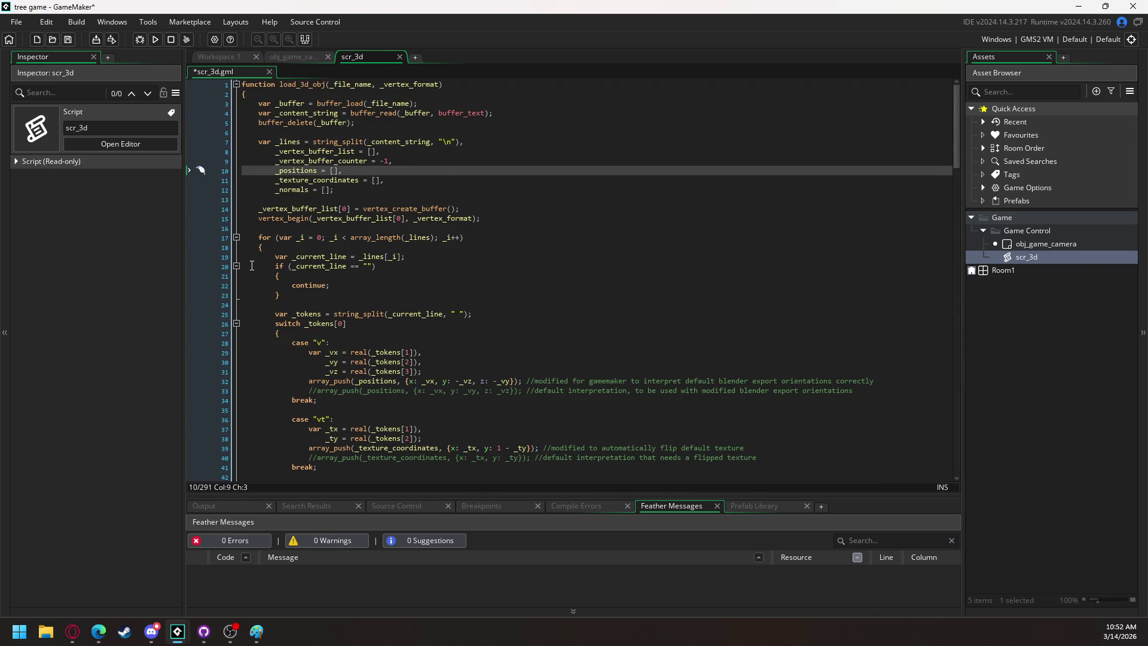
scroll(269, 233, down, 3)
scroll(278, 198, up, 3)
scroll(275, 216, down, 1)
click(259, 224)
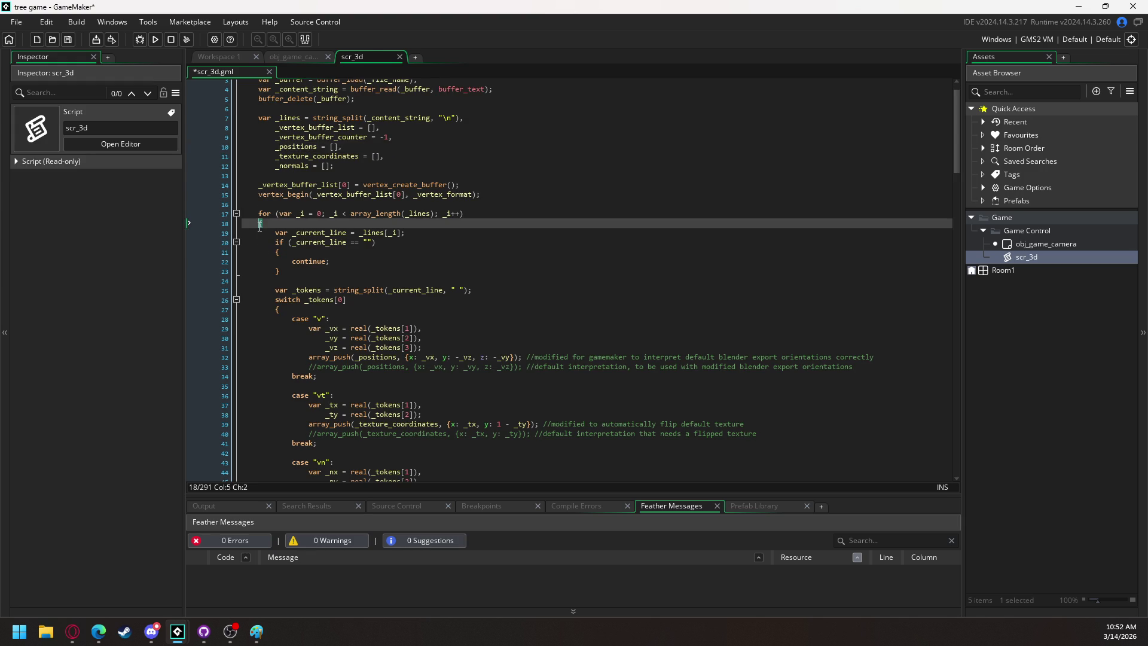
scroll(318, 383, down, 20)
scroll(318, 384, down, 20)
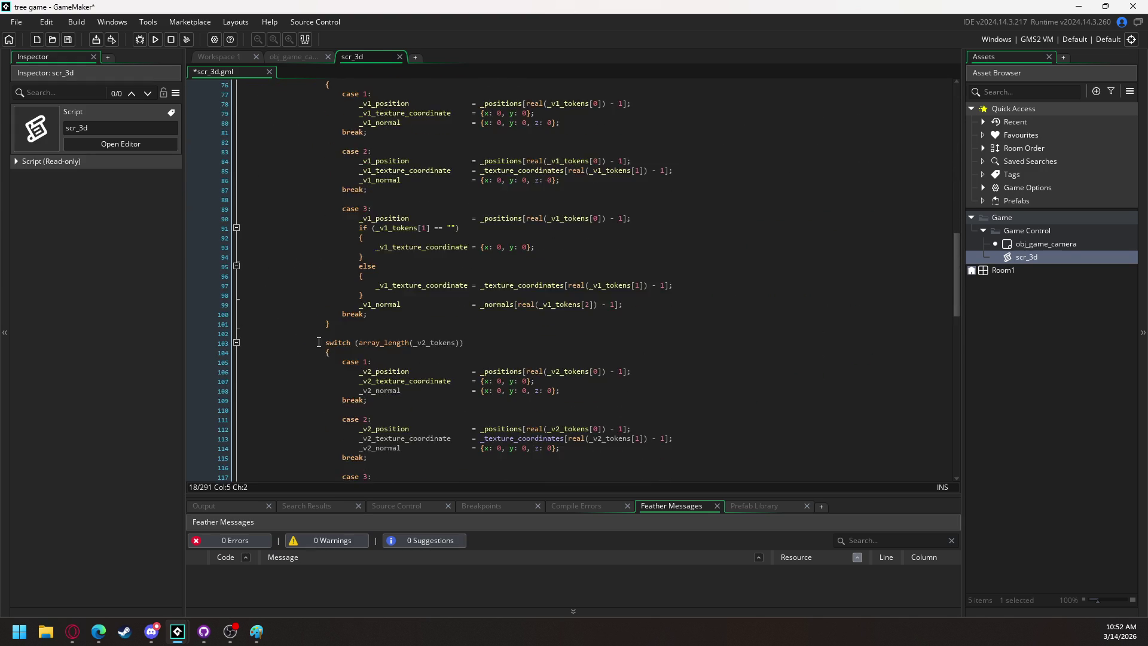
scroll(321, 357, down, 8)
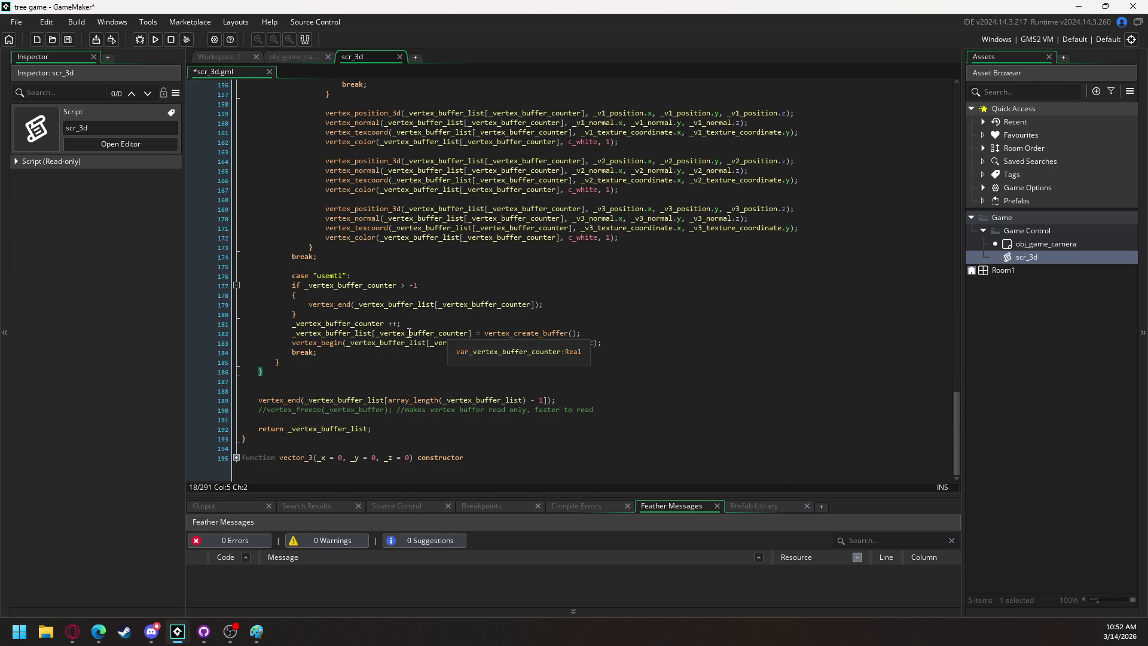
scroll(363, 300, up, 14)
scroll(363, 301, up, 20)
scroll(382, 266, up, 8)
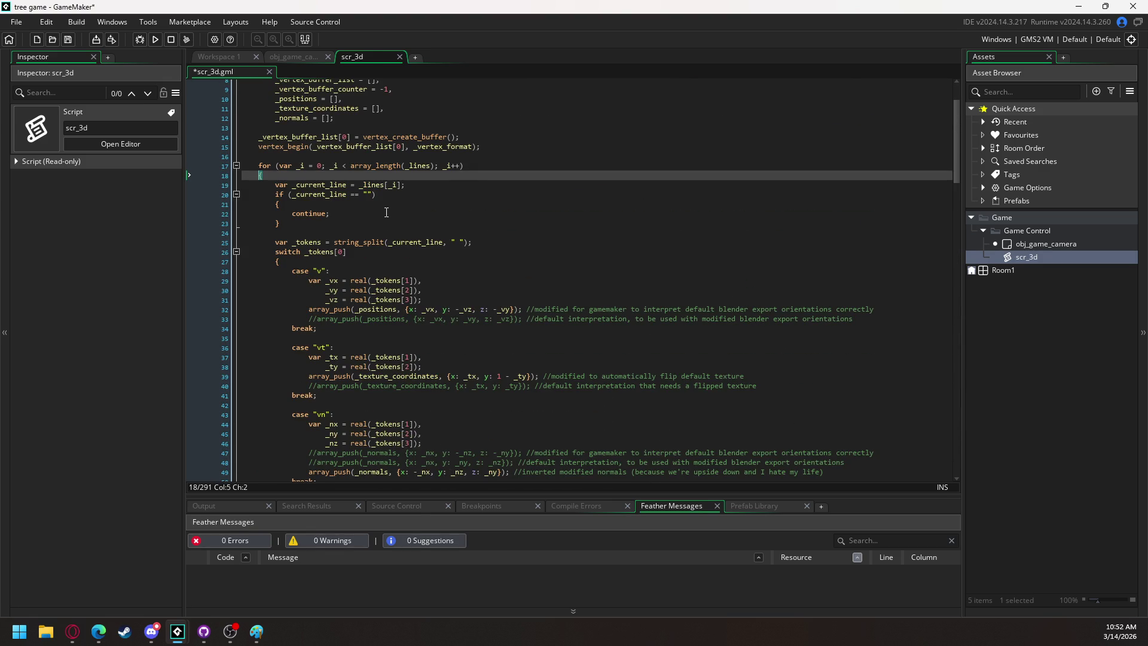
scroll(370, 209, up, 2)
scroll(320, 239, up, 1)
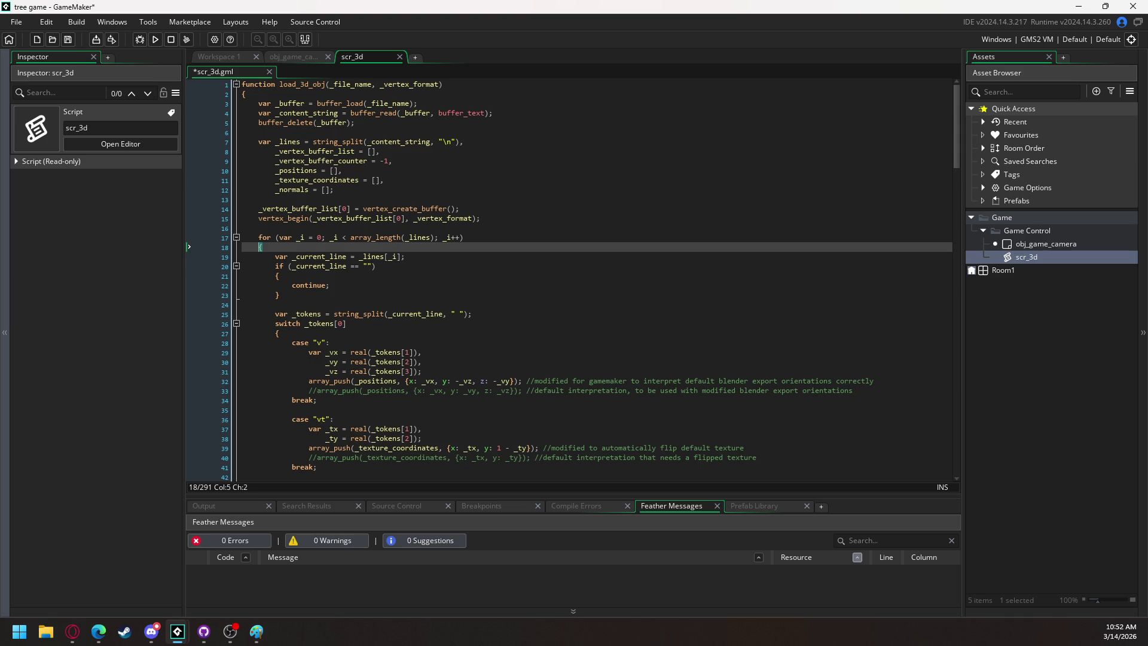
Remove the [0] indices on lines 14 and 15 and delete the usemtl buffer-switching block.
click(345, 209)
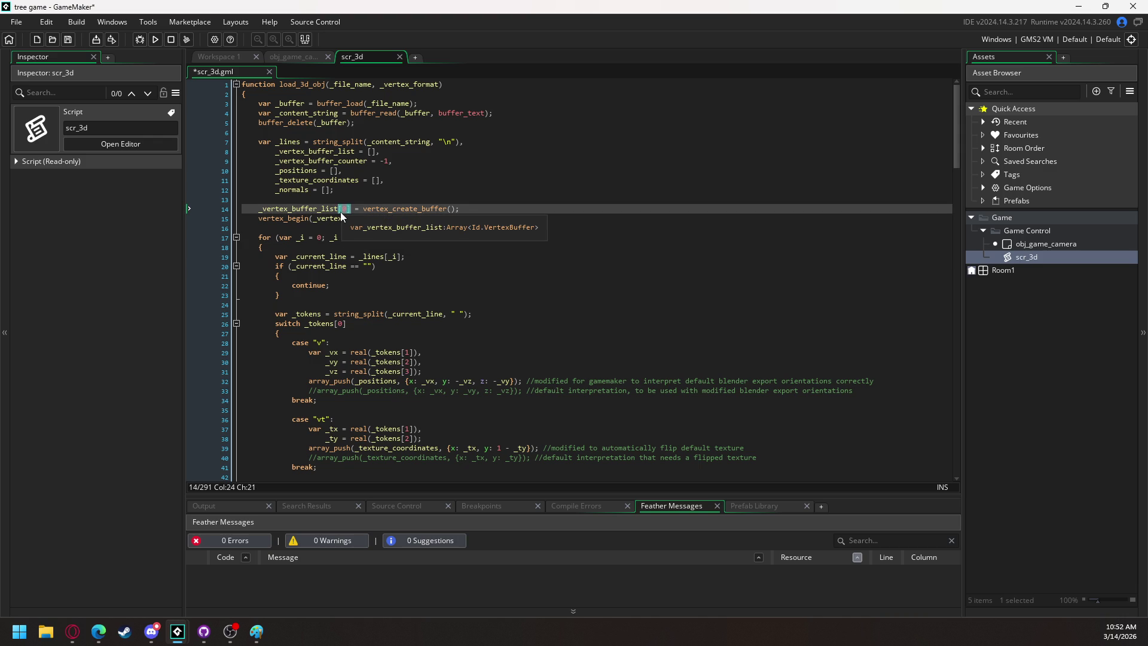
key(Delete)
key(Delete)
key(Delete)
click(408, 220)
key(BackSpace)
key(BackSpace)
key(BackSpace)
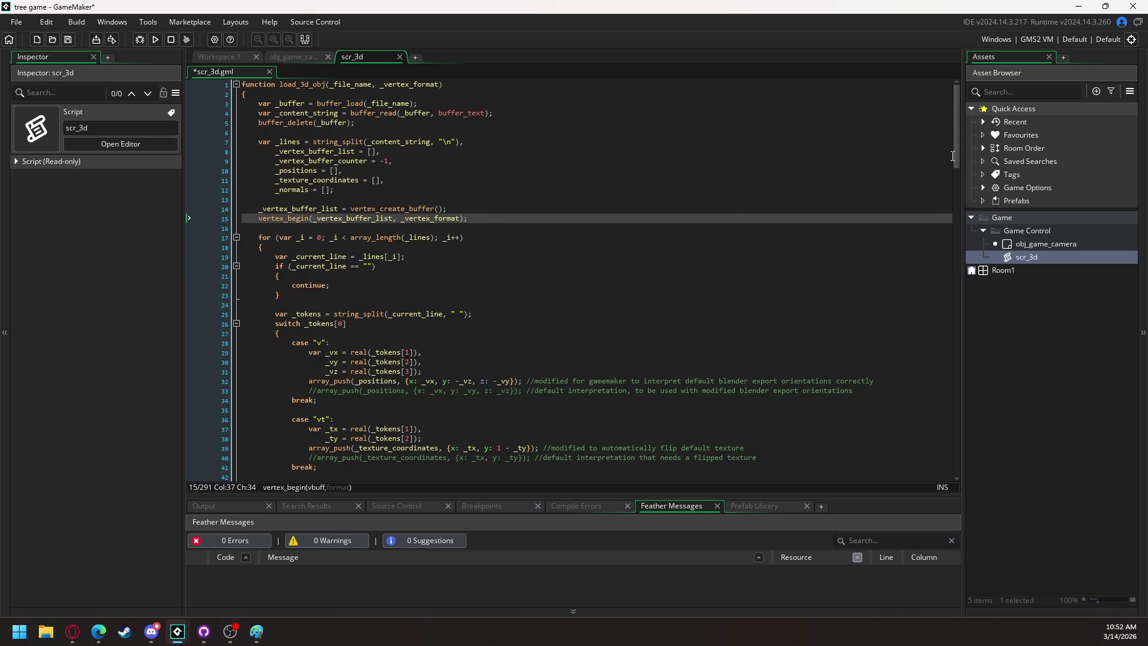
drag(957, 149, 939, 491)
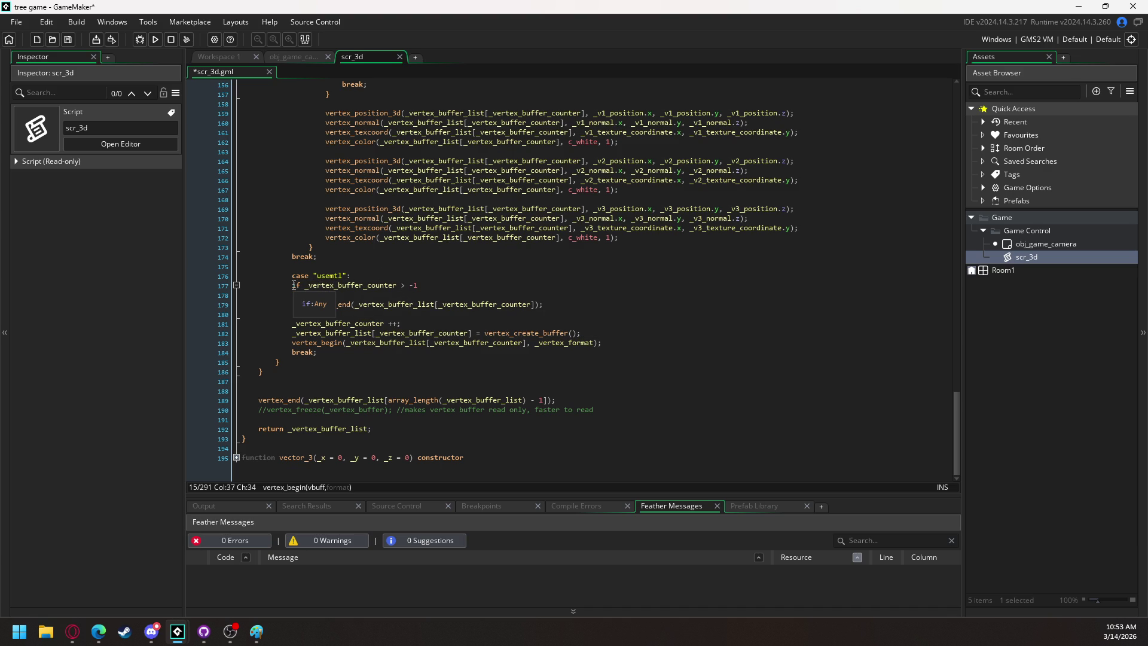
mouse_move(293, 285)
mouse_down()
mouse_move(359, 317)
mouse_move(607, 344)
mouse_up()
key(BackSpace)
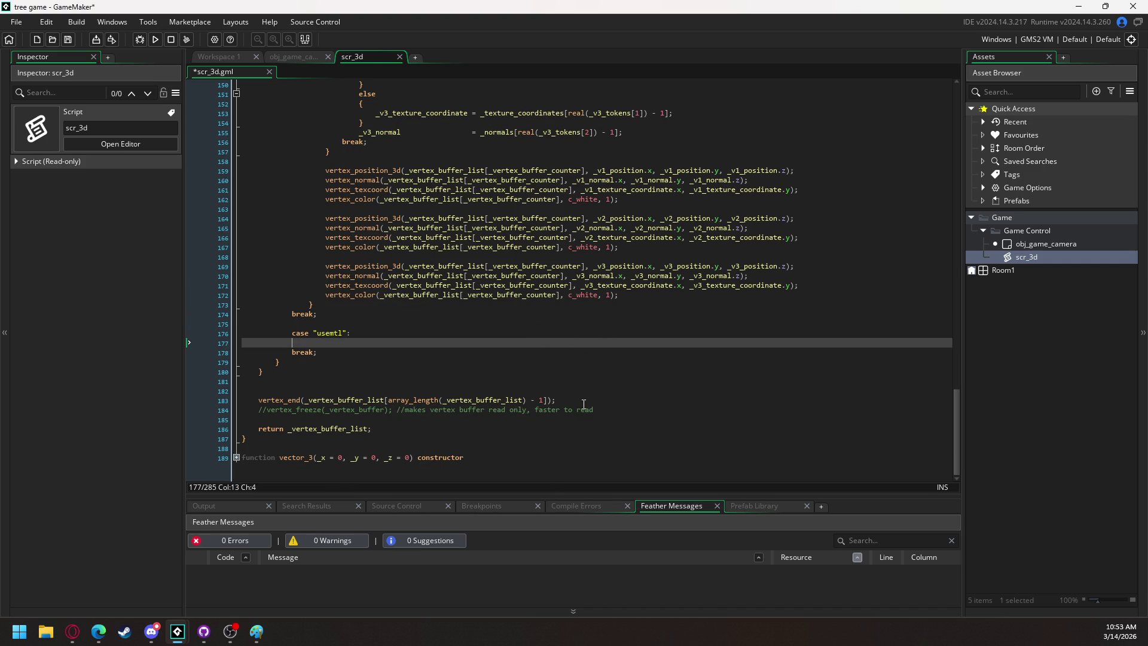
Rename _vertex_buffer_list to _vertex_buffer on lines 8, 14 and 15.
drag(957, 418, 948, 90)
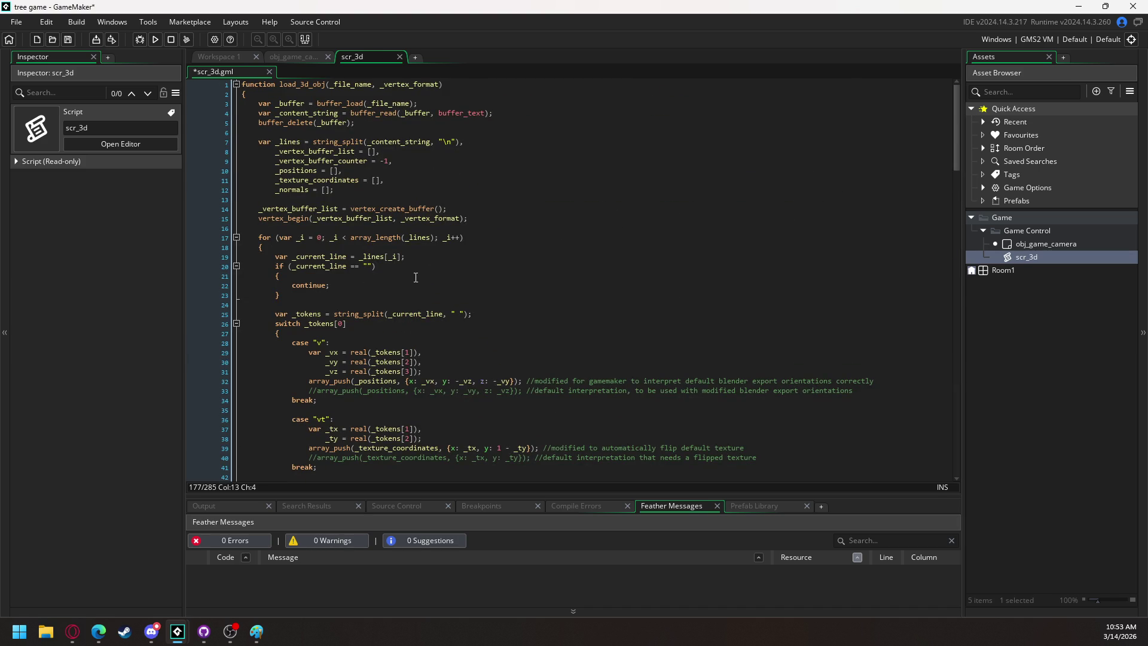
drag(316, 208, 339, 209)
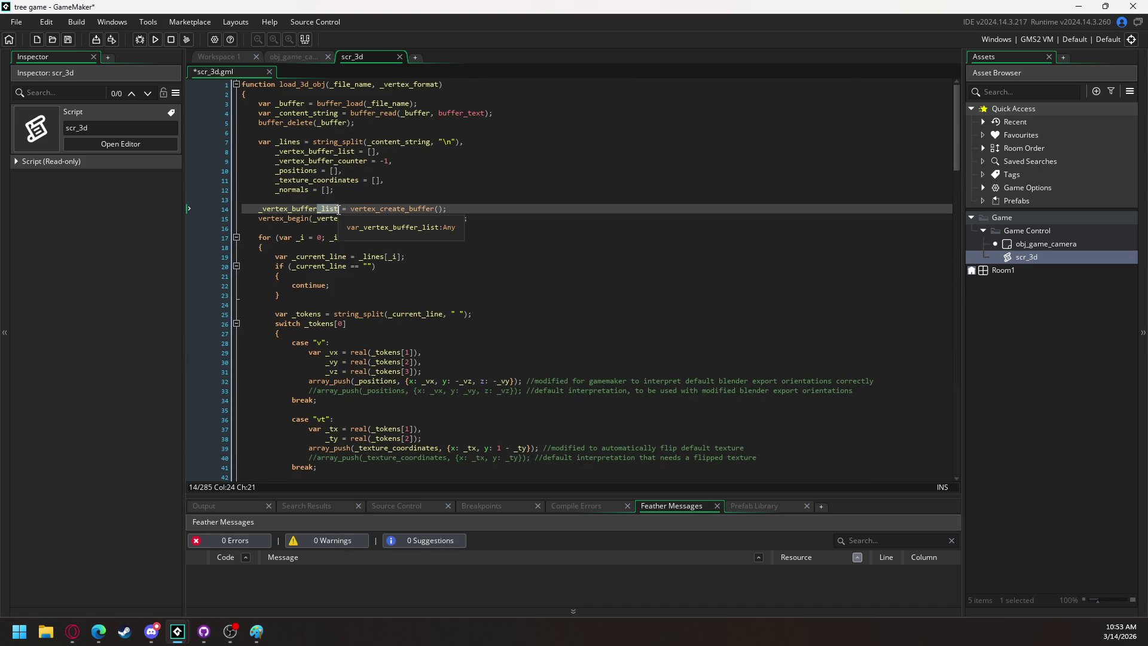
key(BackSpace)
click(374, 180)
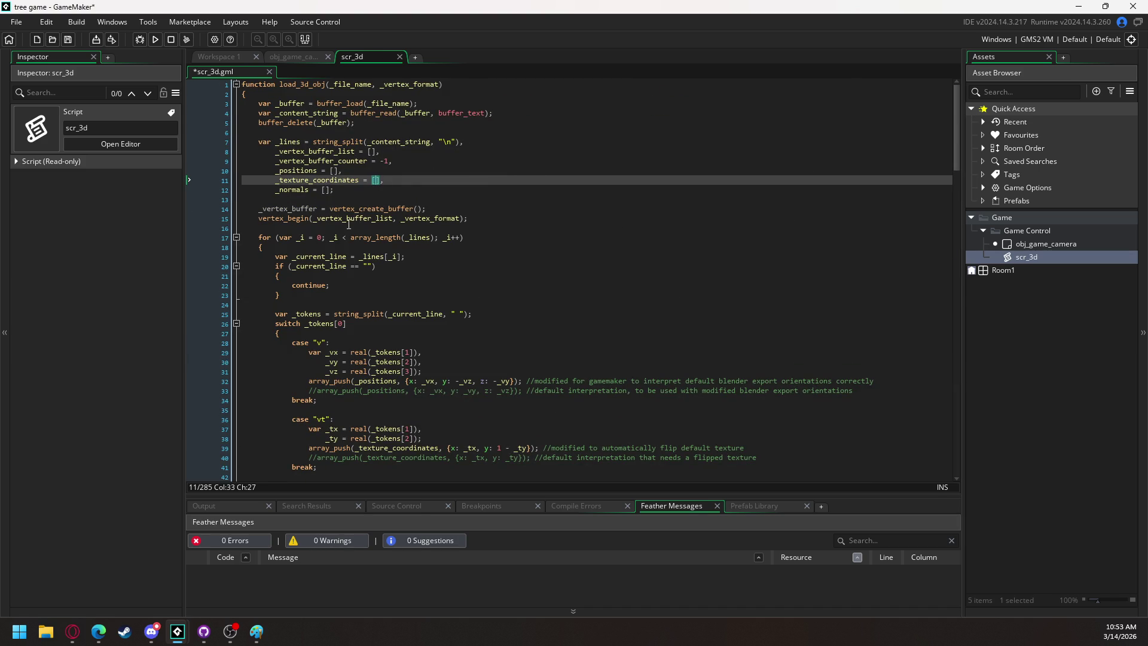
drag(372, 218, 394, 220)
key(BackSpace)
key(Up)
key(Up)
key(Up)
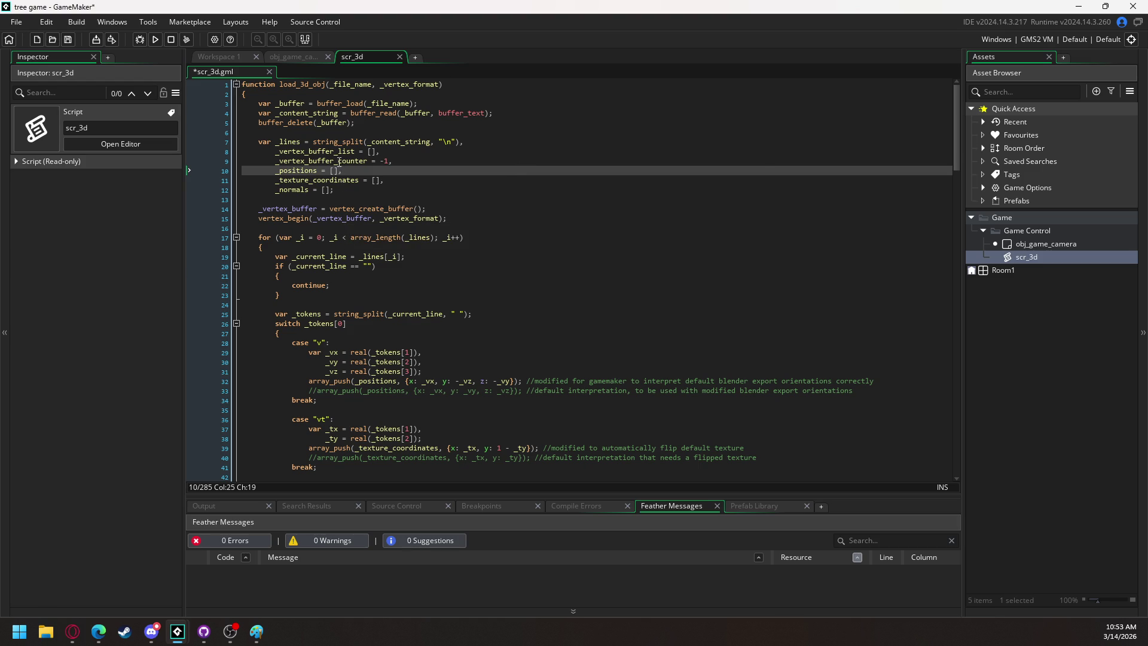
drag(335, 151, 353, 153)
key(BackSpace)
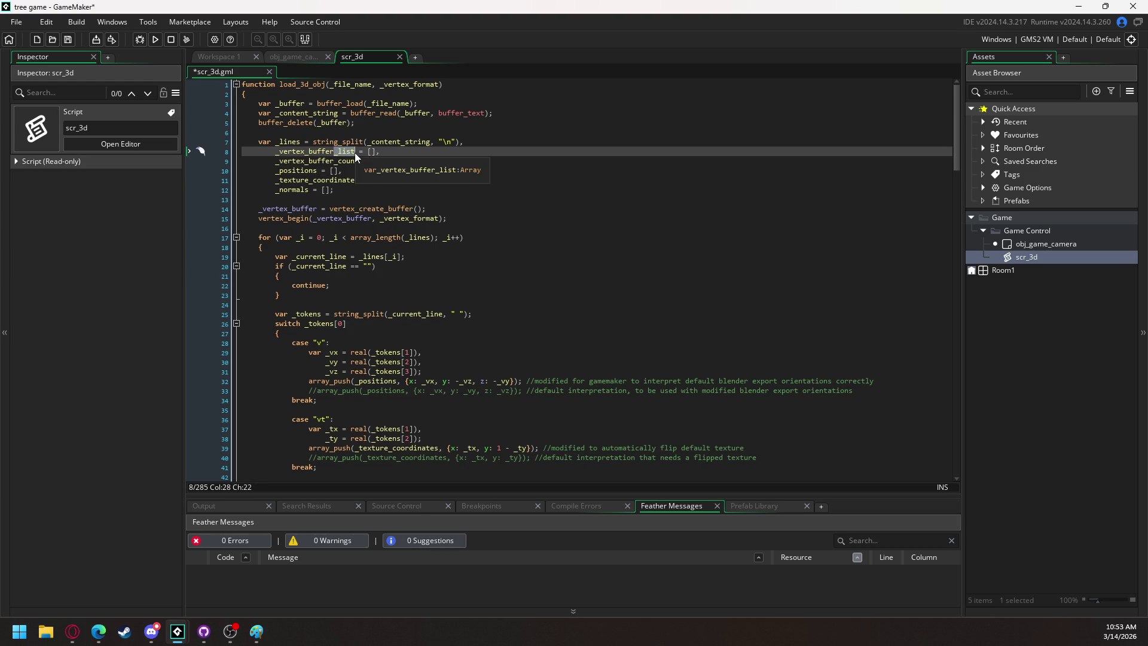
key(Escape)
key(Up)
key(Up)
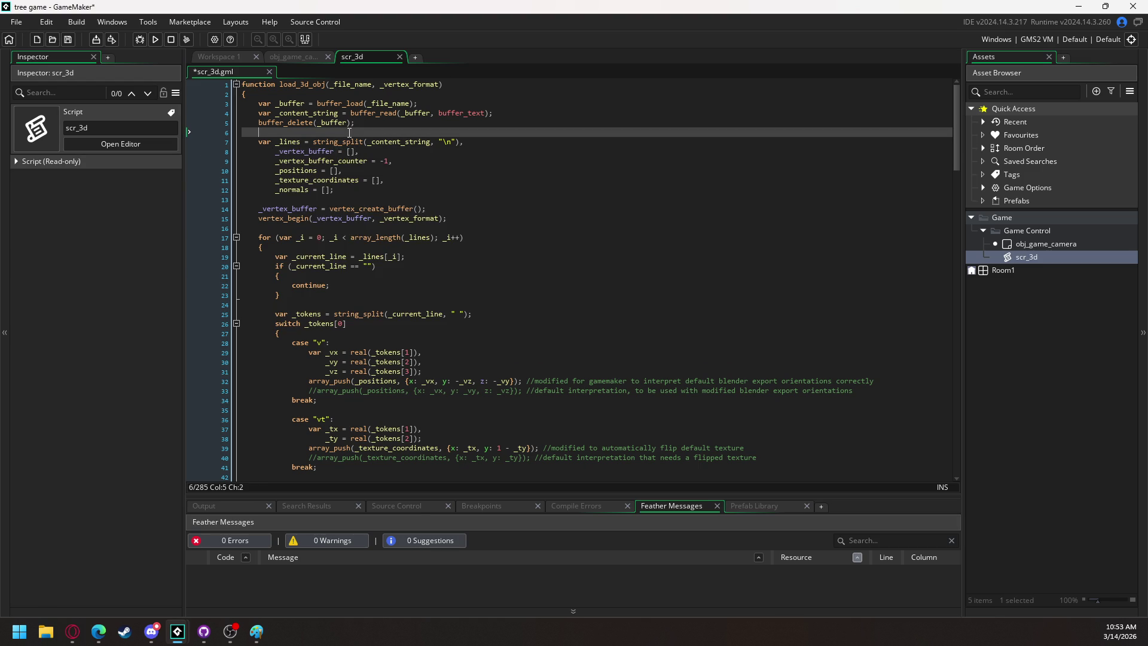
double_click(305, 153)
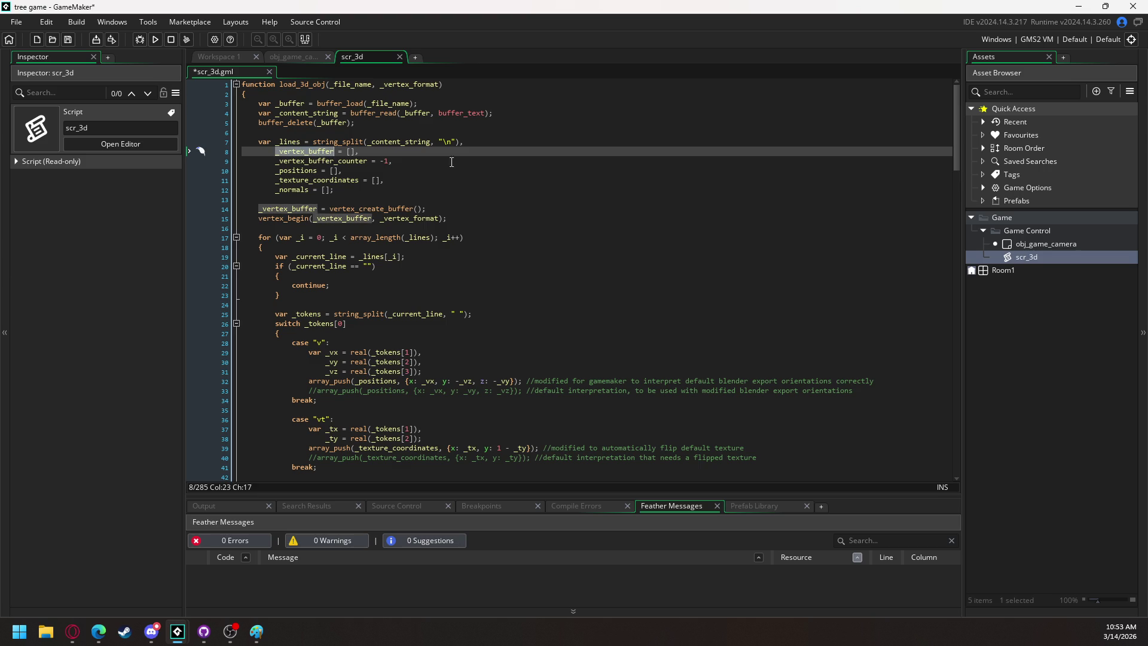
scroll(453, 301, down, 10)
scroll(452, 300, down, 20)
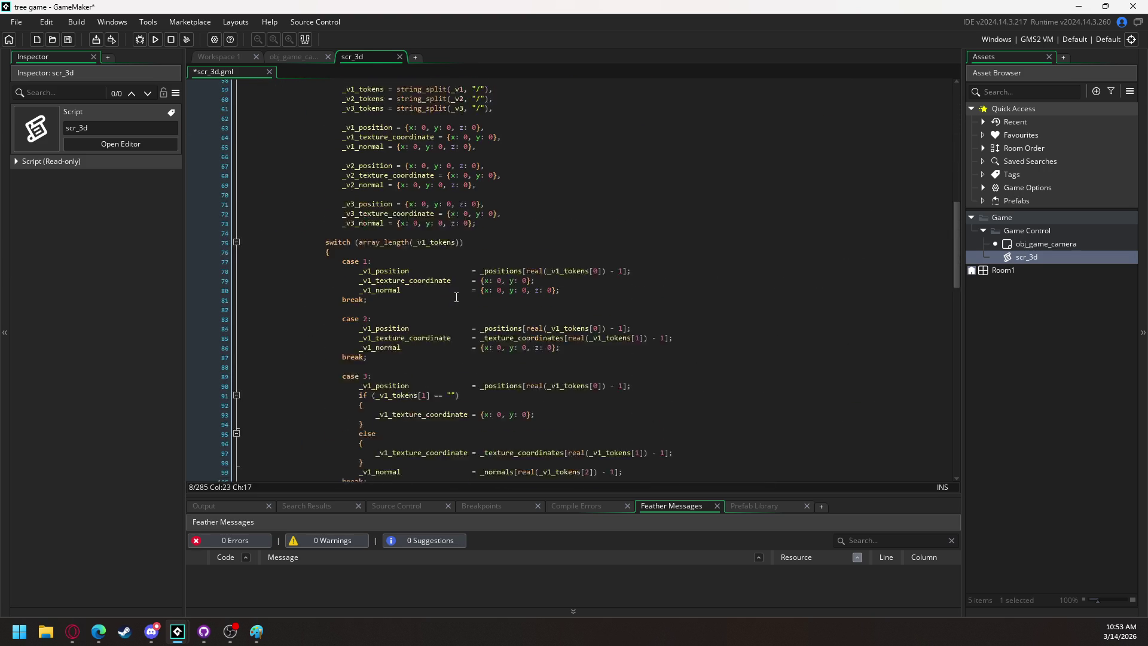
scroll(456, 297, down, 16)
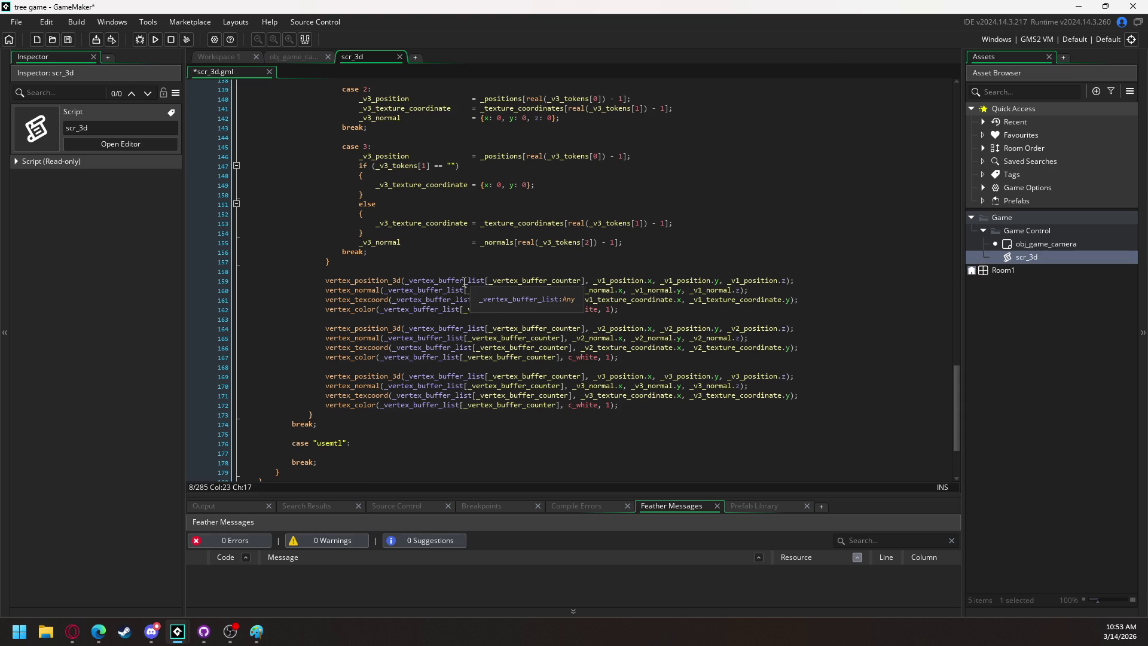
drag(465, 281, 406, 281)
key(ctrl+c)
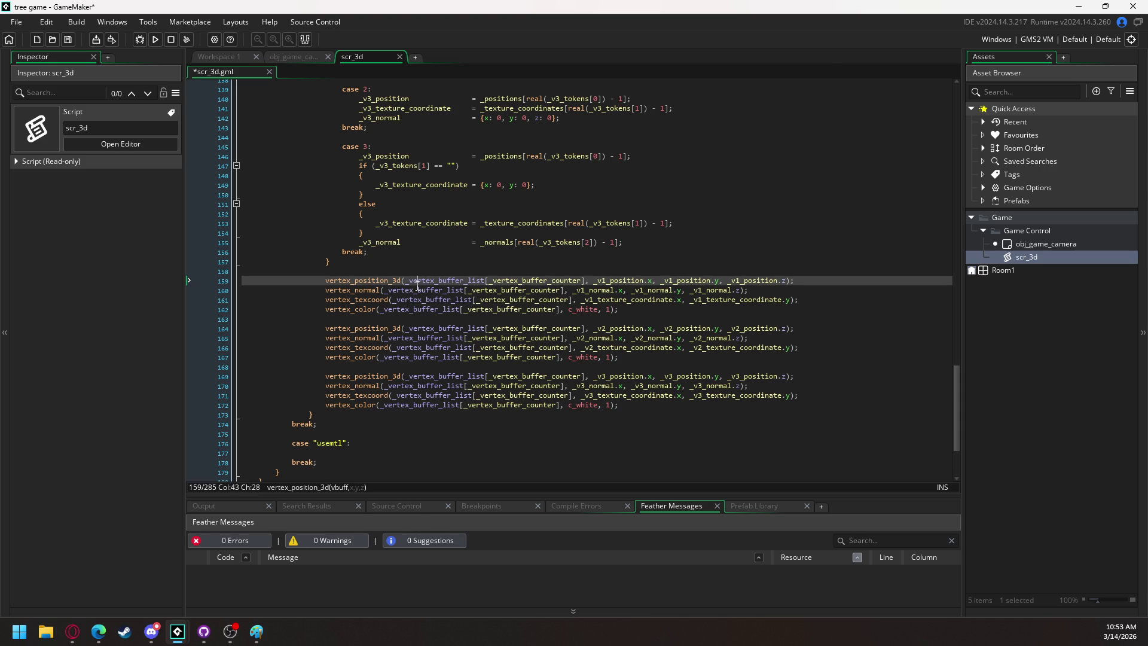
drag(405, 280, 588, 282)
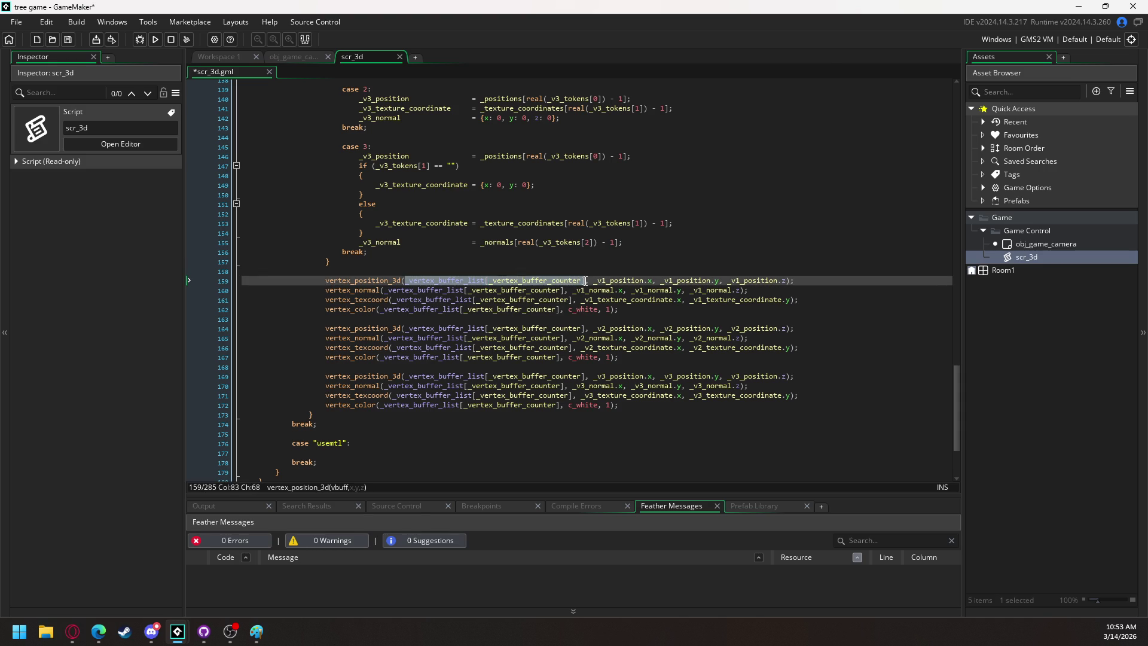
key(ctrl+v)
click(386, 291)
drag(386, 290, 564, 290)
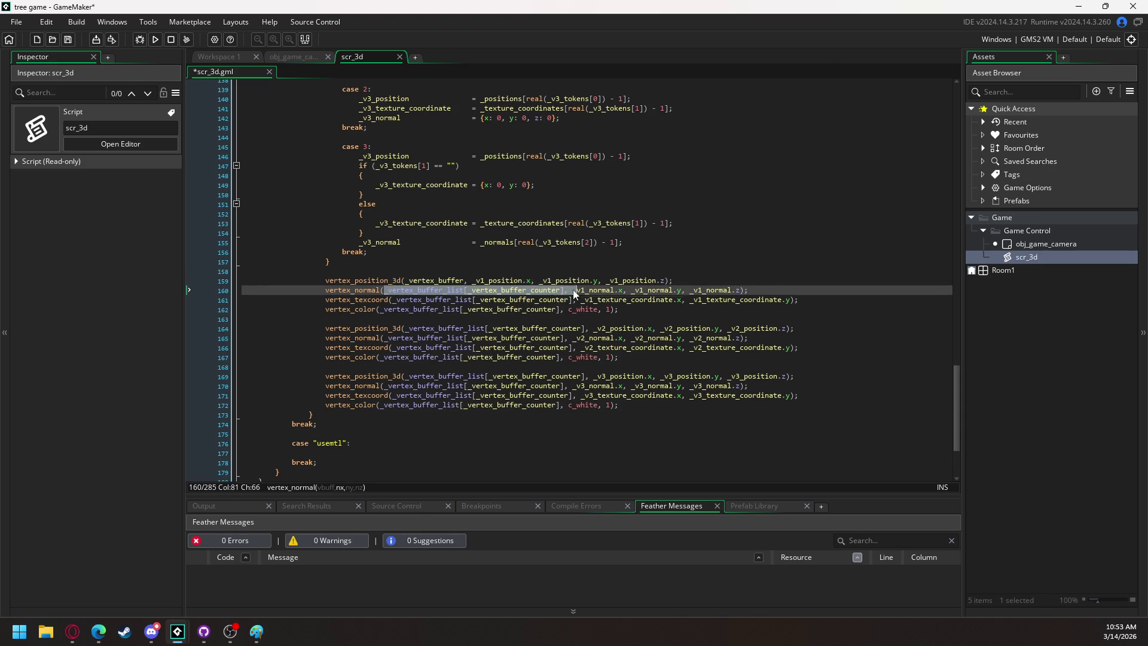
key(ctrl+v)
drag(393, 302, 573, 307)
key(ctrl+v)
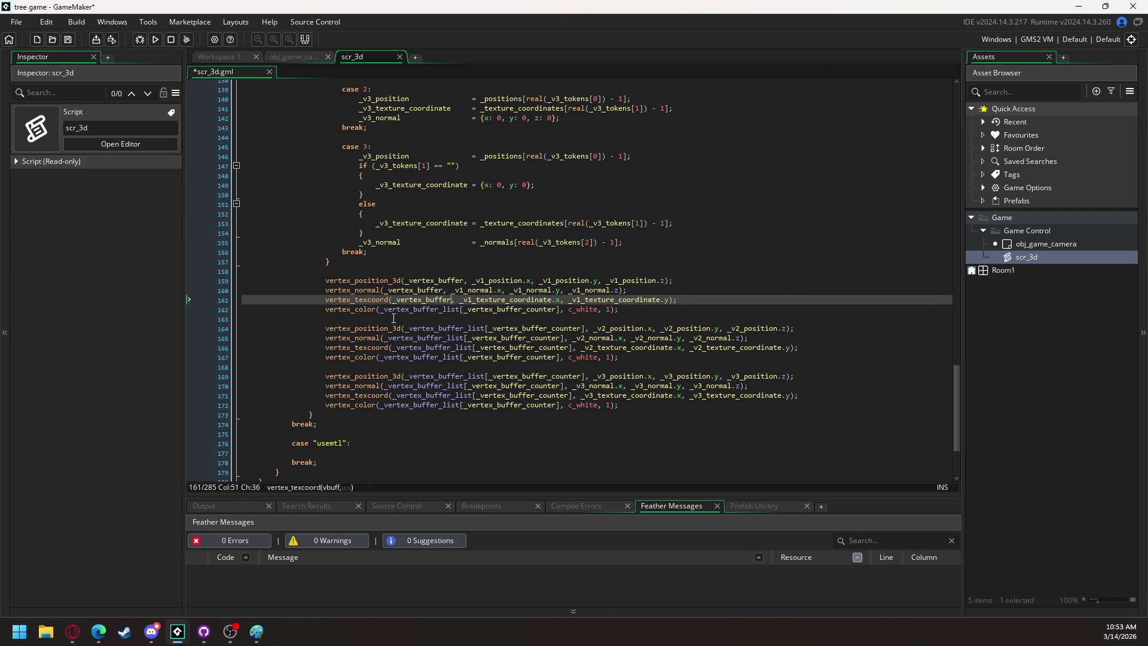
drag(382, 309, 559, 310)
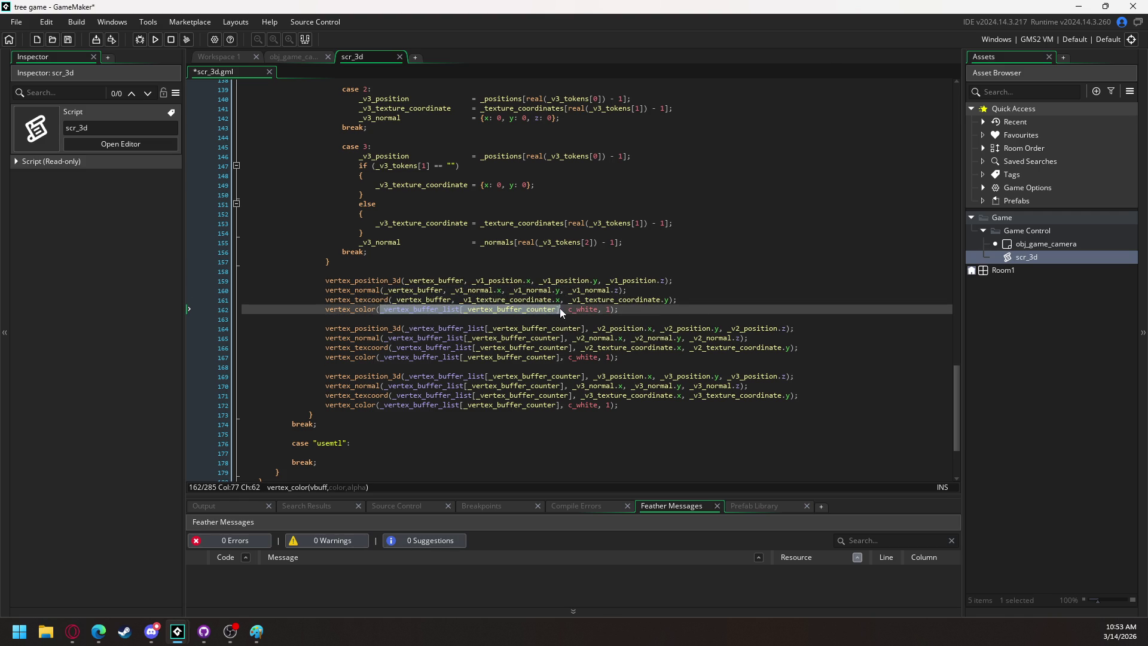
key(ctrl+v)
drag(406, 329, 586, 329)
key(ctrl+v)
drag(385, 338, 568, 341)
key(ctrl+v)
drag(392, 347, 569, 348)
key(ctrl+v)
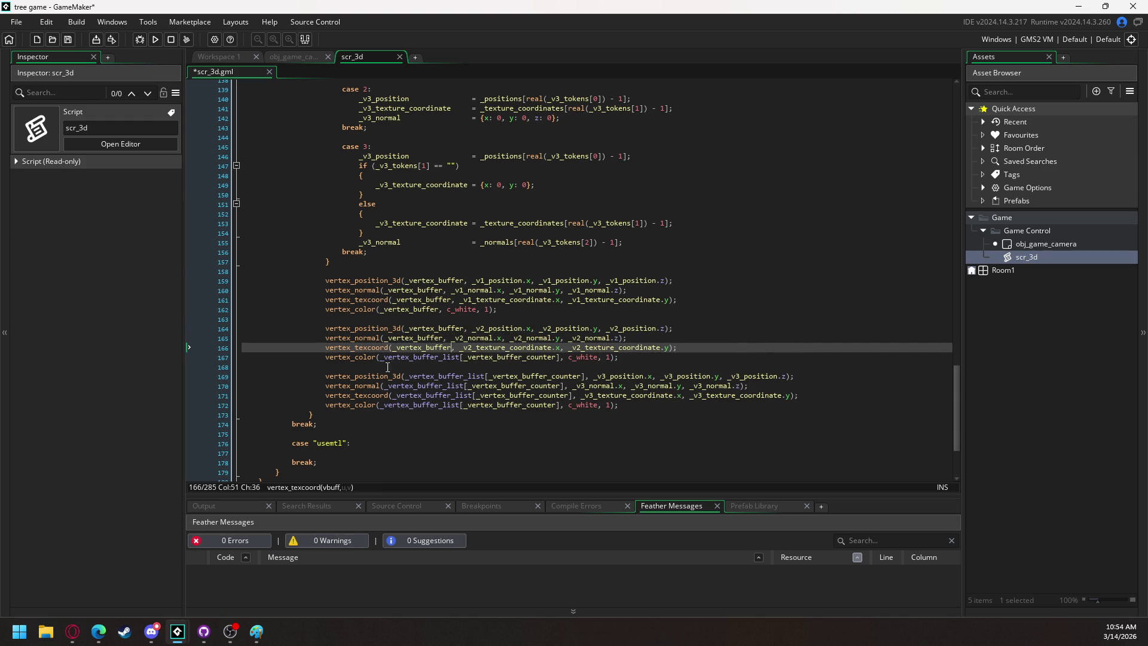
drag(386, 357, 561, 358)
key(ctrl+v)
drag(408, 376, 583, 376)
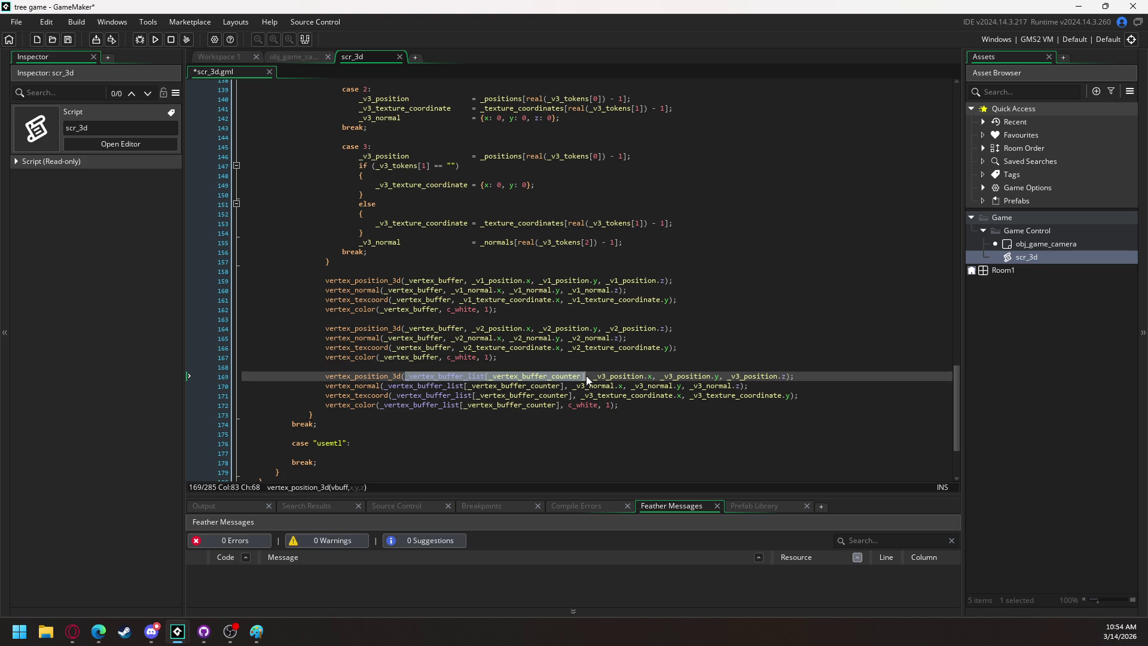
key(ctrl+v)
drag(385, 386, 569, 386)
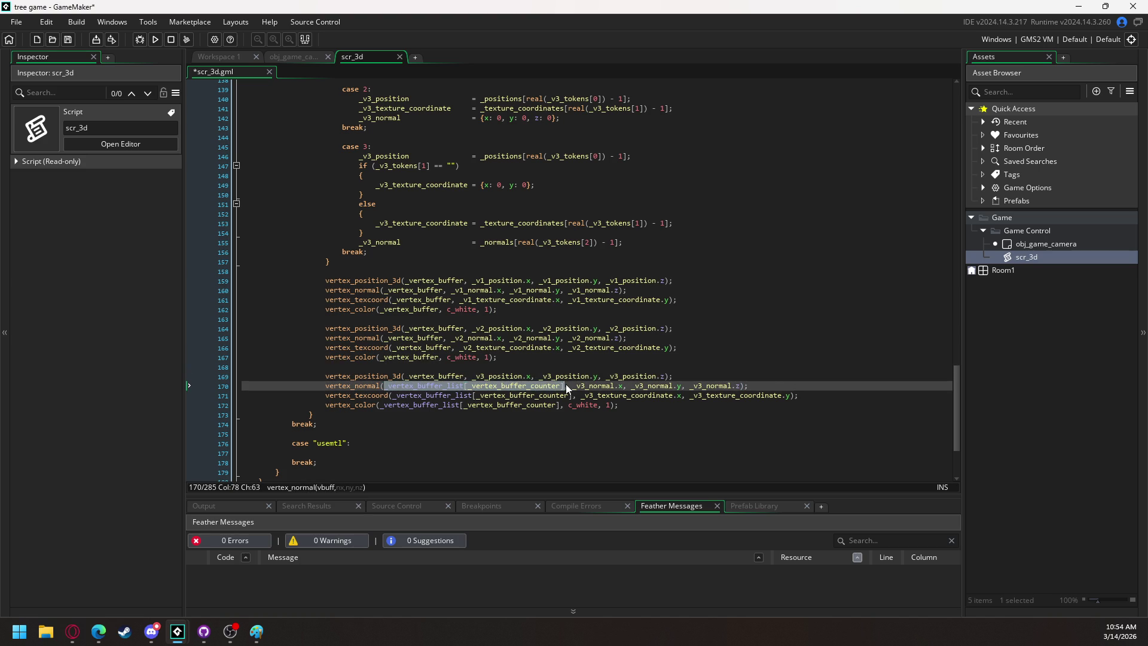
key(ctrl+v)
drag(391, 395, 569, 395)
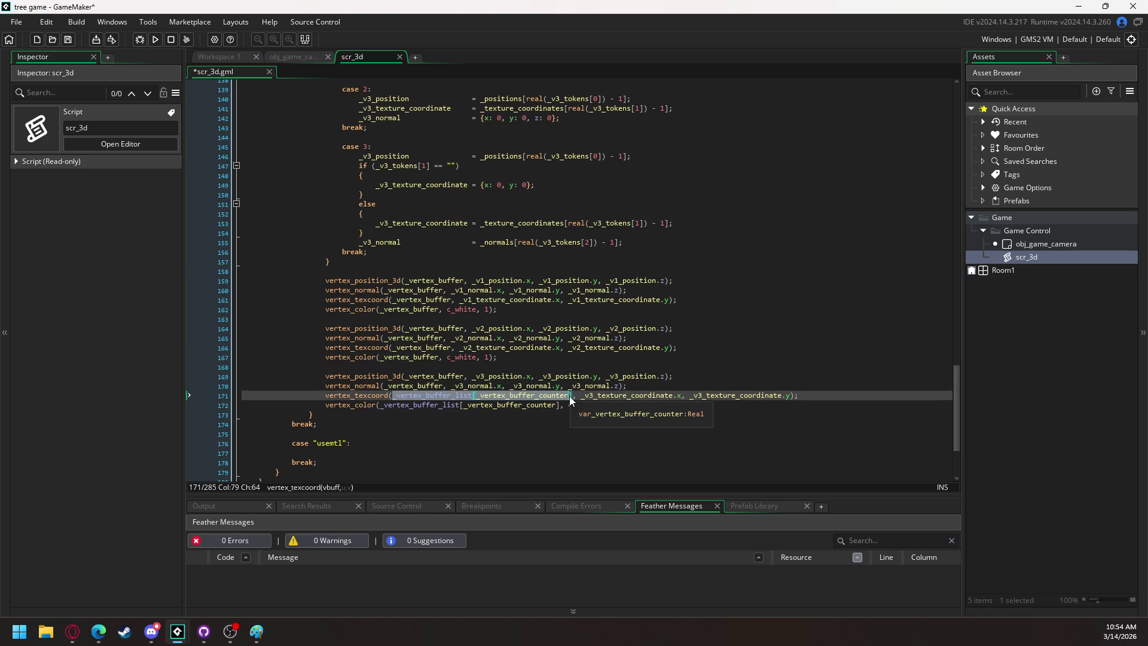
key(ctrl+v)
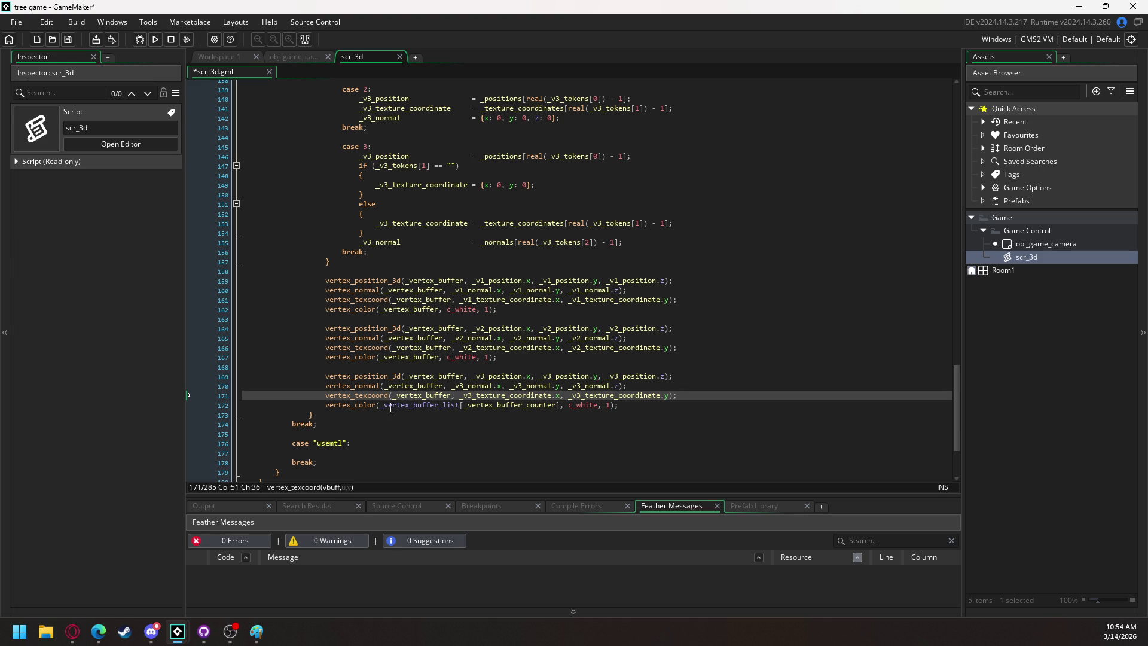
drag(381, 405, 562, 405)
key(ctrl+v)
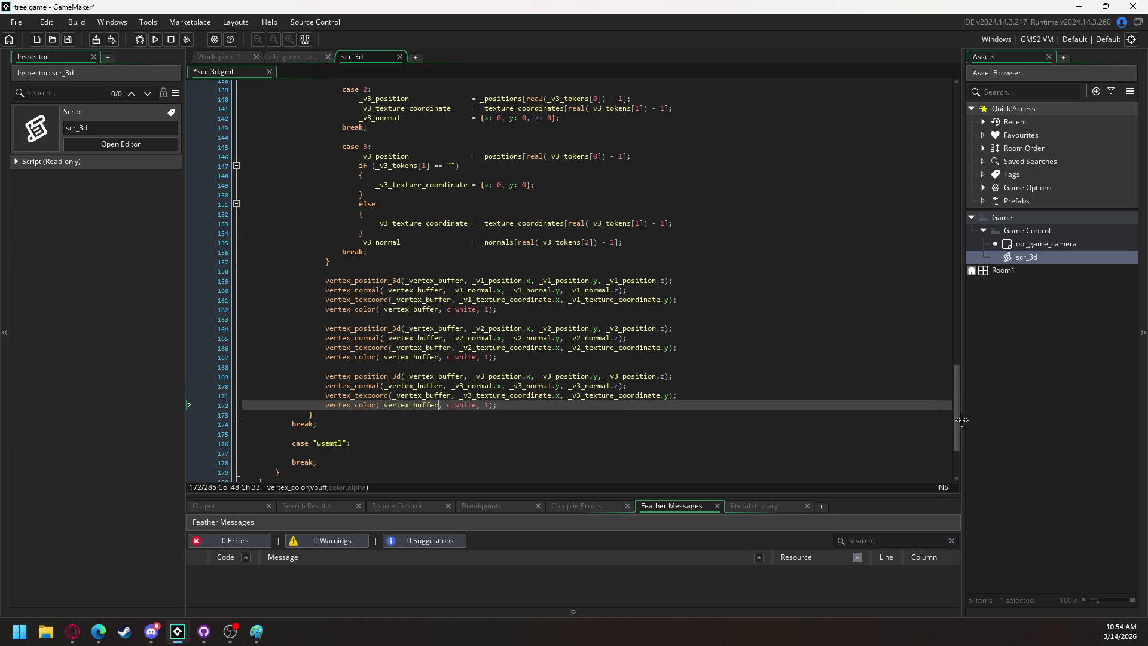
drag(958, 403, 937, 143)
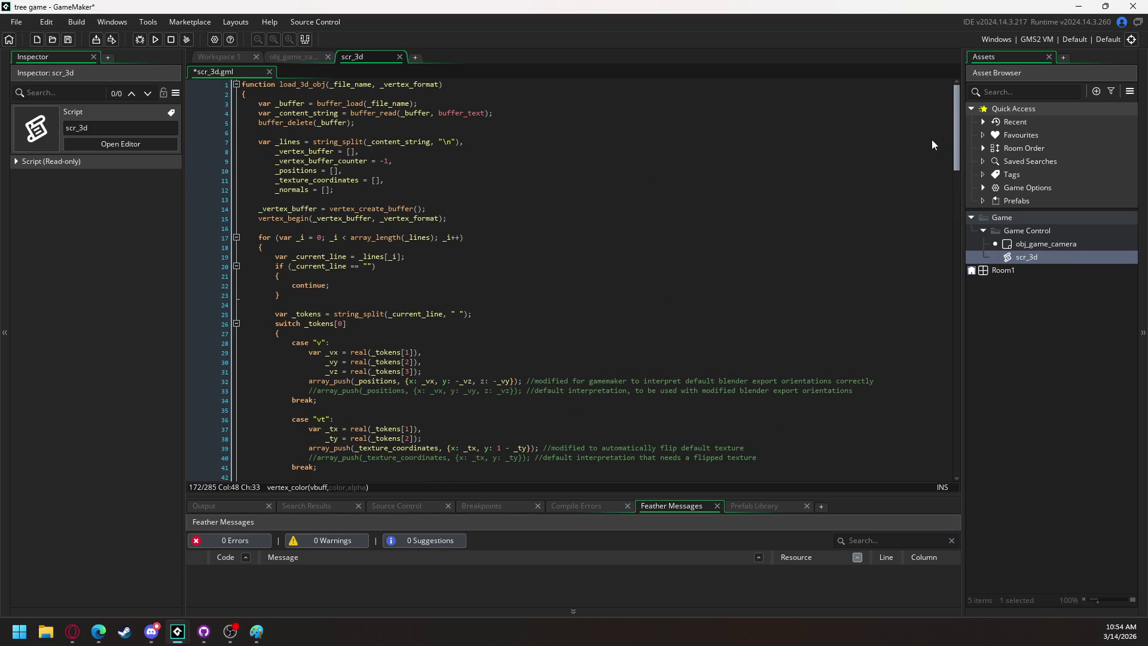
Delete the '_vertex_buffer_counter = -1,' line from load_3d_obj's variable declarations.
mouse_move(931, 141)
mouse_down()
mouse_move(874, 423)
mouse_move(842, 416)
mouse_up()
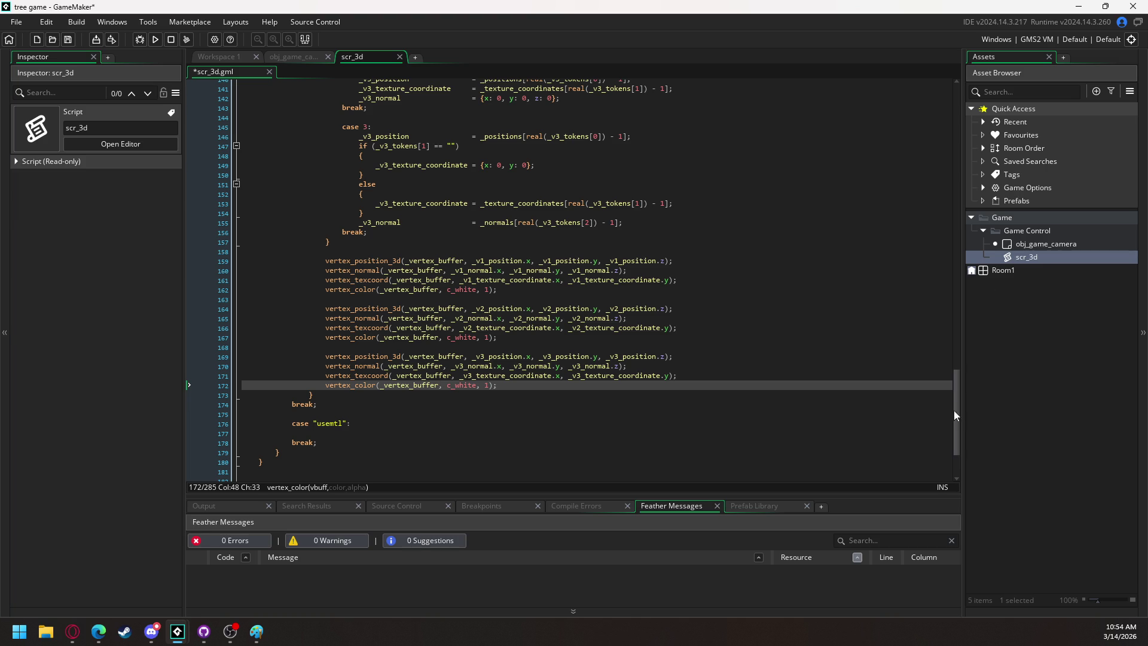
drag(957, 414, 936, 96)
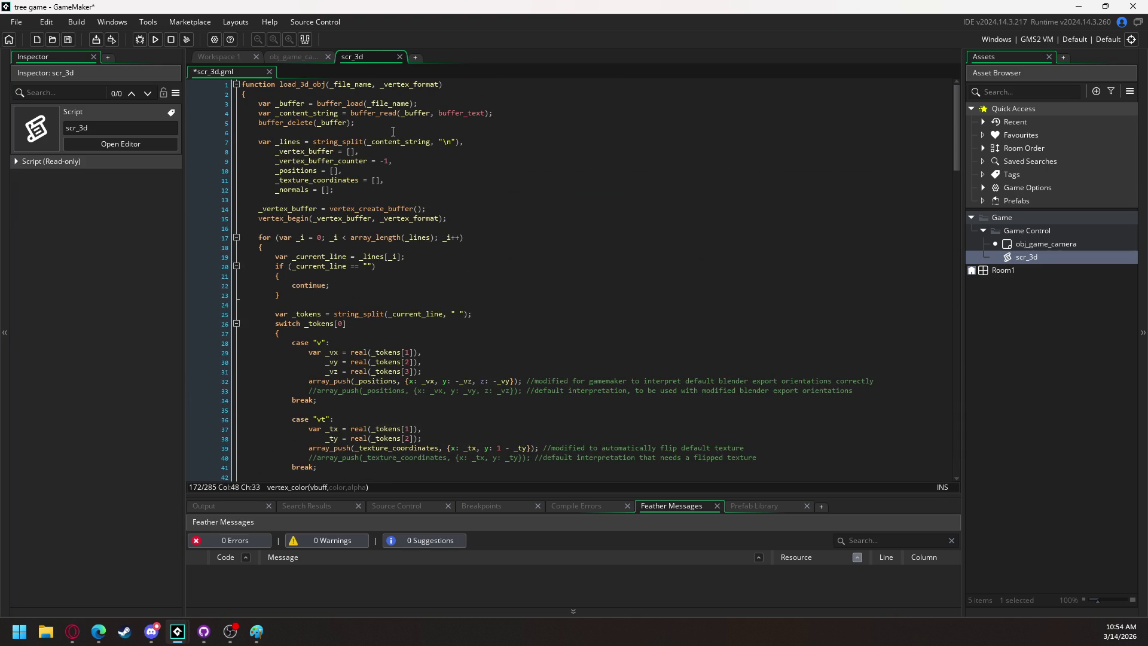
click(227, 162)
key(BackSpace)
key(BackSpace)
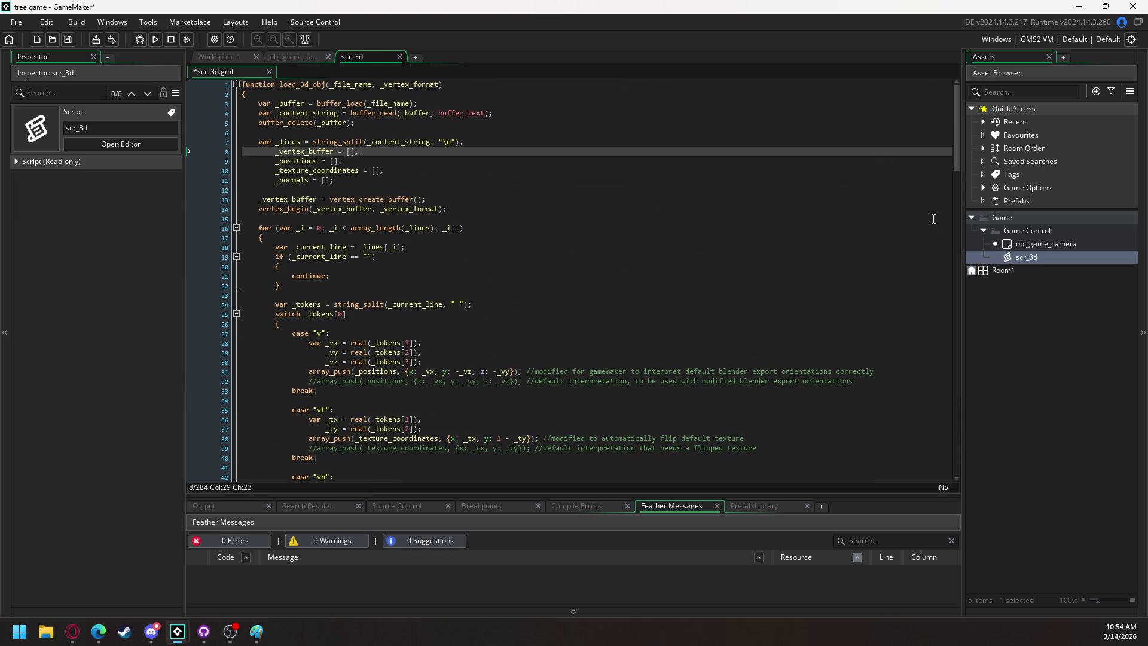
drag(956, 177, 960, 489)
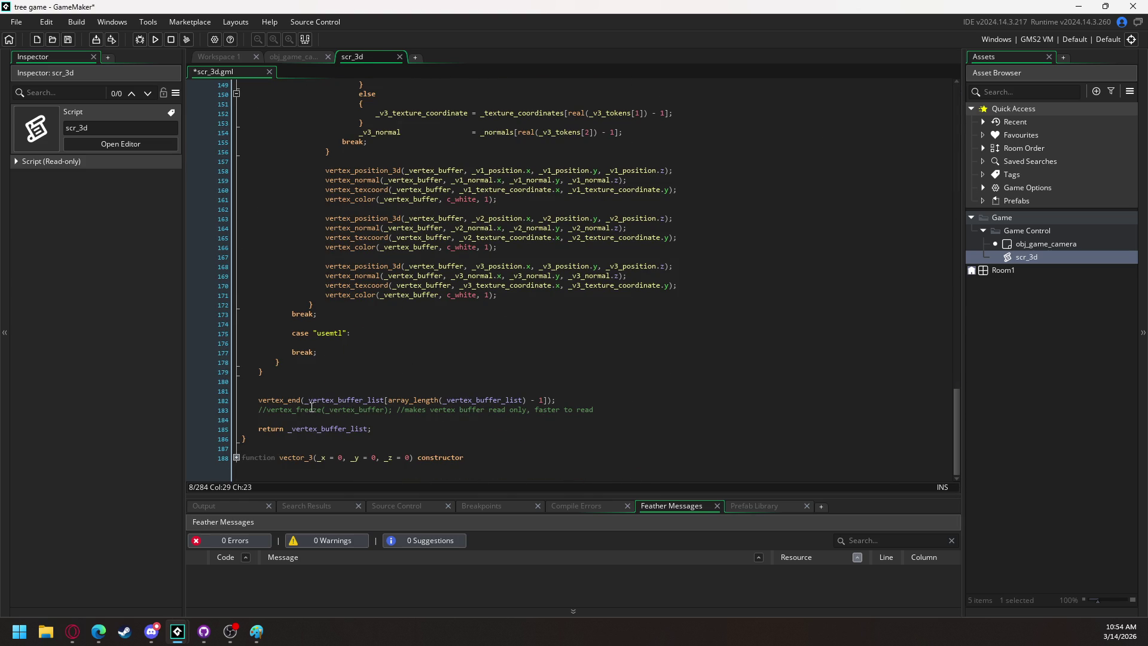
drag(305, 400, 549, 401)
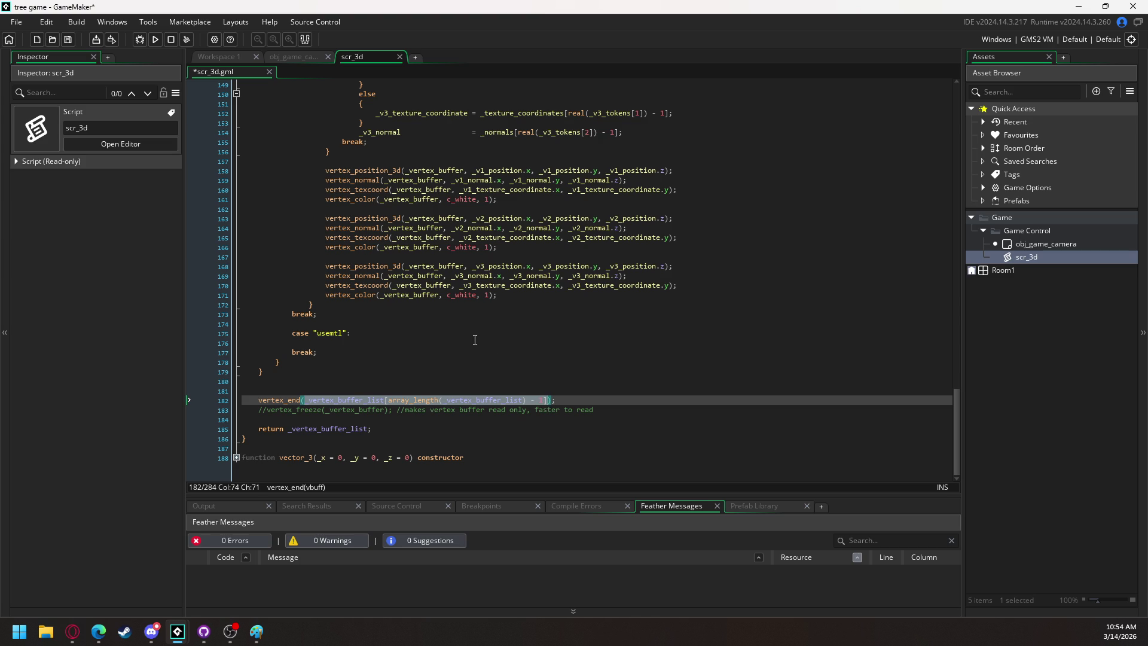
Change the argument to vertex_end(_vertex_buffer) and make the function return _vertex_buffer.
text(_vertex_buffer)
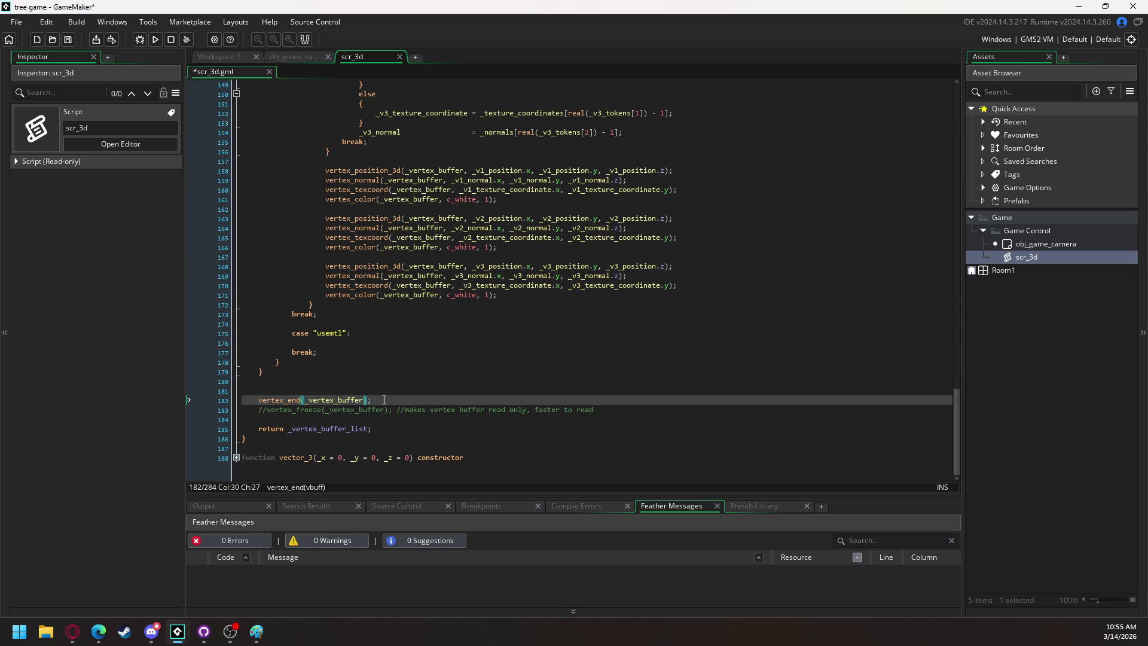
drag(350, 430, 367, 431)
key(BackSpace)
click(390, 357)
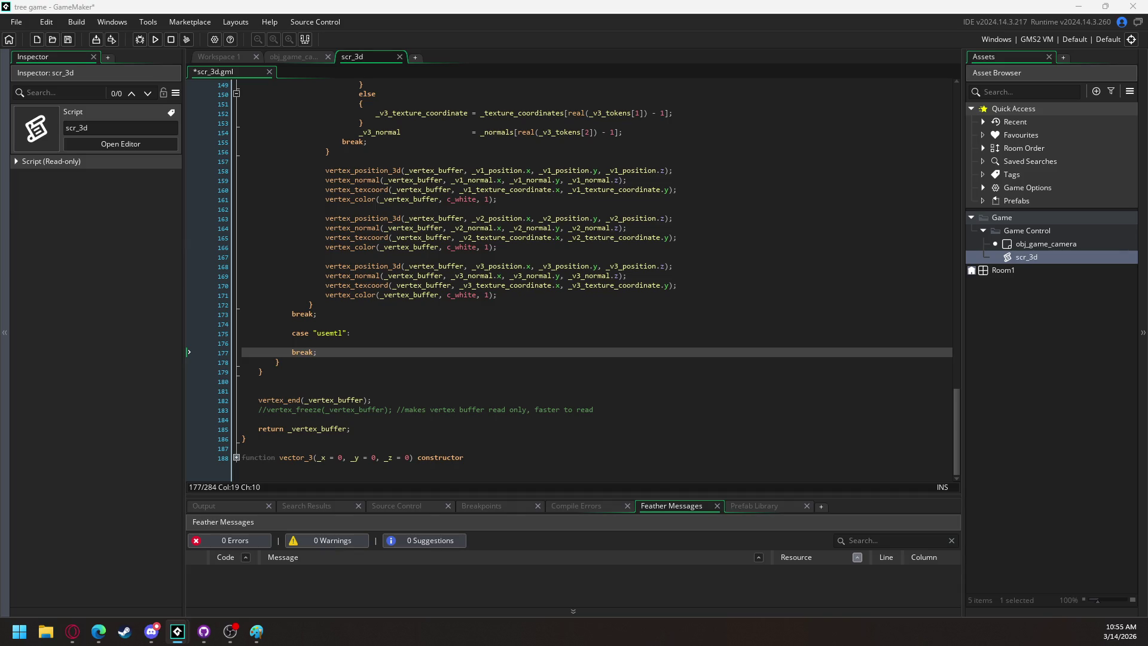
key(alt+Tab)
key(alt+Tab)
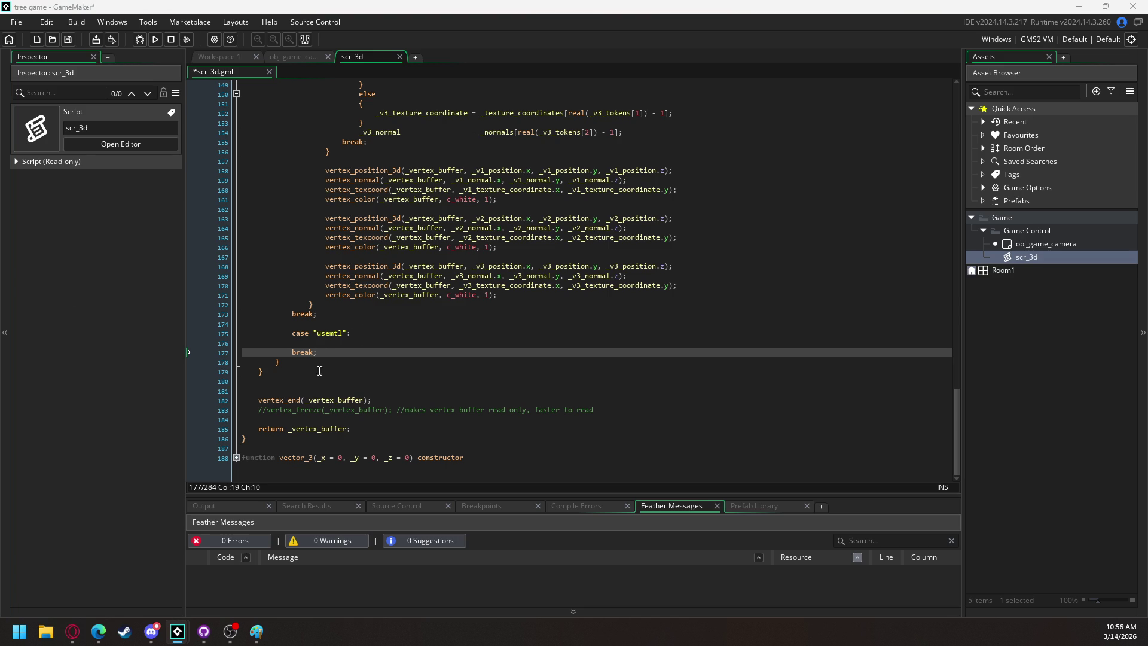
Paste get_save_filename, buffer_create_from_vertex_buffer and buffer_save lines below the vertex_freeze comment, fixing indentation.
click(576, 410)
key(Return)
key(Return)
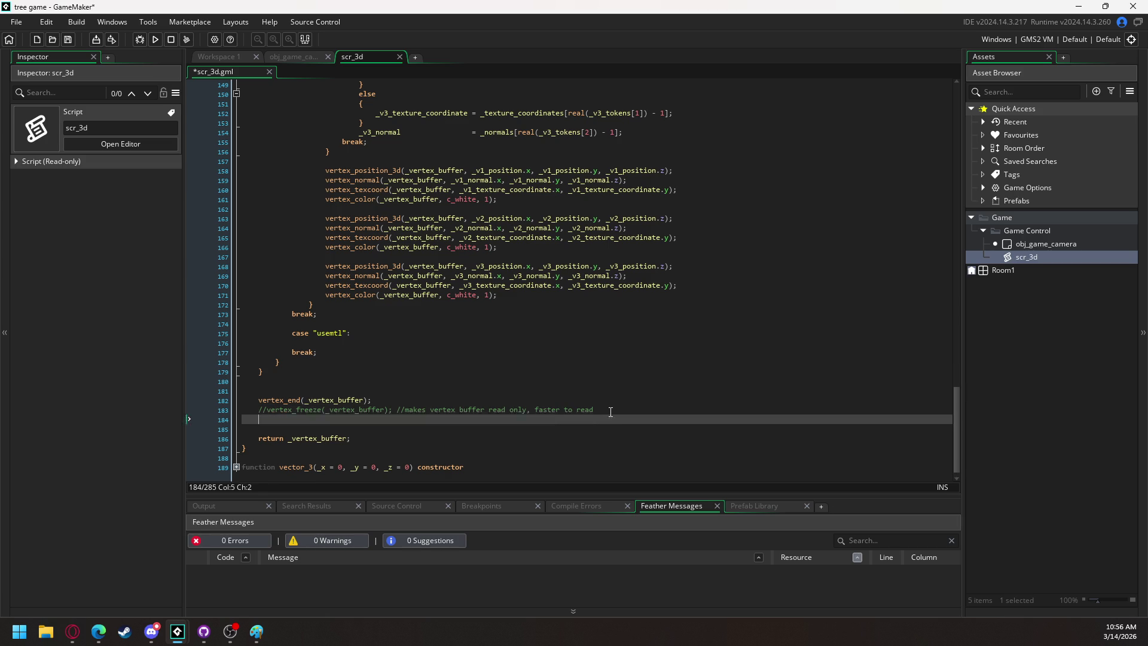
key(ctrl+v)
drag(331, 448, 330, 439)
key(shift+Tab)
key(shift+Tab)
click(332, 399)
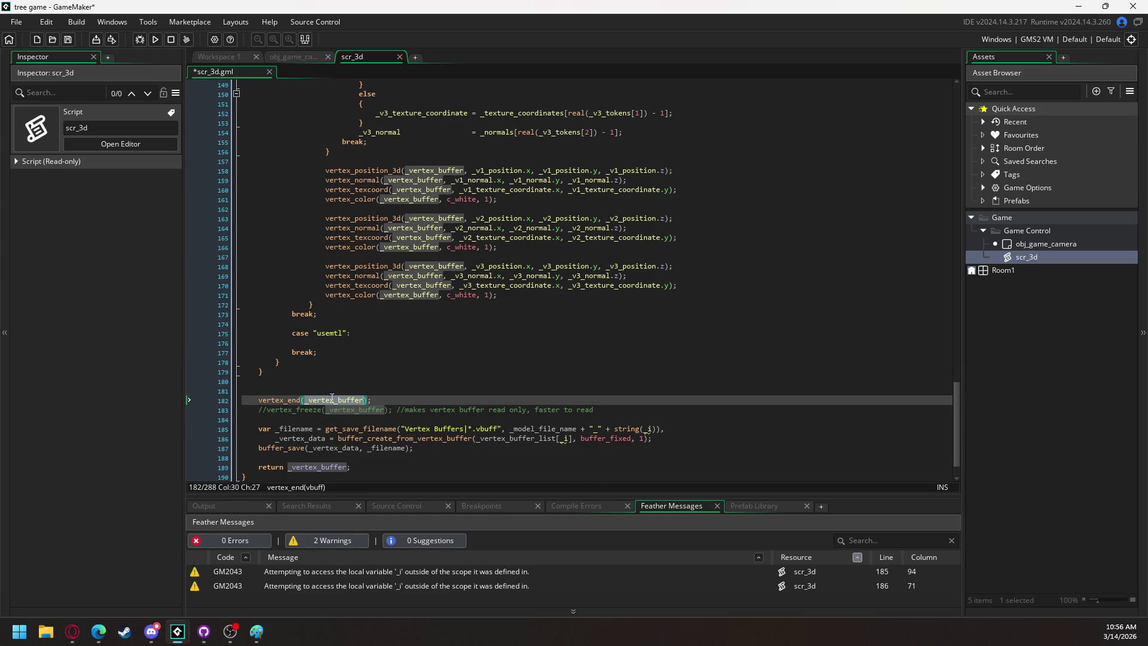
Pass _vertex_buffer instead of _vertex_buffer_list[_i] to buffer_create_from_vertex_buffer.
click(532, 428)
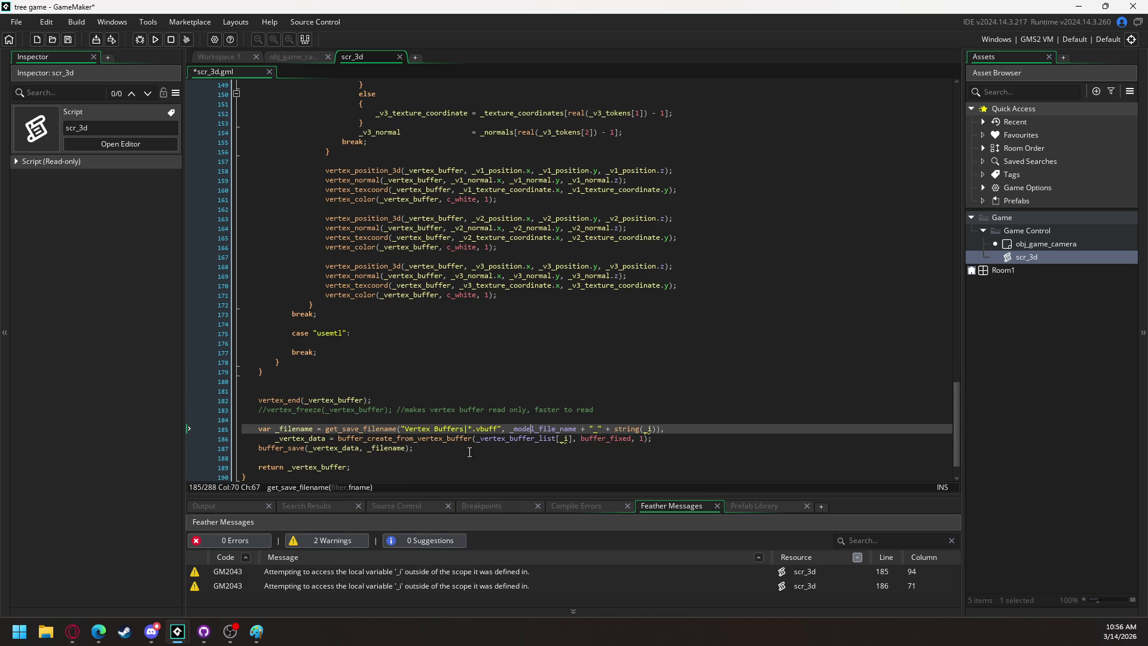
drag(476, 438, 554, 440)
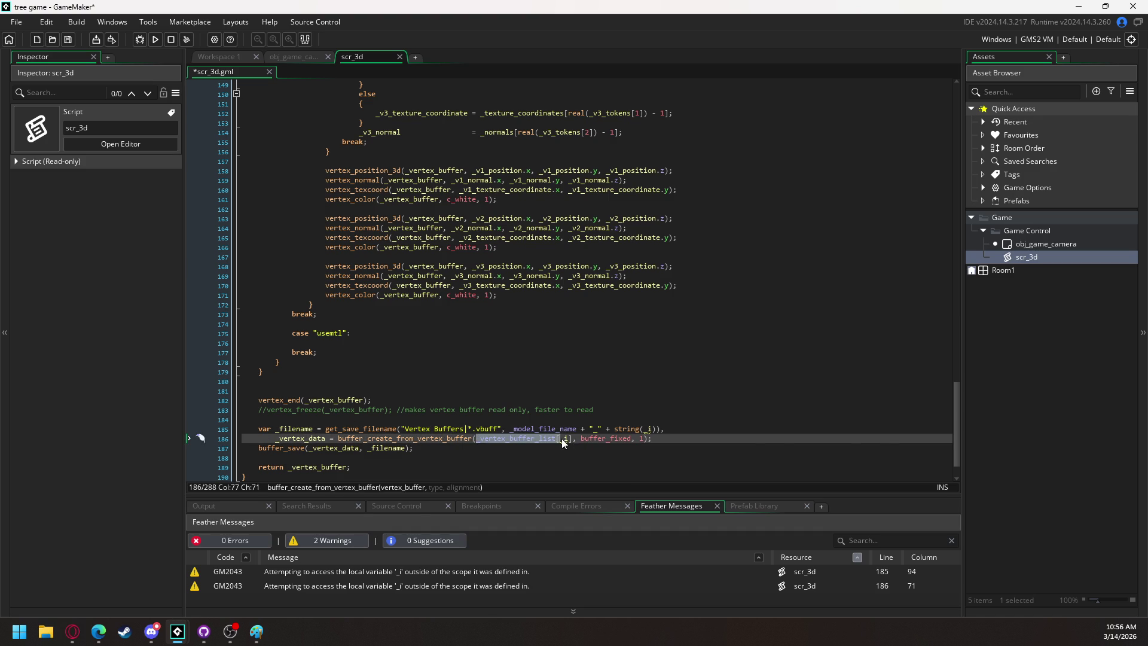
text(_vertex_buffer)
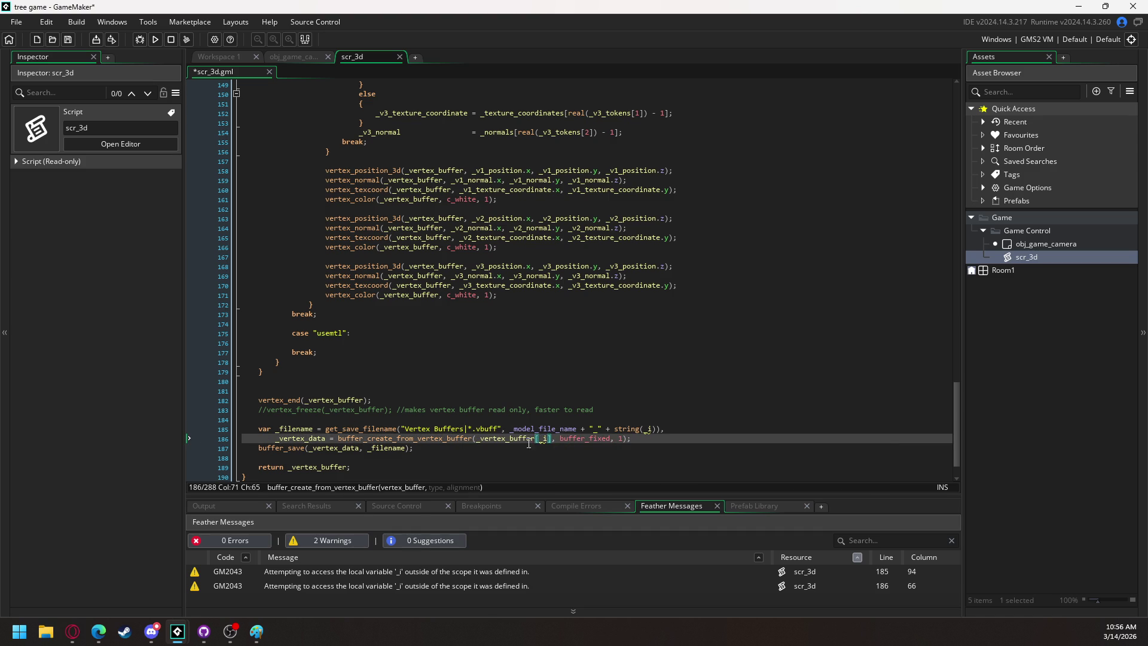
key(Delete)
key(Delete)
key(Delete)
Reduce the get_save_filename filename argument to just _file_name.
mouse_move(629, 427)
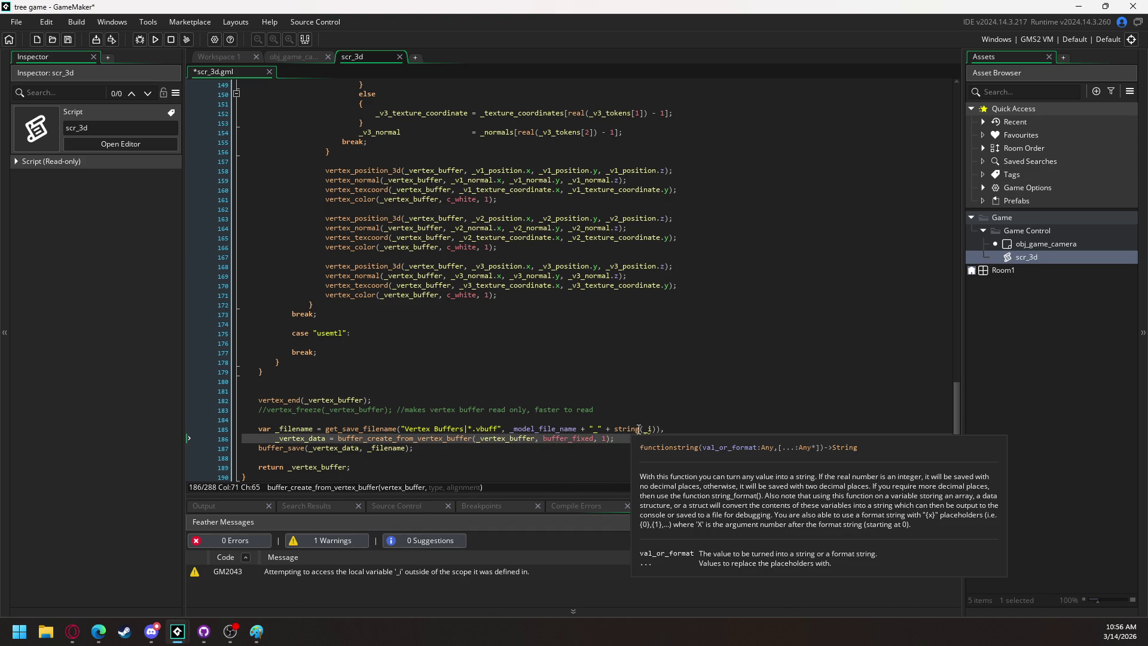
drag(574, 429, 657, 432)
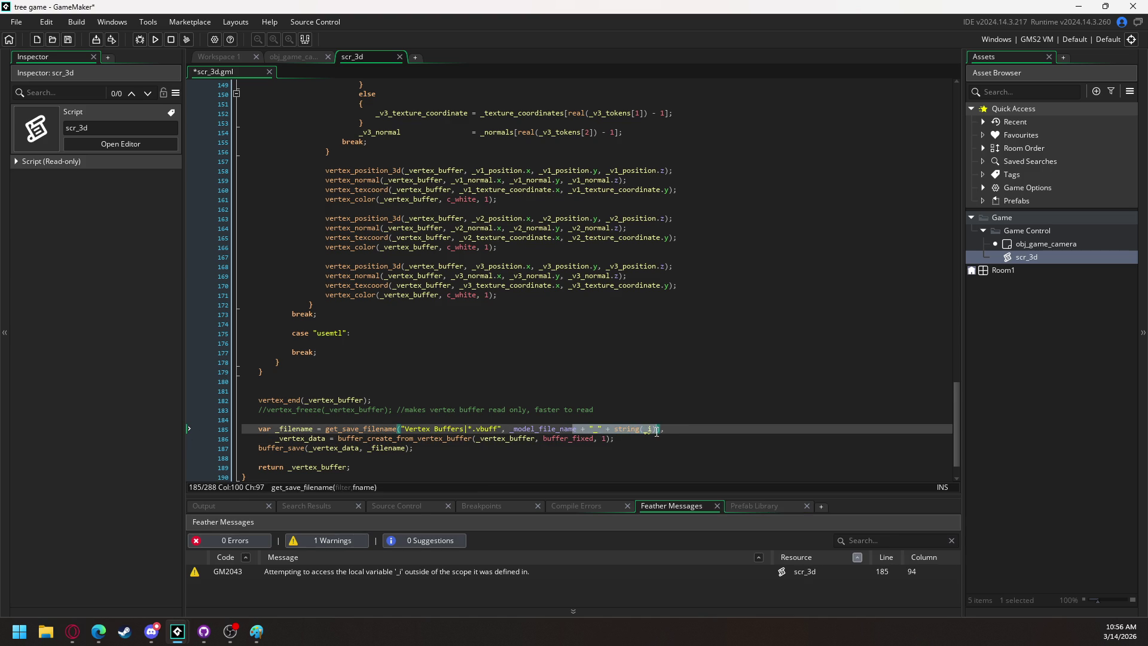
key(BackSpace)
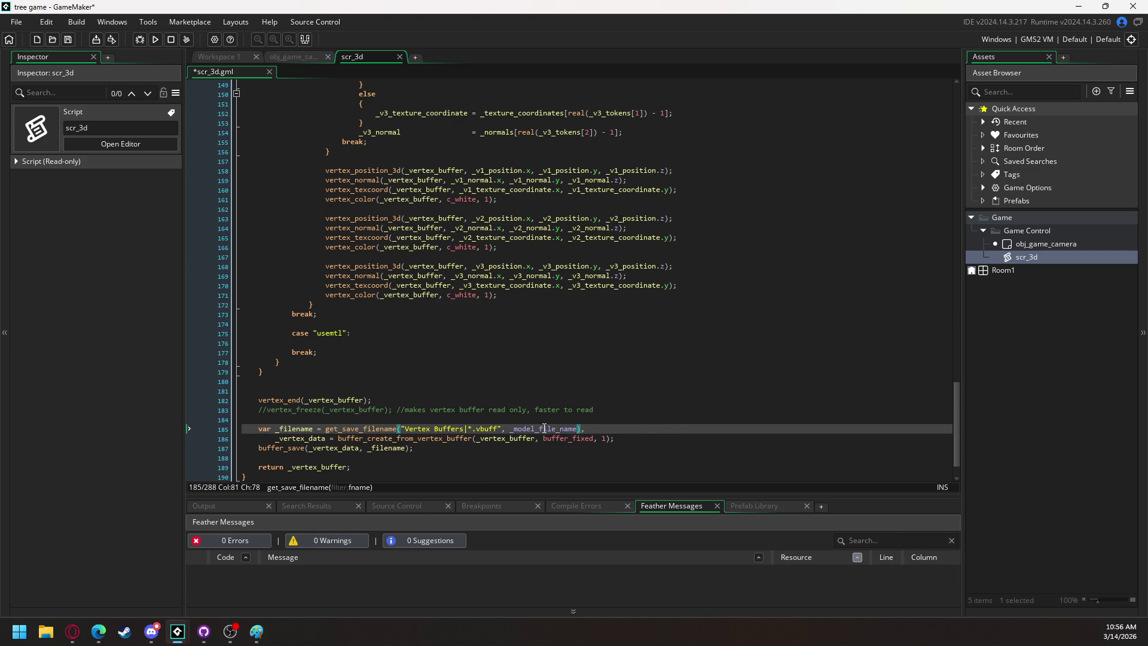
key(Left)
key(Left)
key(BackSpace)
key(BackSpace)
key(BackSpace)
key(BackSpace)
key(BackSpace)
key(BackSpace)
mouse_move(545, 290)
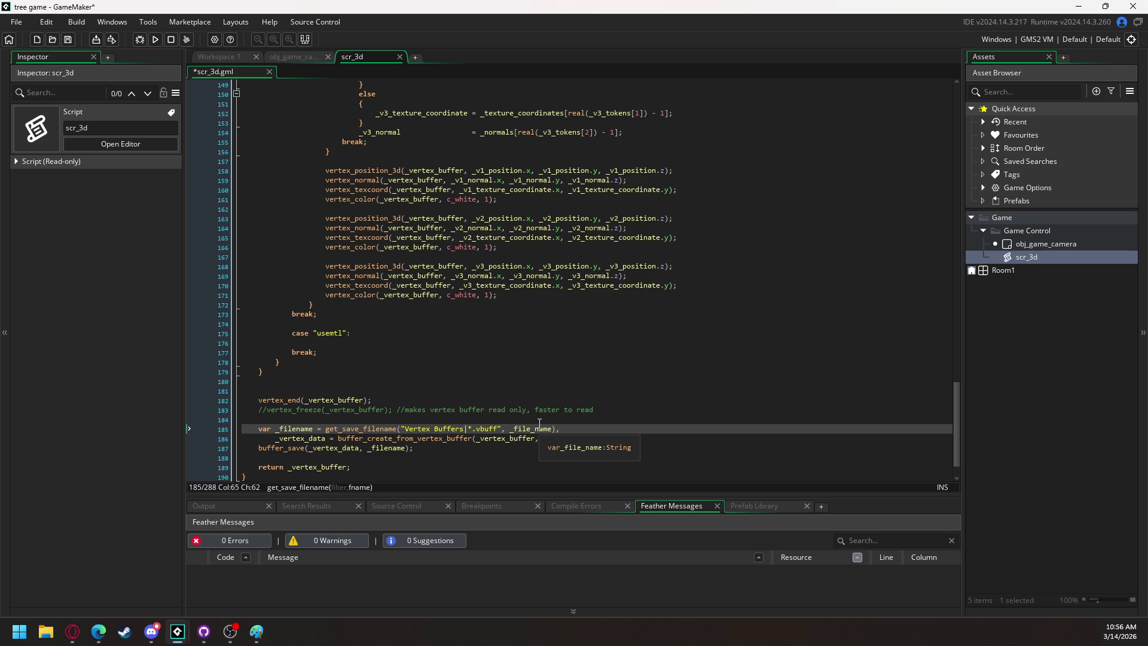
mouse_move(955, 411)
mouse_down()
mouse_move(951, 79)
mouse_move(888, 458)
mouse_up()
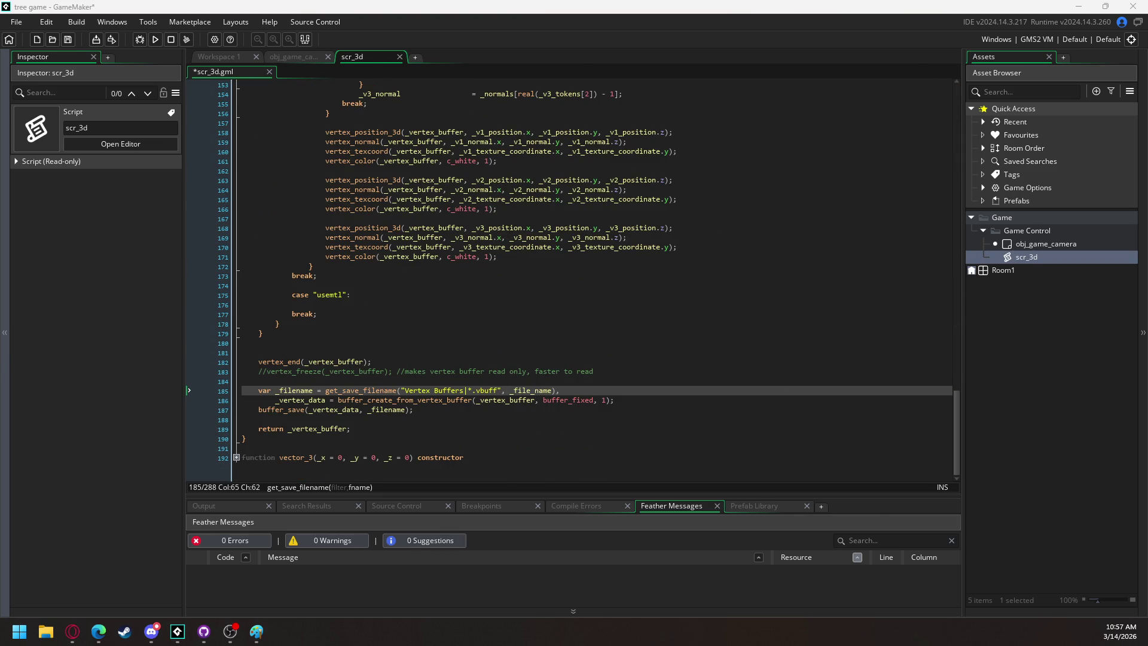
key(alt+Tab)
Google 'gamemaker grab section of string', skim the results, then return to the tree game project.
click(796, 43)
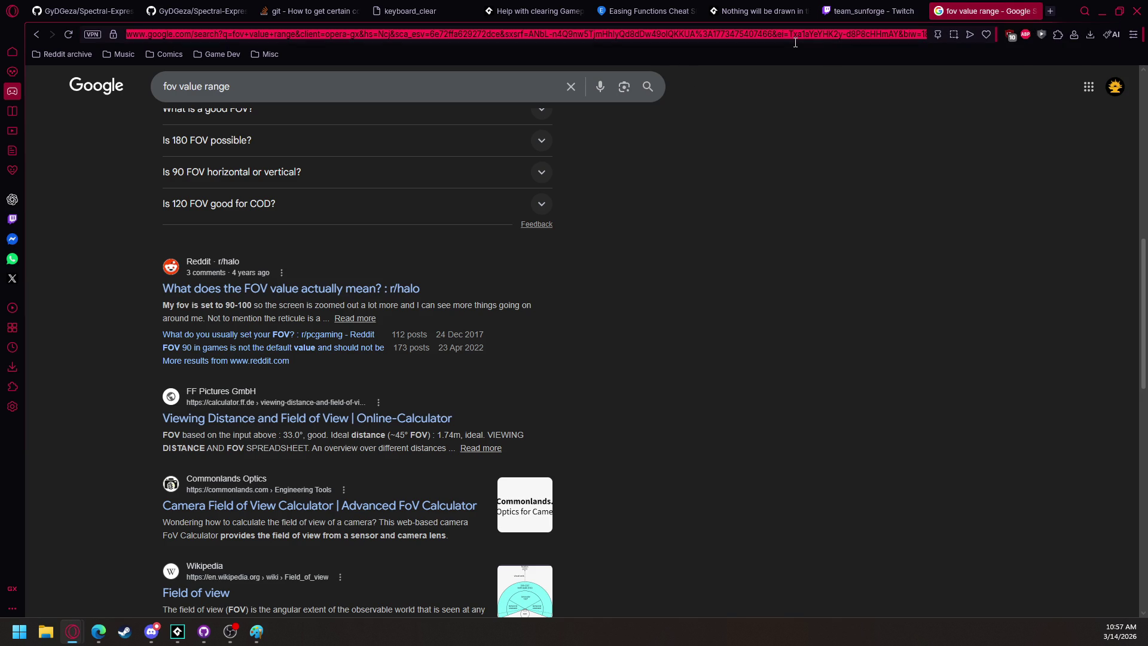
text(gamemaker se)
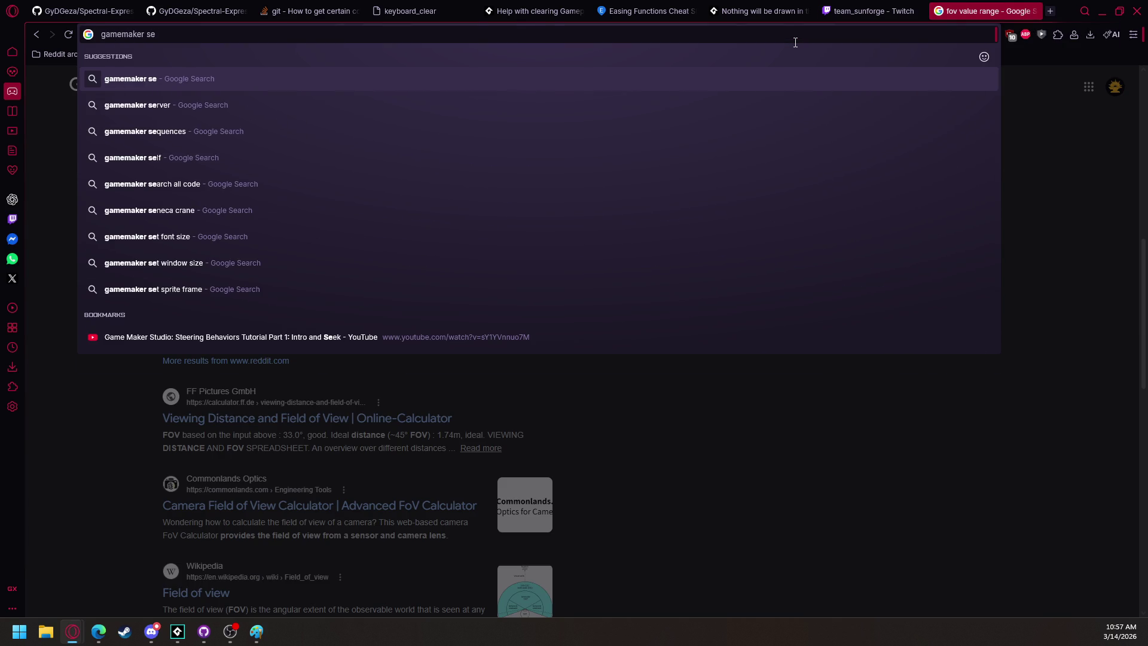
key(BackSpace)
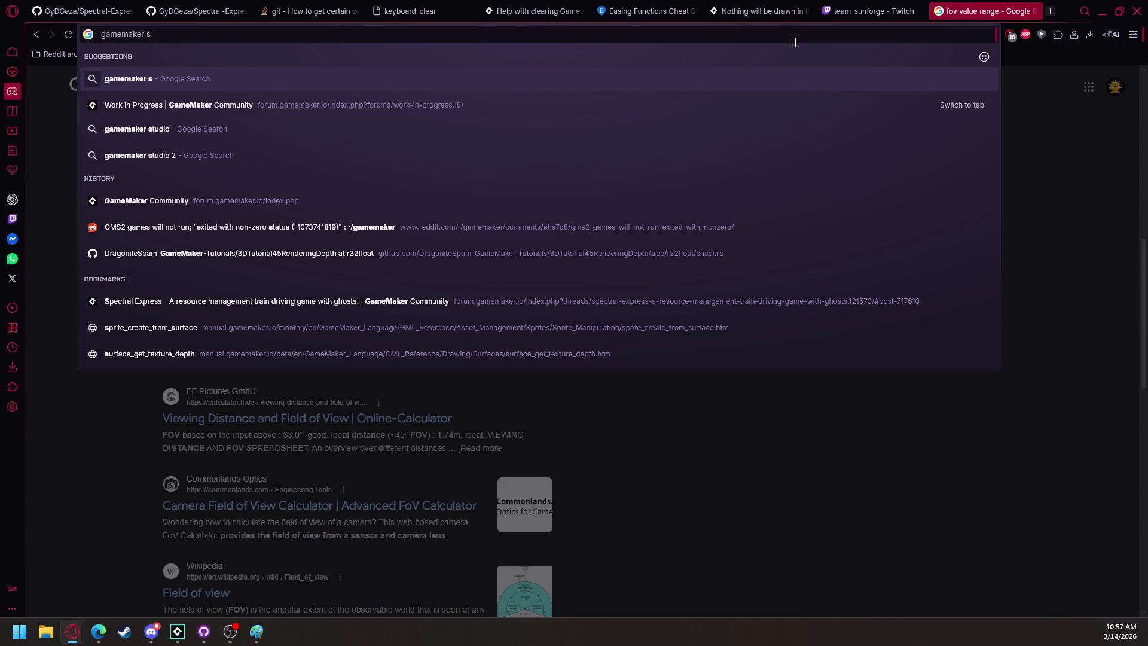
text(grab)
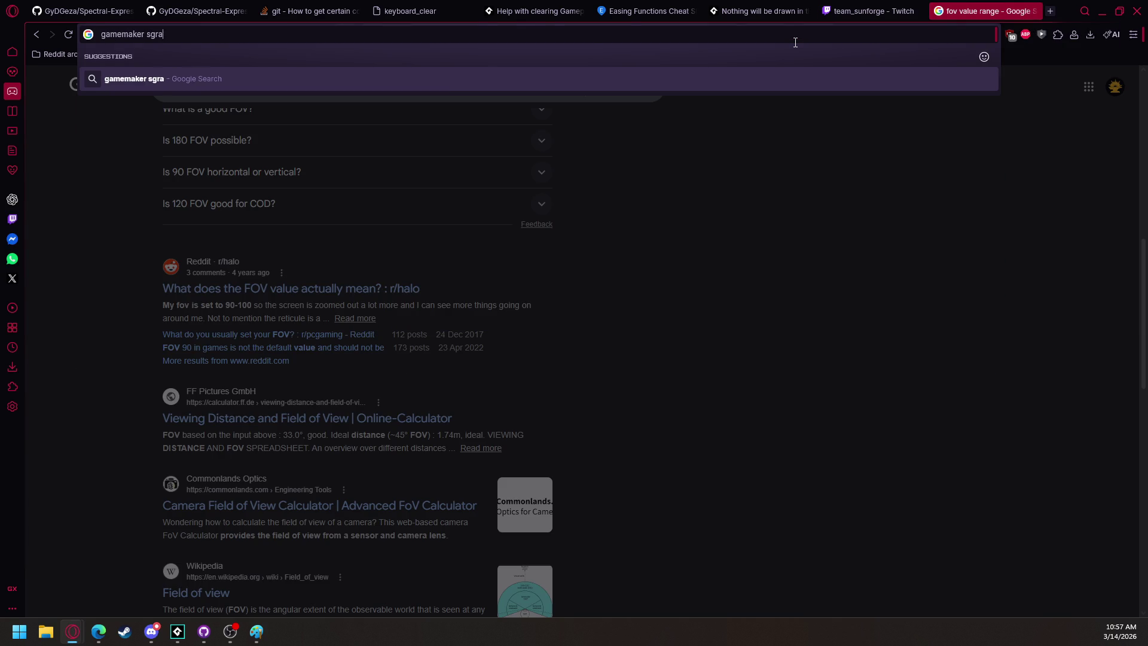
key(BackSpace)
key(BackSpace)
key(BackSpace)
text(grab se)
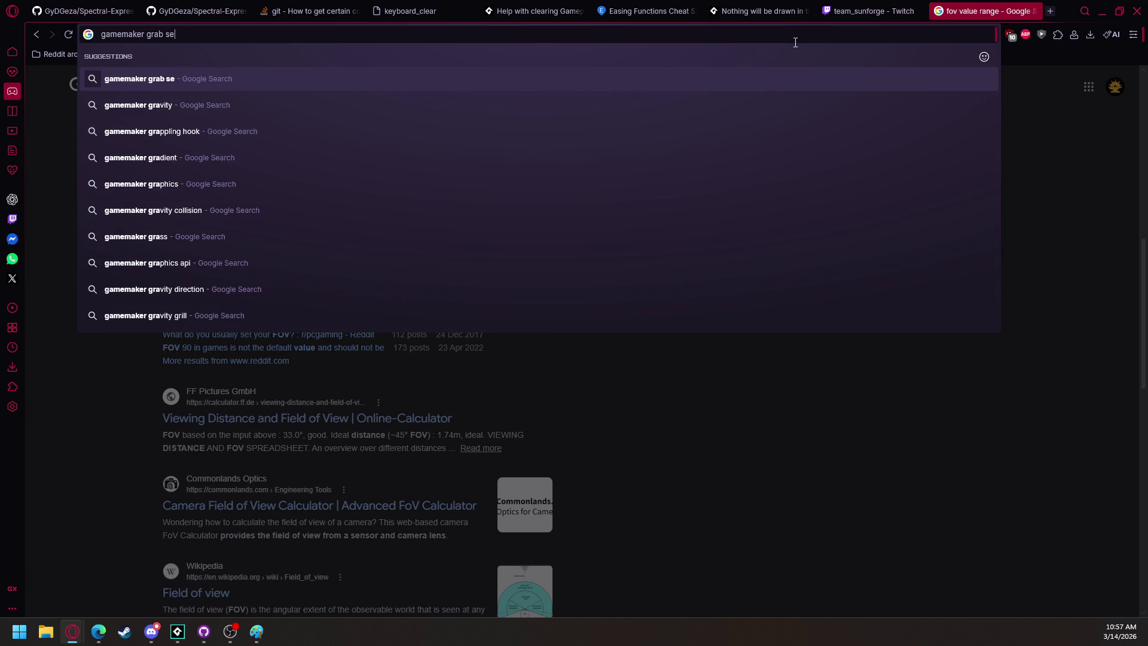
text(ction of string)
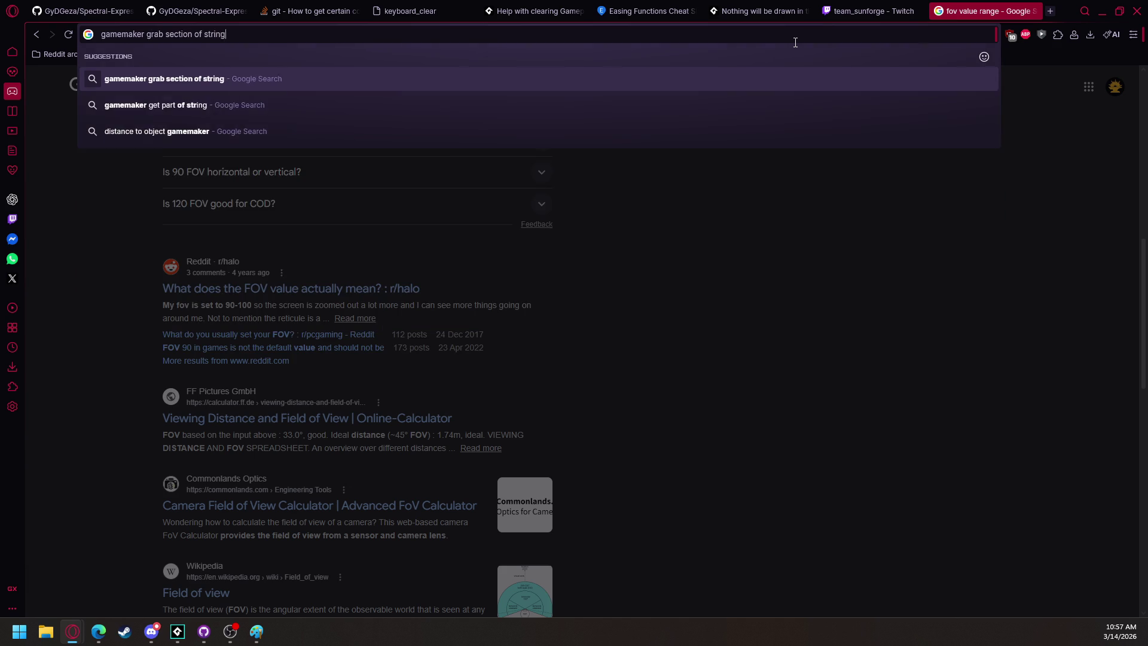
key(Return)
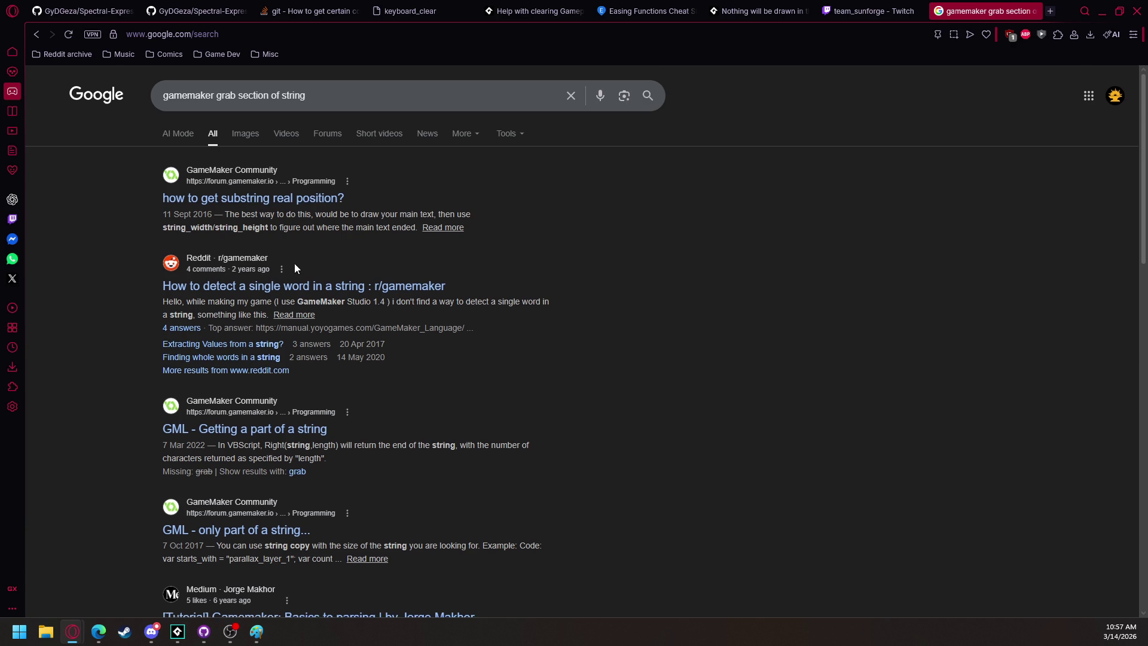
scroll(295, 263, down, 1)
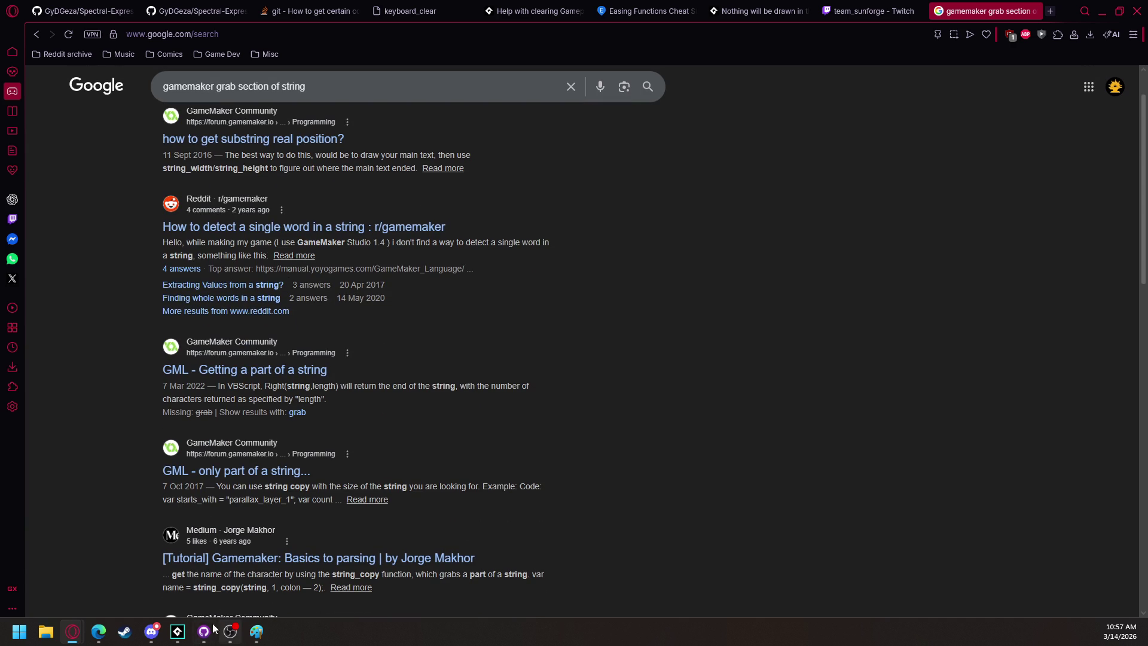
mouse_move(183, 632)
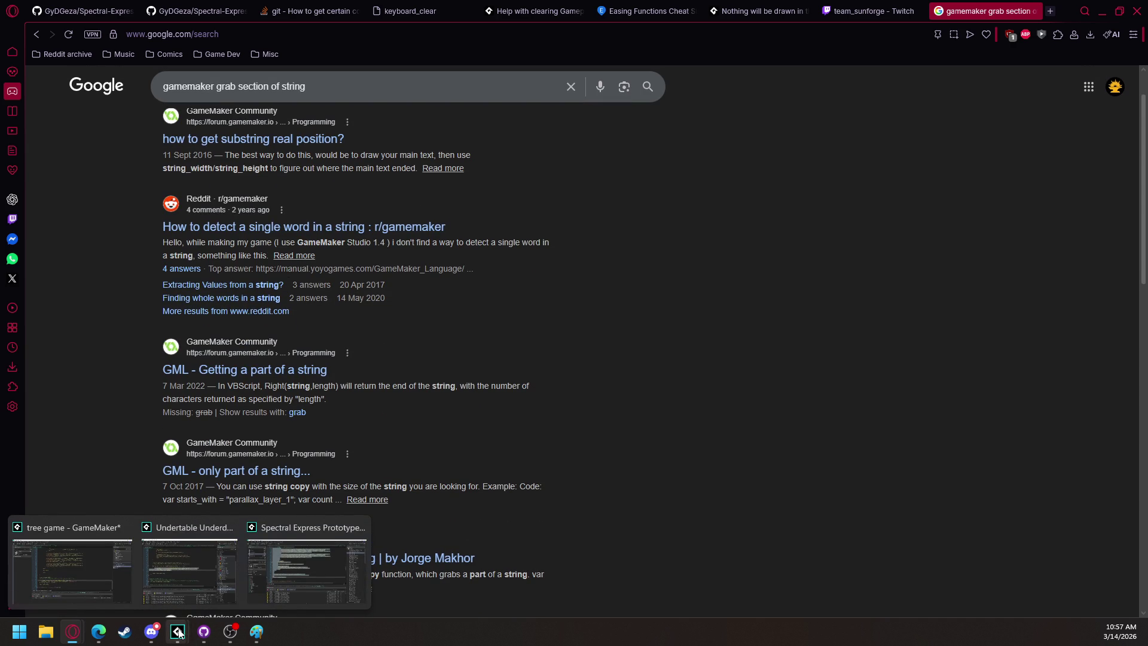
click(73, 574)
scroll(455, 250, up, 3)
Make line 185's get_save_filename argument string_split(_file_name, ".obj")[0].
scroll(448, 246, up, 1)
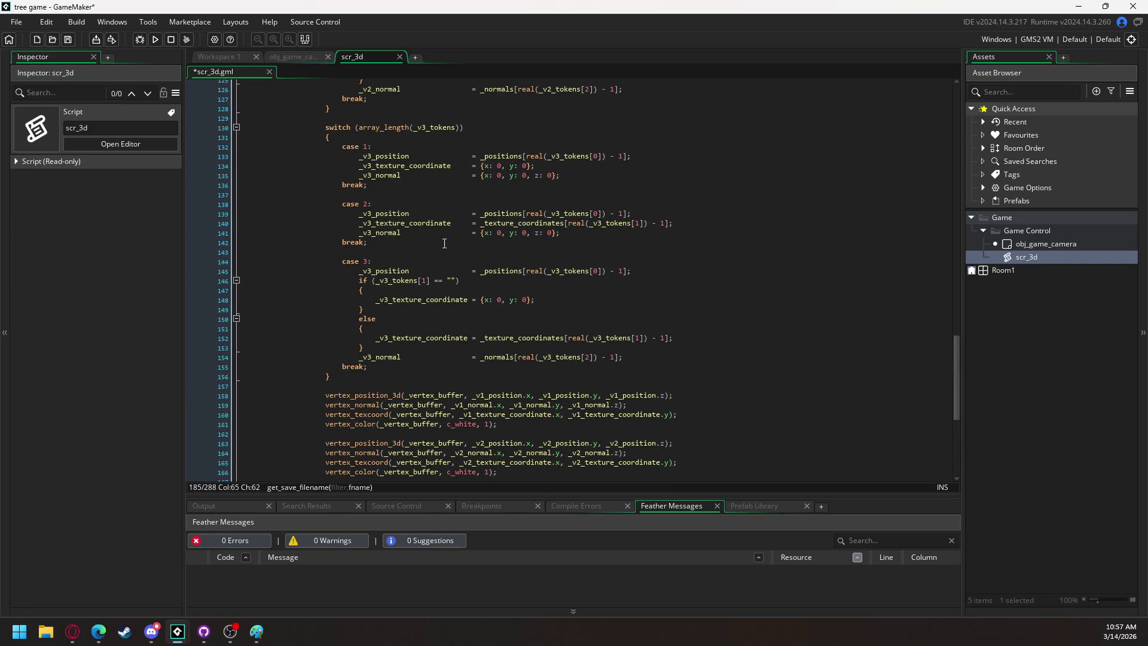
scroll(406, 277, up, 15)
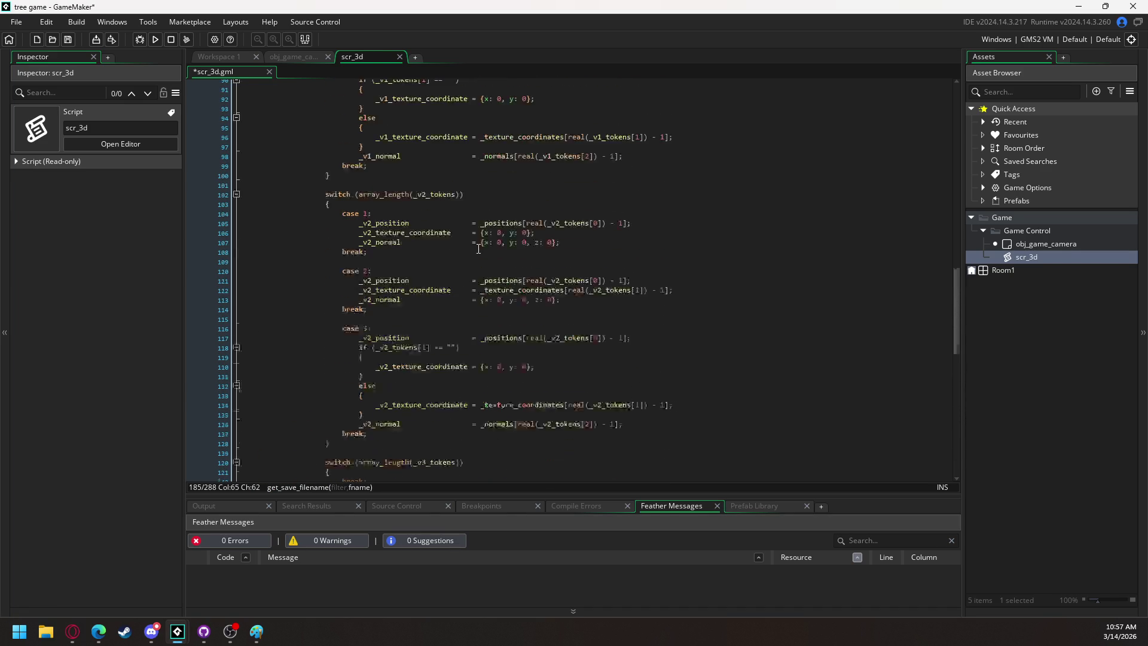
scroll(491, 243, up, 1)
scroll(474, 245, up, 10)
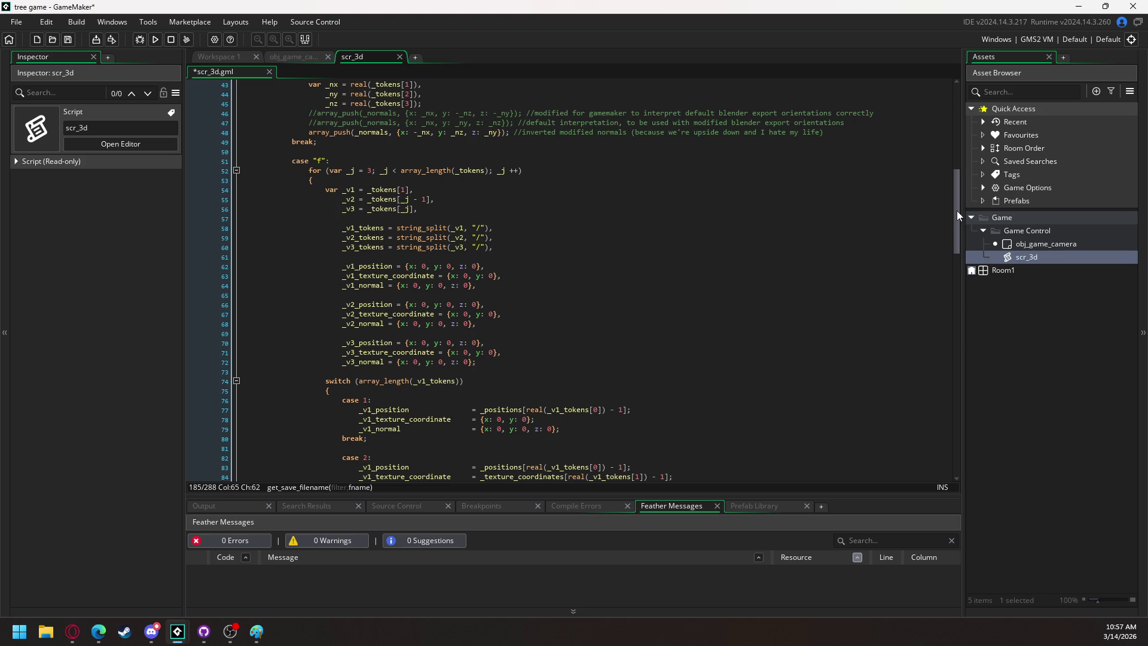
drag(957, 211, 943, 427)
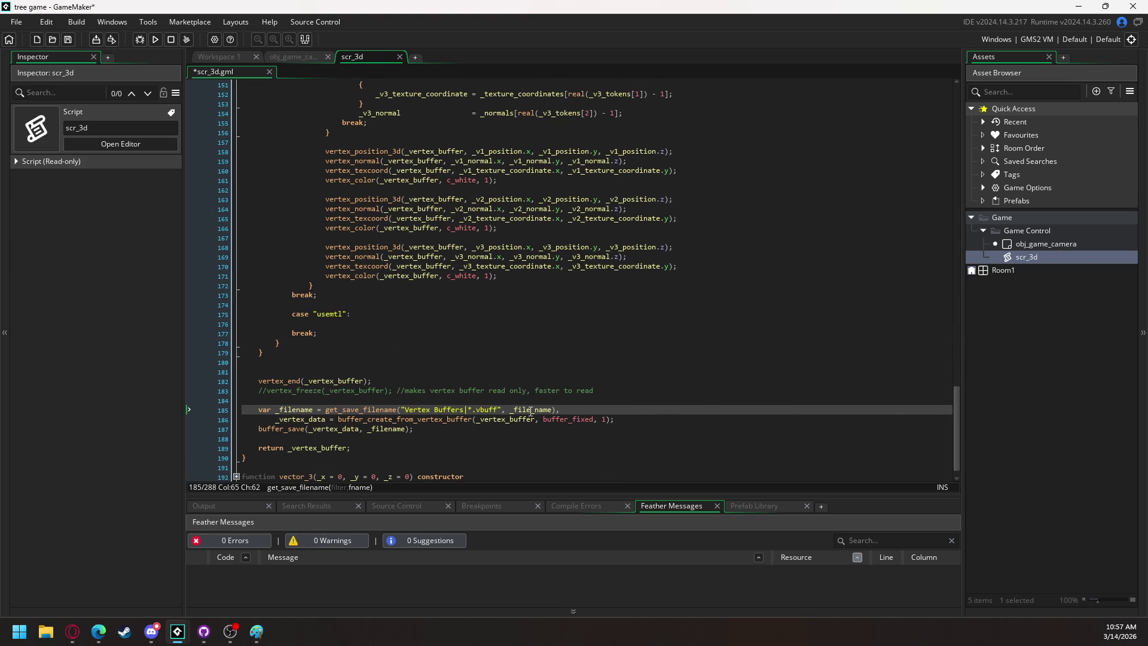
text(string_split)
text(()
text()))
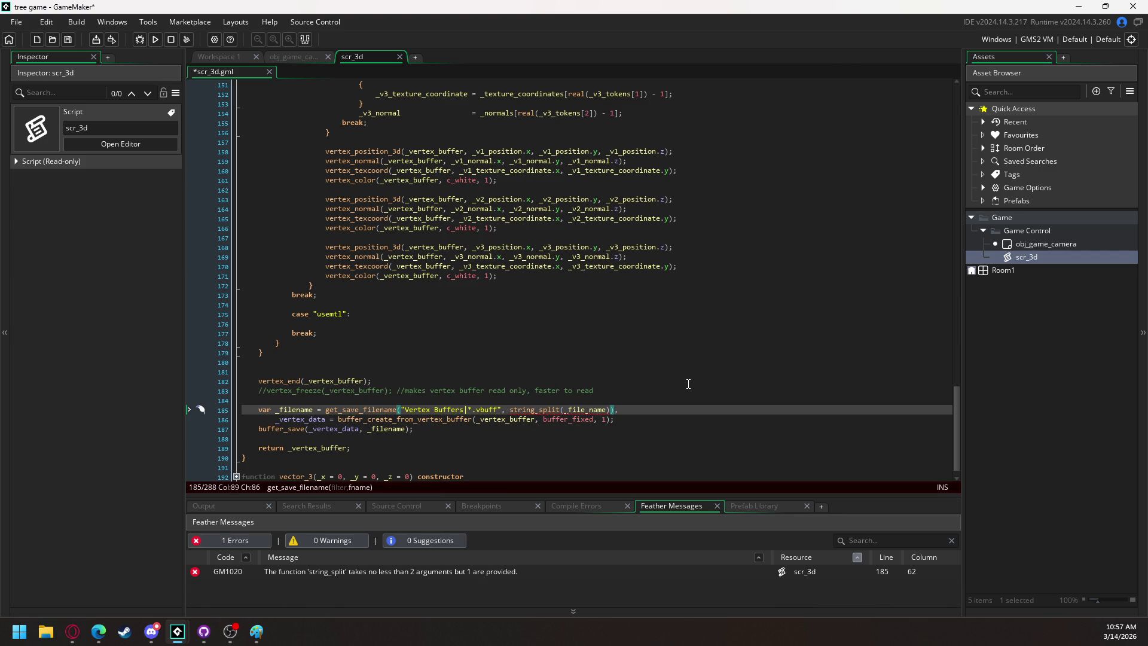
text([0])
key(Left)
key(Left)
key(Left)
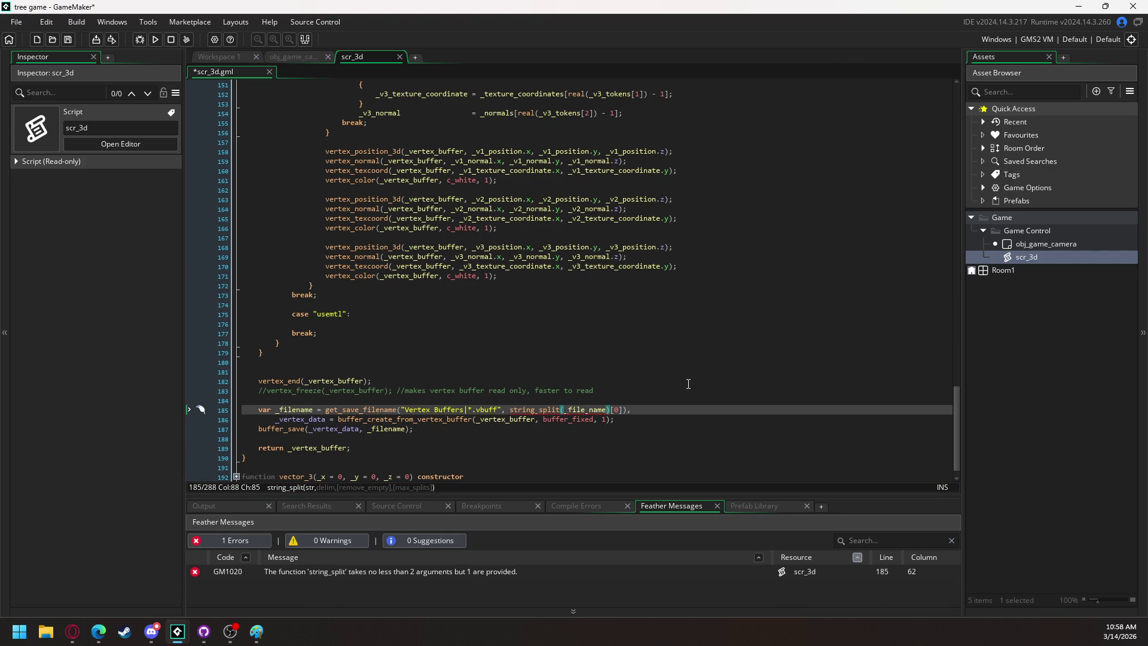
text(, )
text(".)
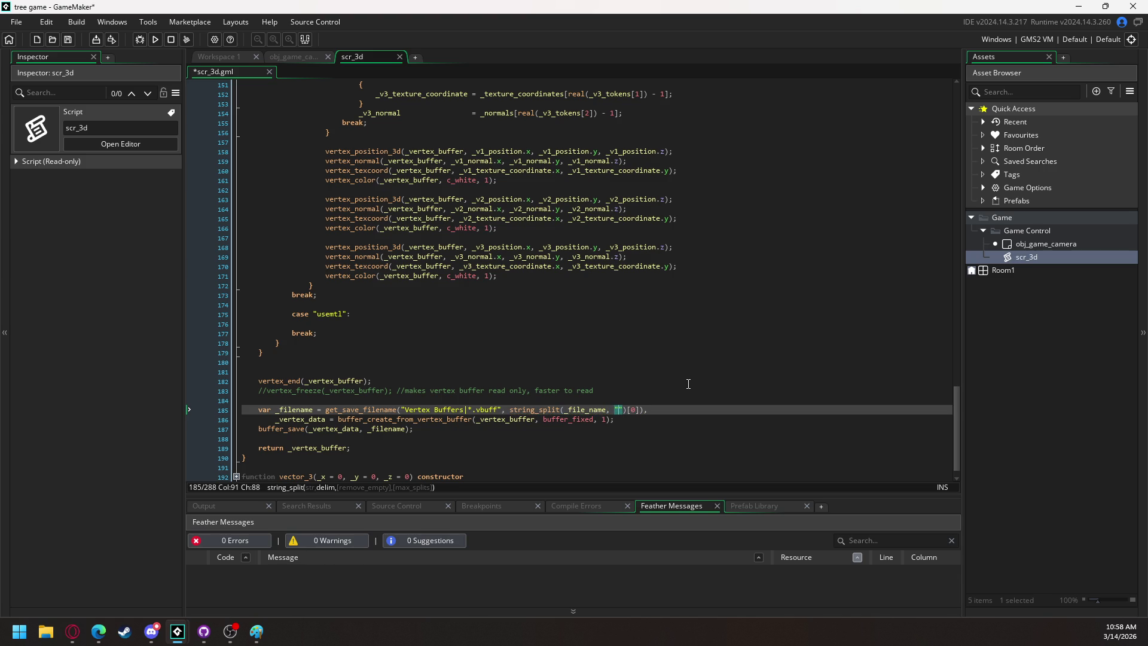
text(obj)
scroll(713, 342, up, 20)
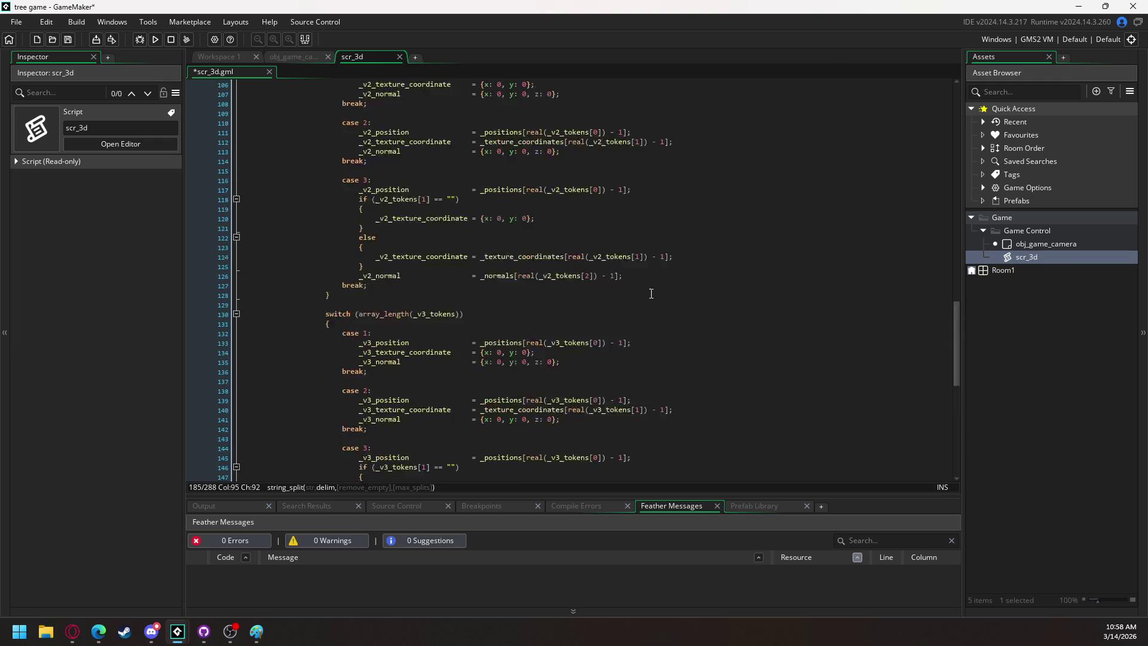
scroll(622, 279, up, 7)
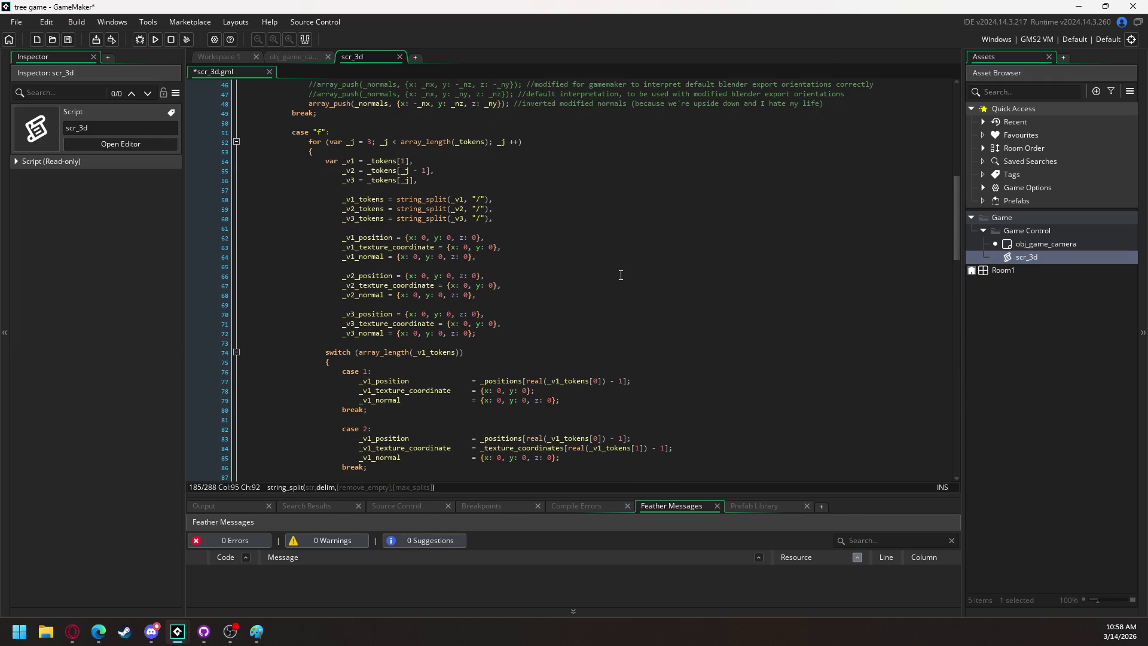
click(383, 199)
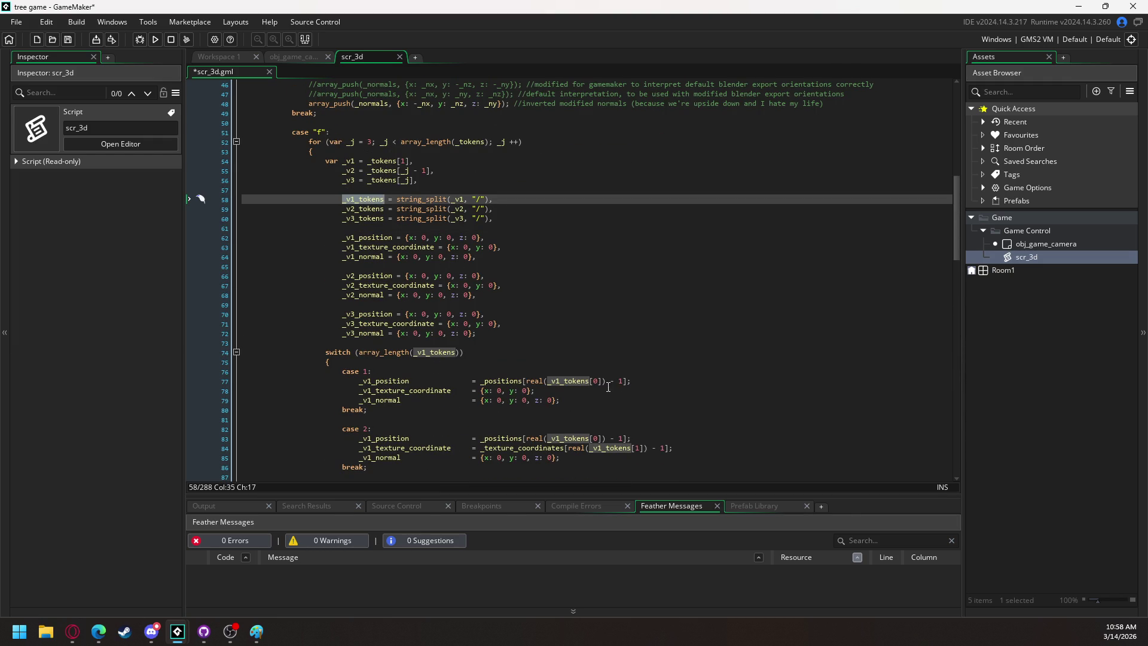
drag(957, 206, 958, 450)
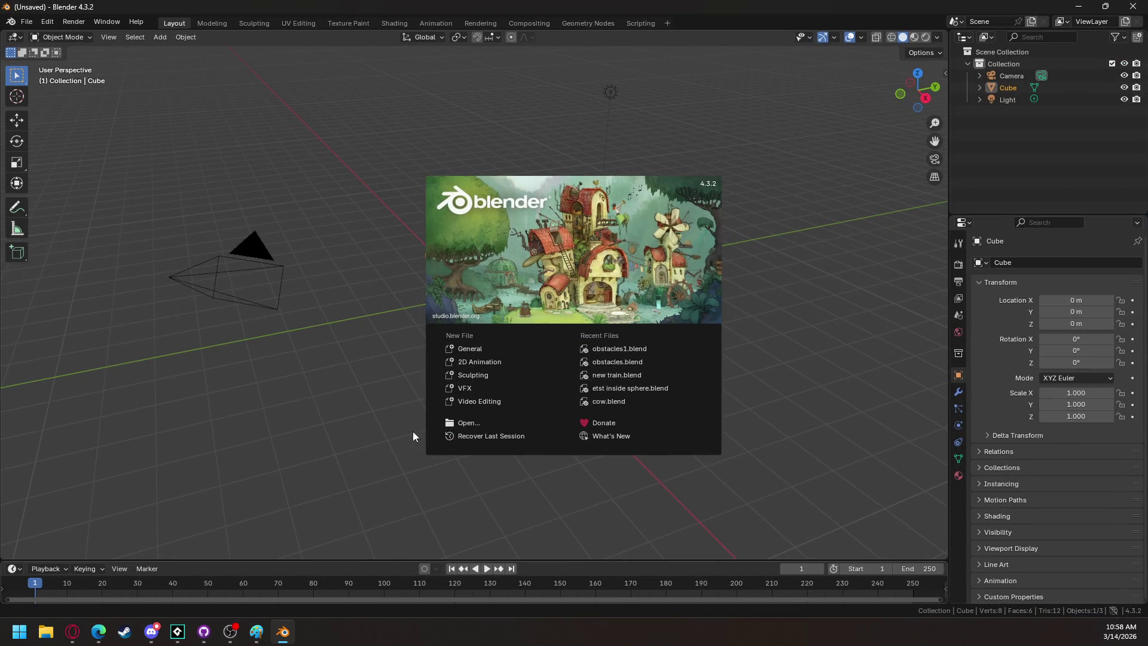
Scale the default cube's mesh to 0.5 in Edit Mode.
click(377, 325)
mouse_move(436, 366)
mouse_down()
mouse_move(519, 320)
mouse_move(559, 320)
mouse_move(538, 380)
mouse_move(466, 433)
mouse_move(401, 438)
mouse_move(371, 421)
mouse_move(392, 408)
mouse_up()
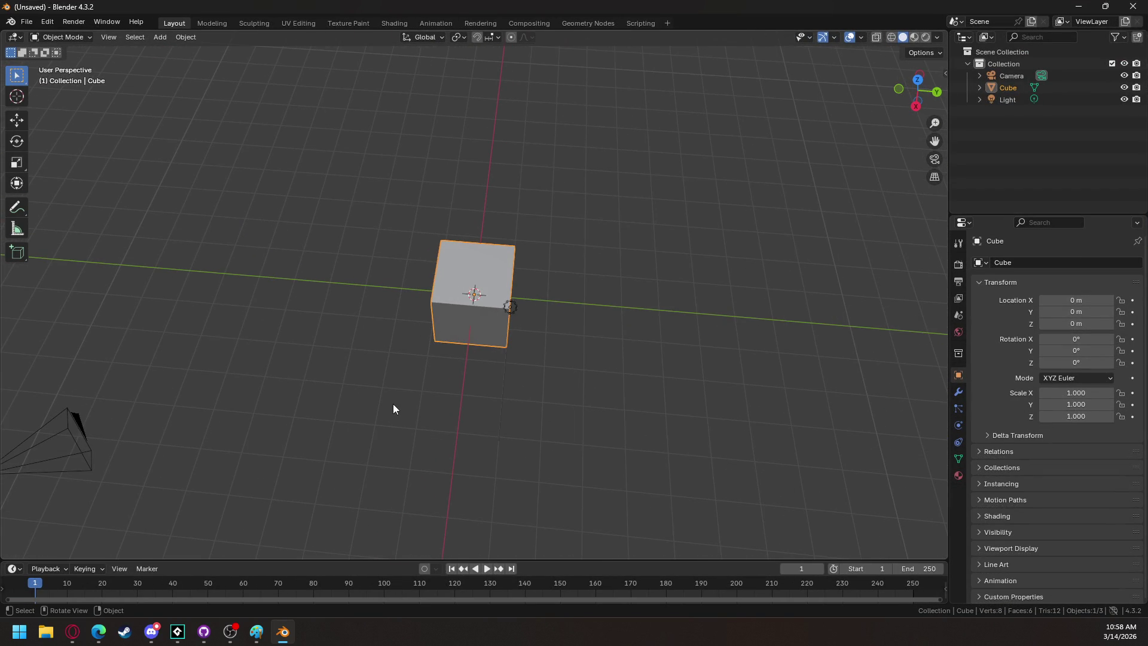
click(59, 38)
key(Return)
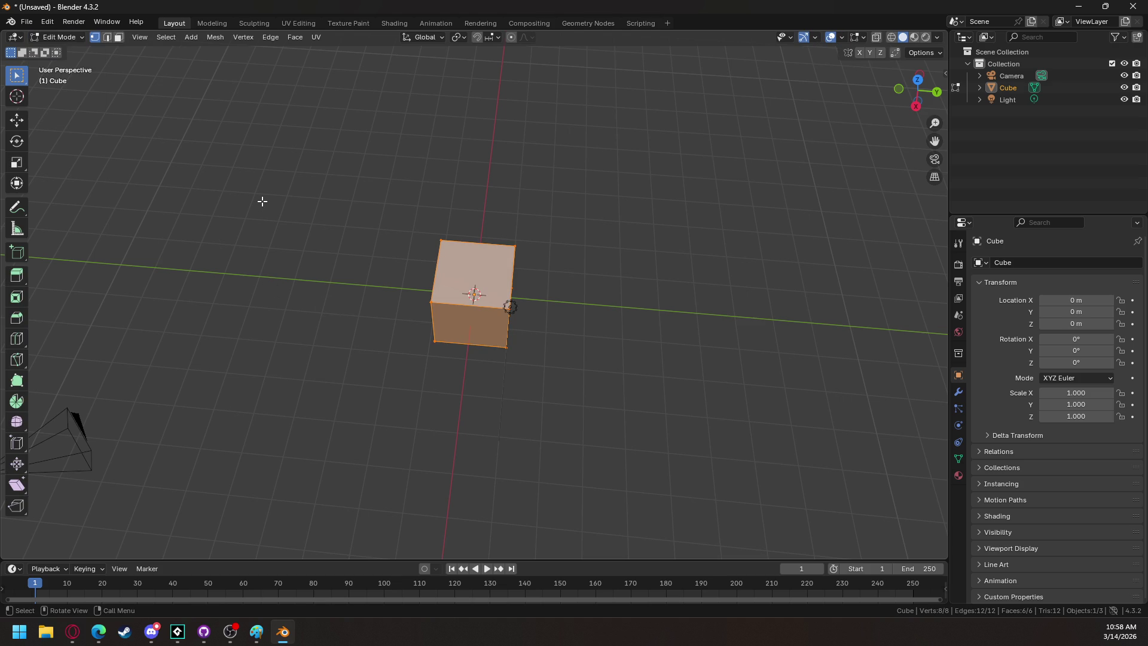
text(s.5)
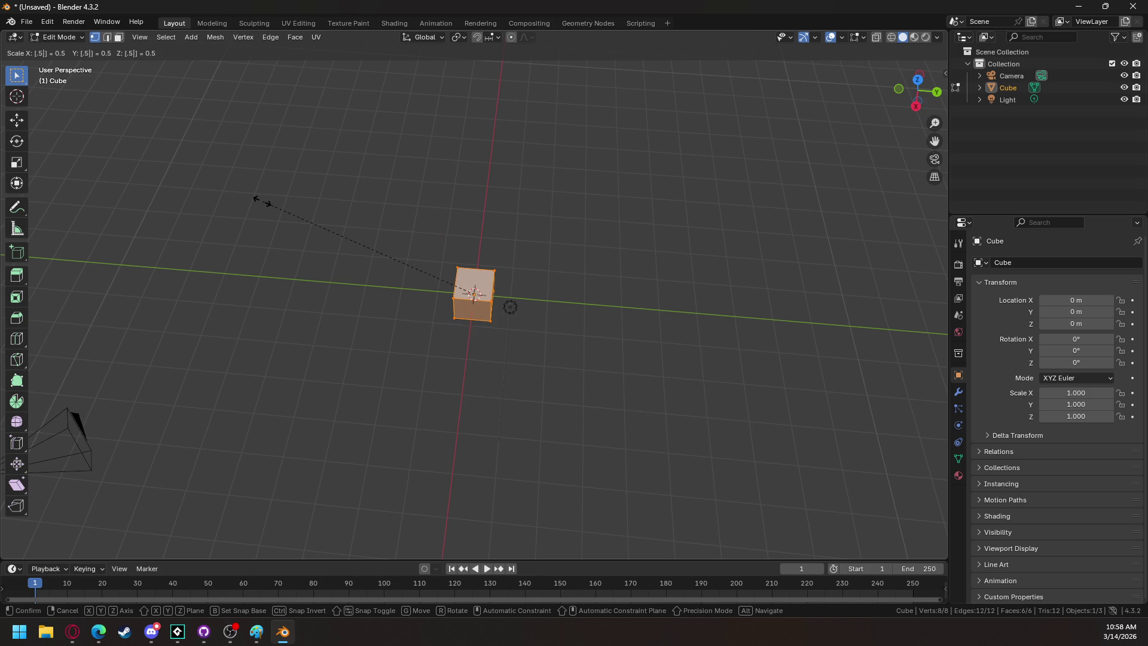
key(Return)
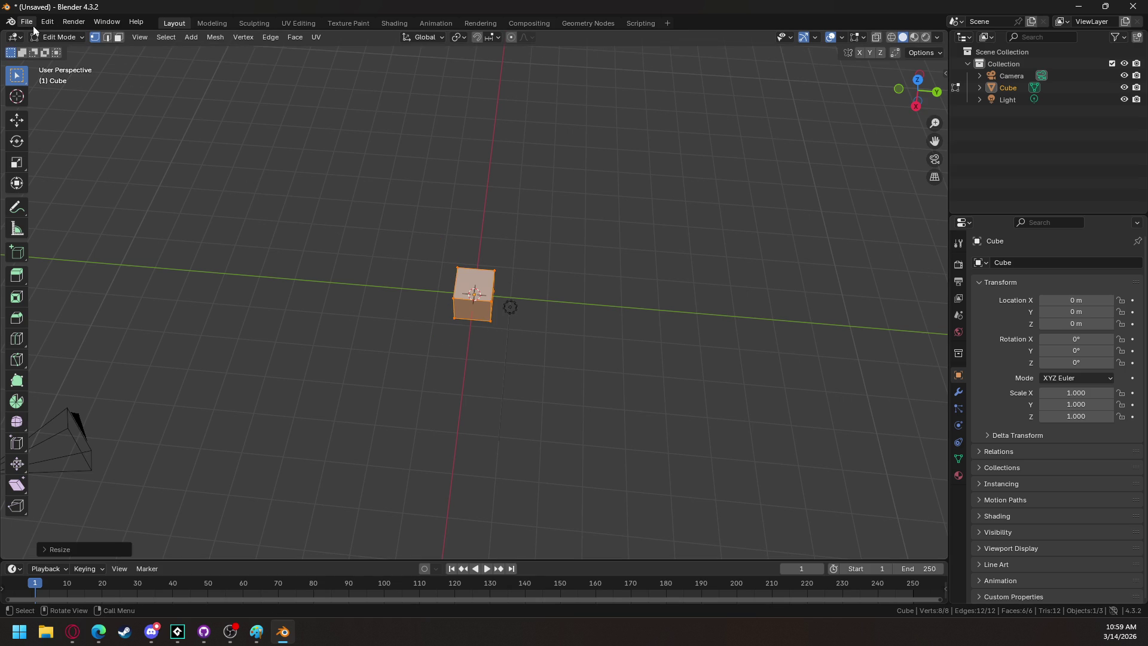
Start a Wavefront (.obj) export from the File menu.
click(29, 24)
mouse_move(60, 203)
click(173, 263)
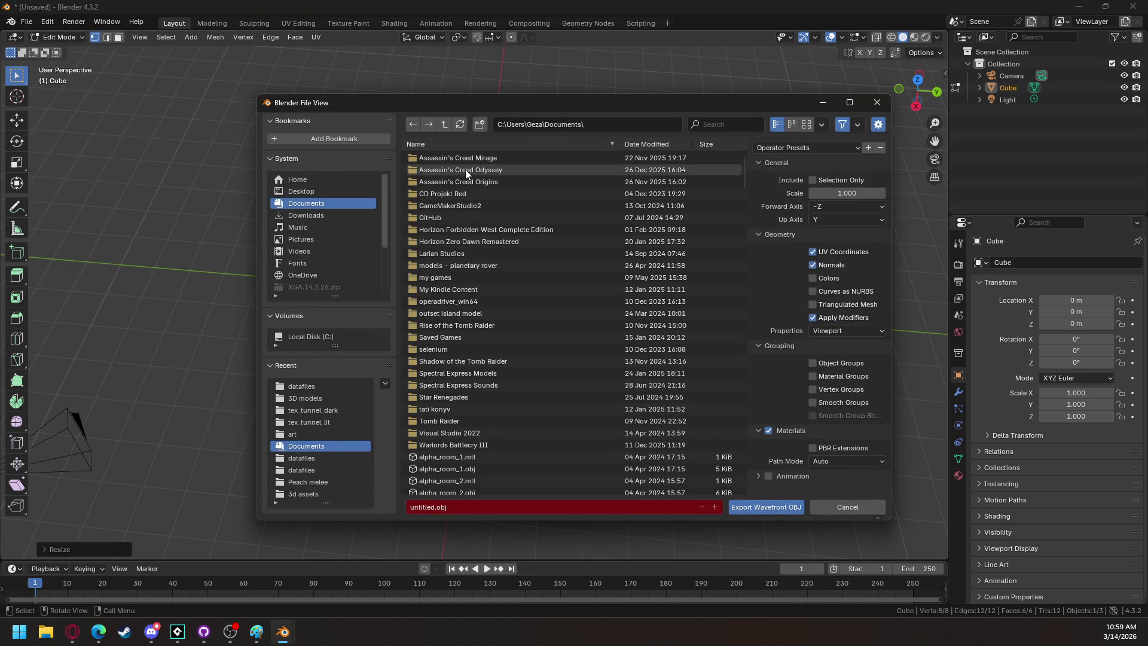
Name the file unit_cube.obj in Documents and export the cube.
scroll(463, 295, down, 5)
scroll(482, 311, down, 2)
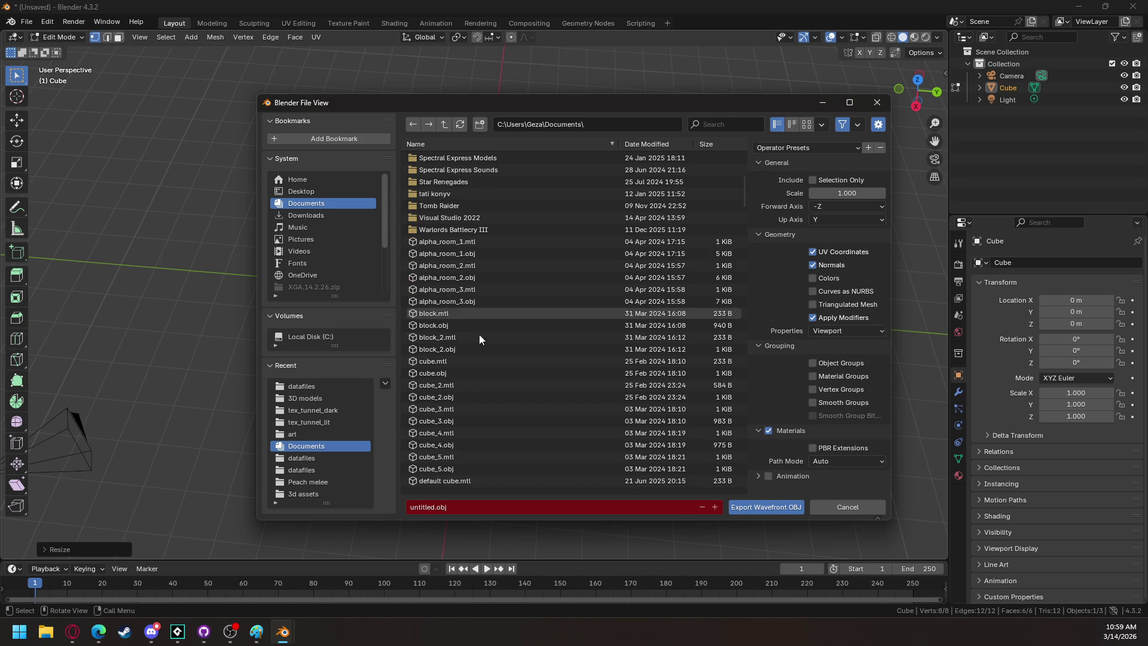
double_click(424, 508)
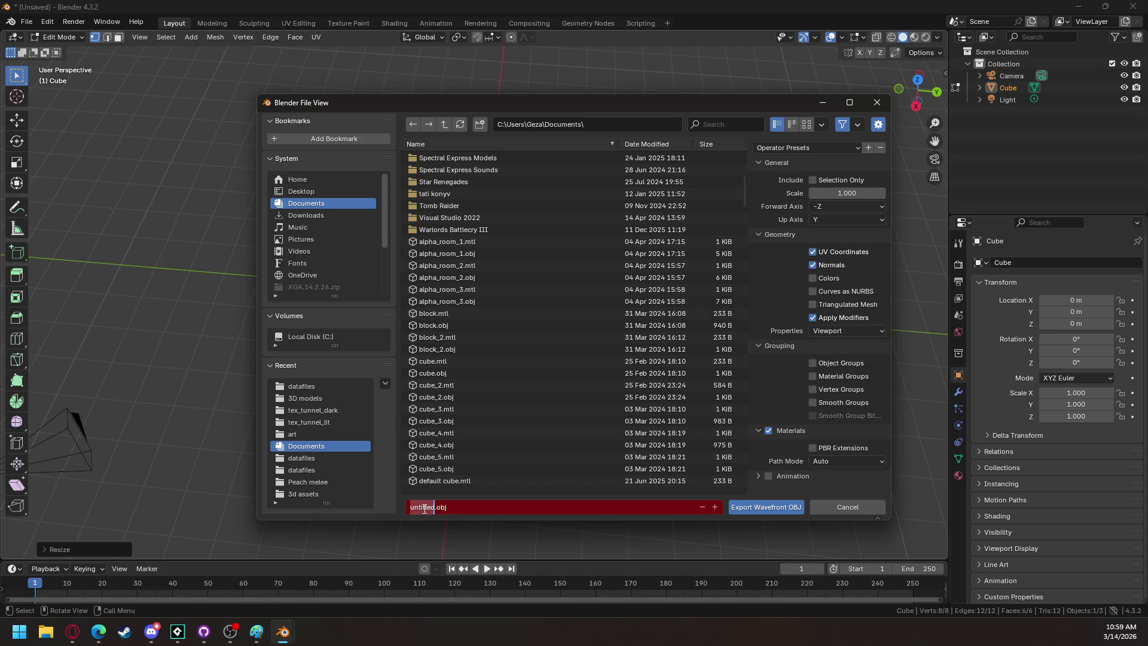
text(unit_cube)
click(604, 508)
click(773, 506)
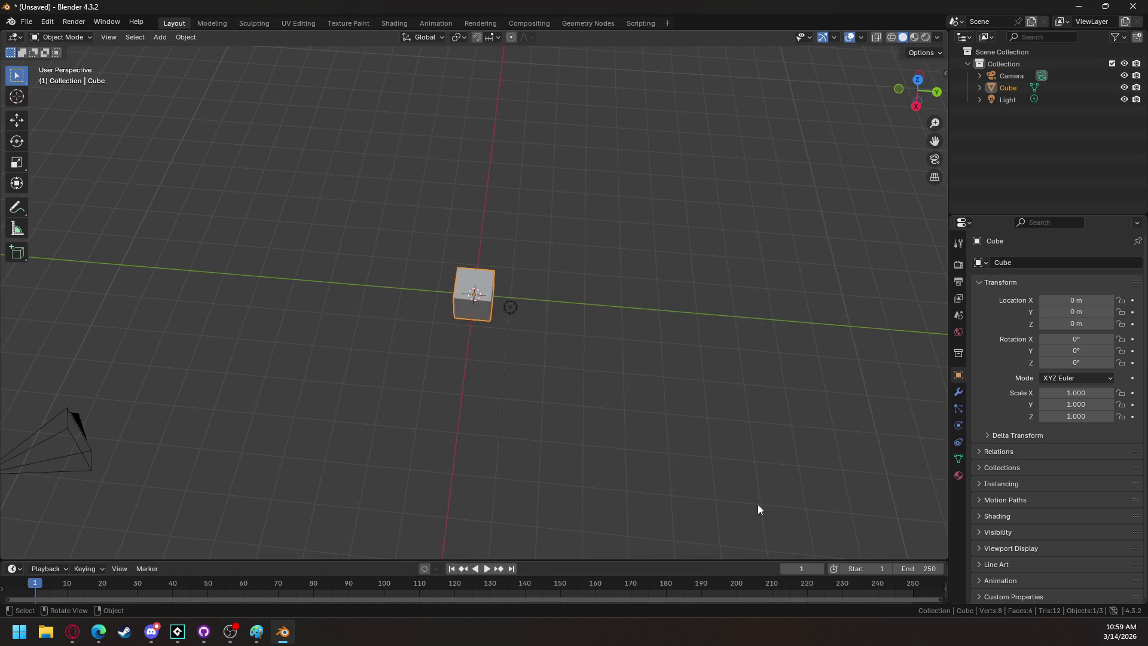
Locate unit_cube.obj in the Documents folder in File Explorer.
click(46, 632)
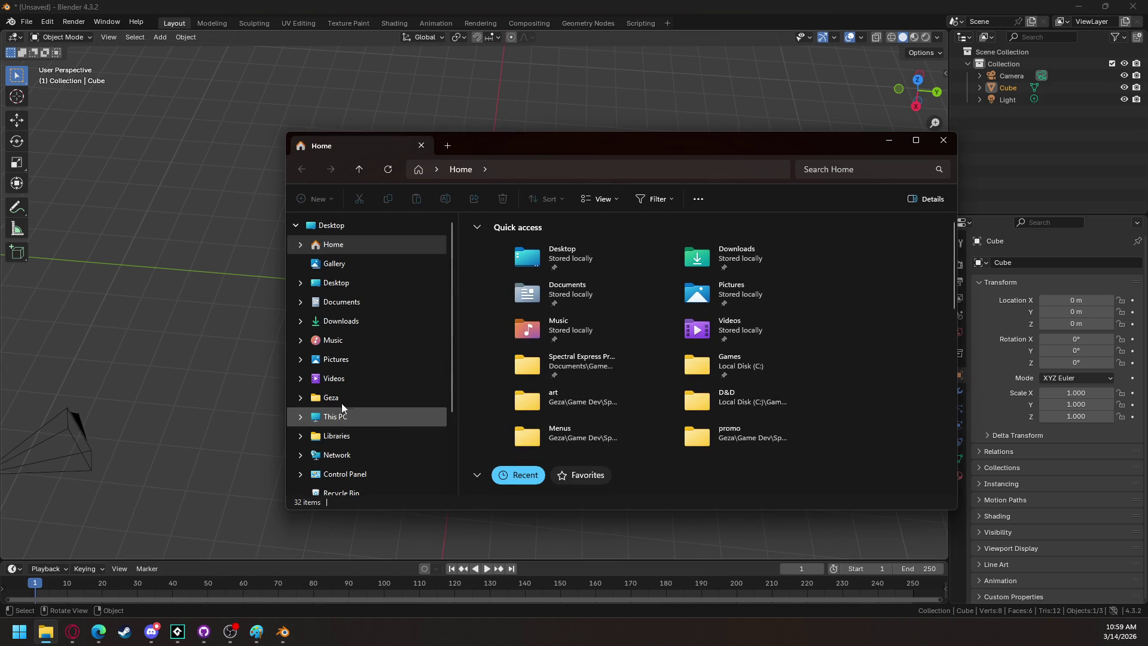
click(343, 308)
scroll(536, 359, down, 10)
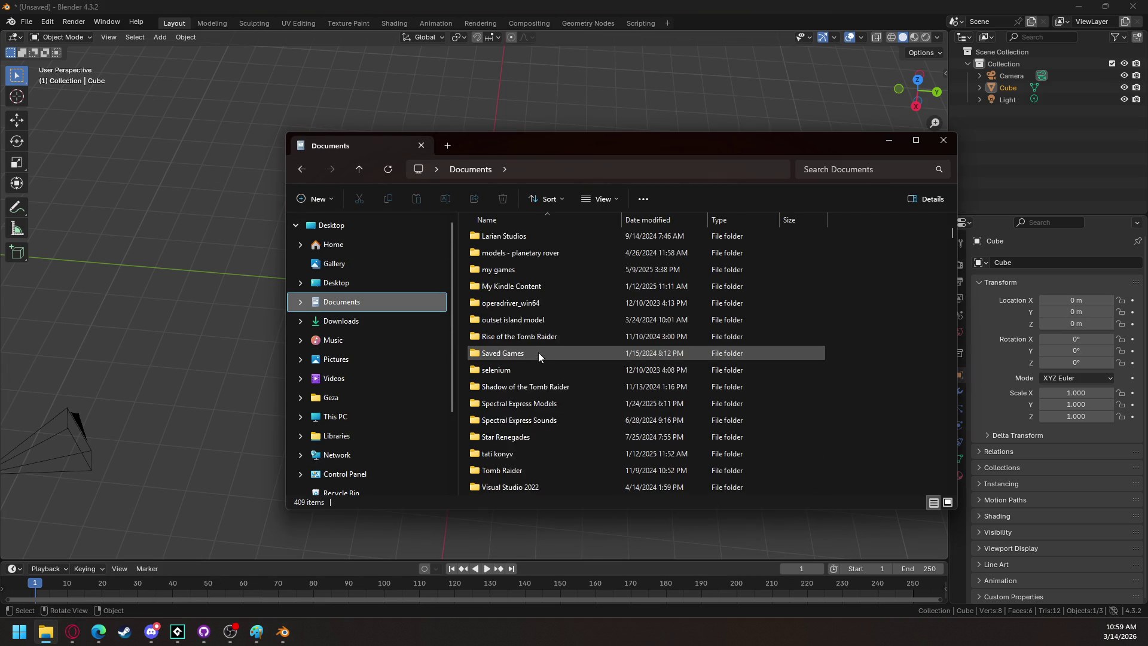
click(536, 371)
key(u)
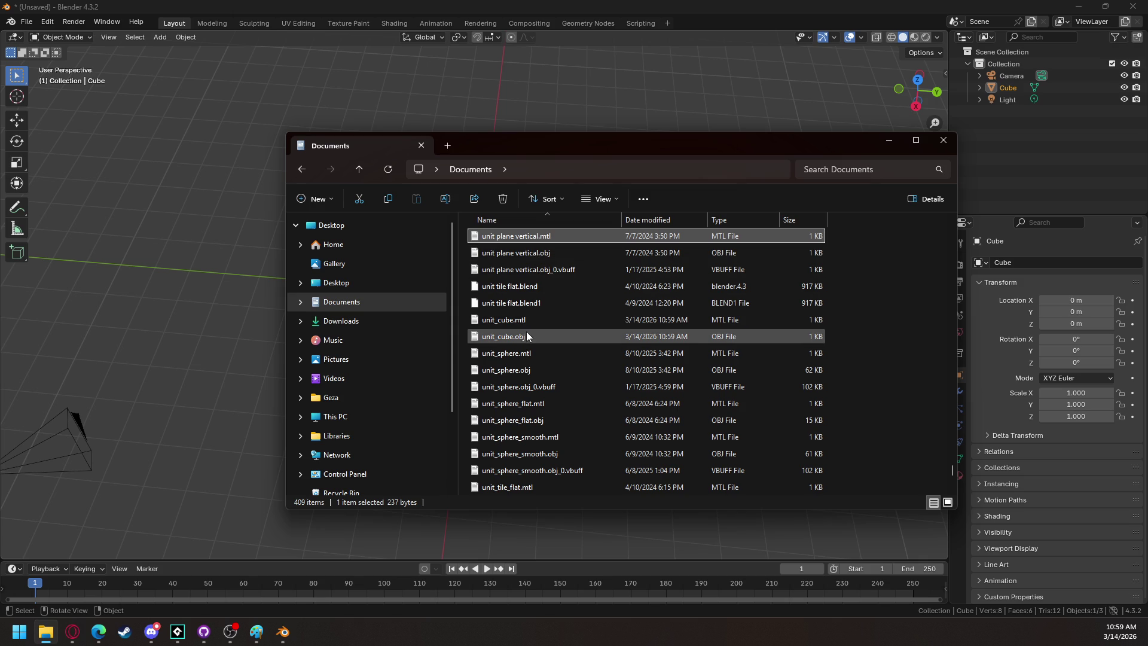
Drag unit_cube.obj from Documents onto the GameMaker project window to import it.
click(1078, 6)
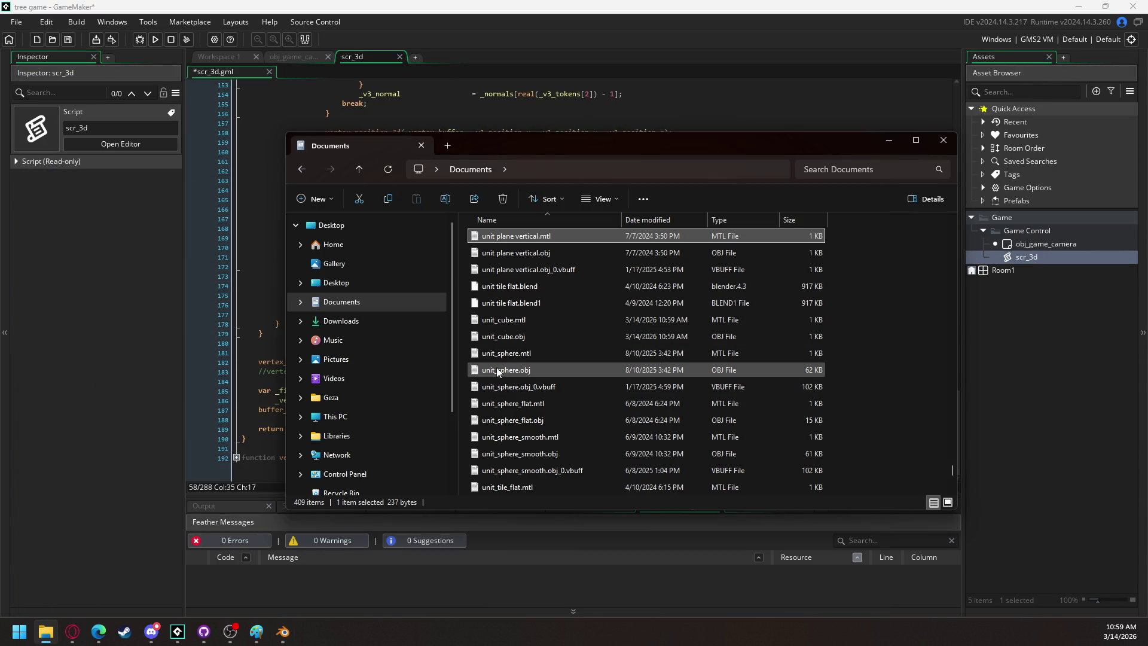
click(513, 339)
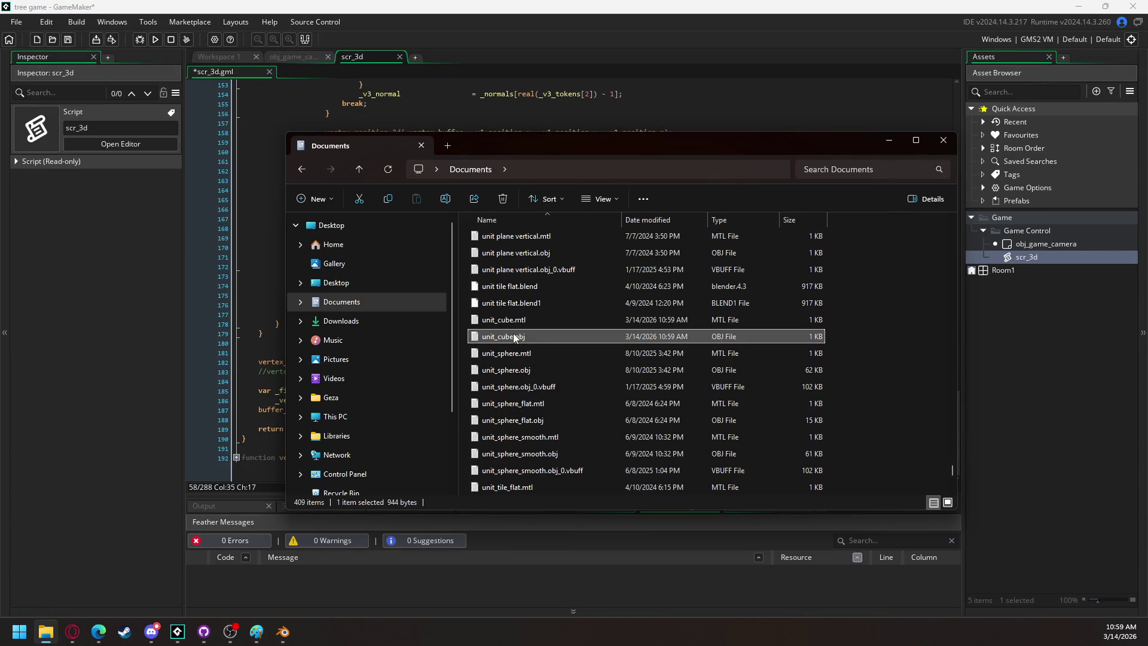
drag(500, 335, 1011, 339)
drag(763, 99, 763, 100)
mouse_move(725, 141)
mouse_down()
mouse_move(552, 339)
mouse_move(411, 440)
mouse_move(381, 372)
mouse_up()
key(super+Down)
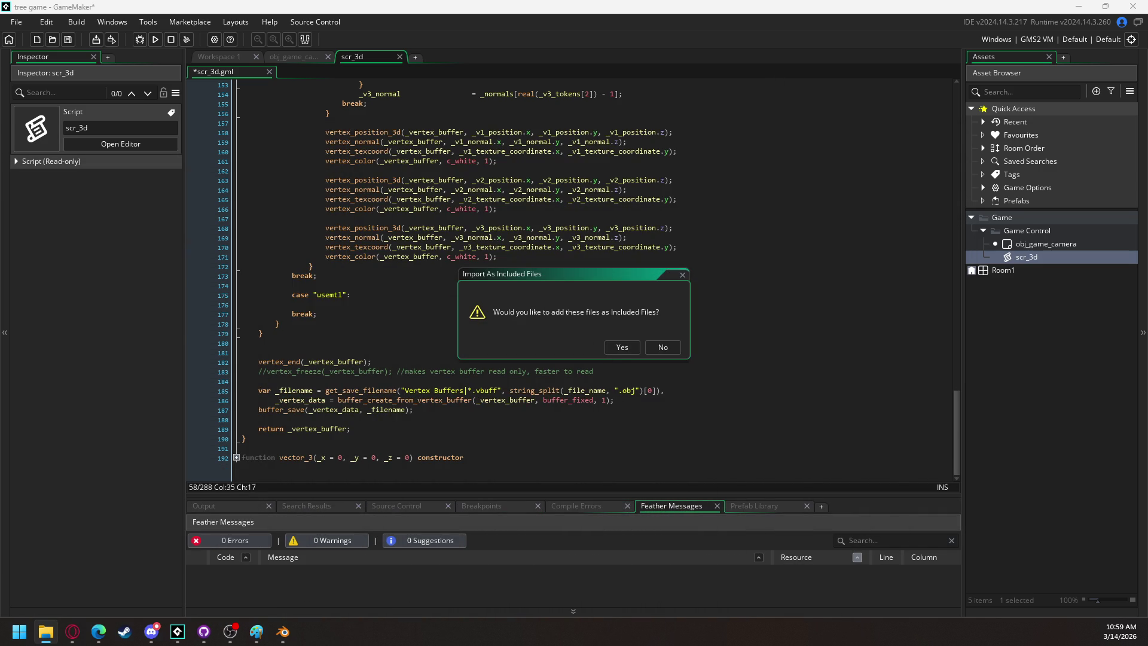
Add unit_cube.obj as an Included File, dock the Included Files window beside Assets, and return to obj_game_camera.
click(623, 347)
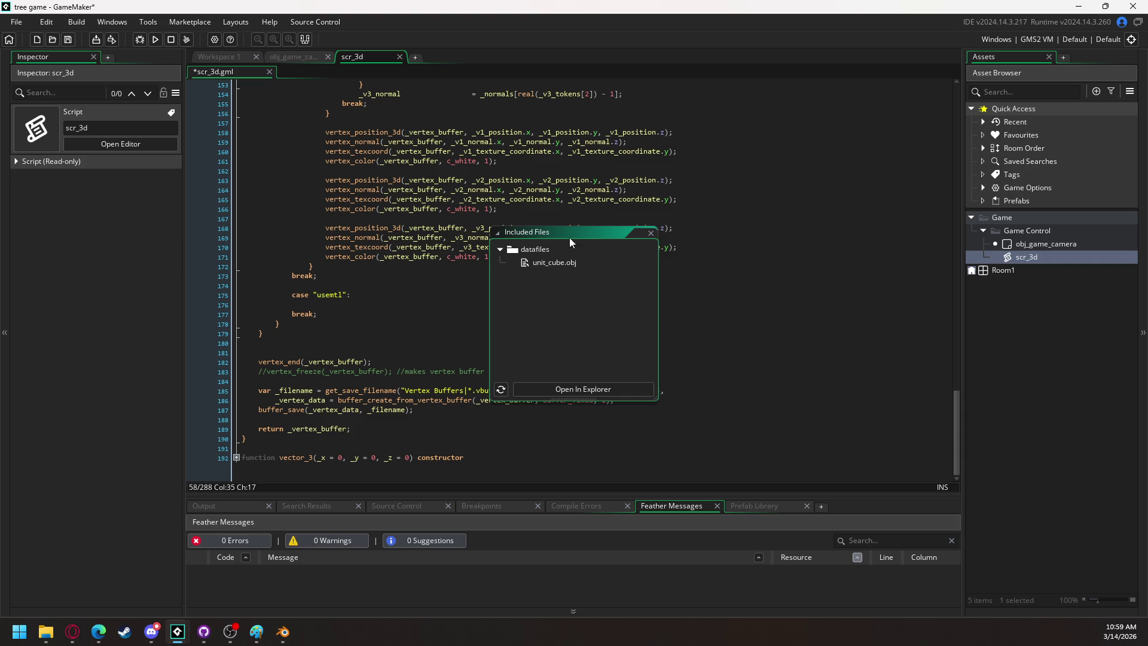
mouse_move(530, 230)
mouse_down()
mouse_move(1113, 67)
mouse_move(1078, 59)
mouse_up()
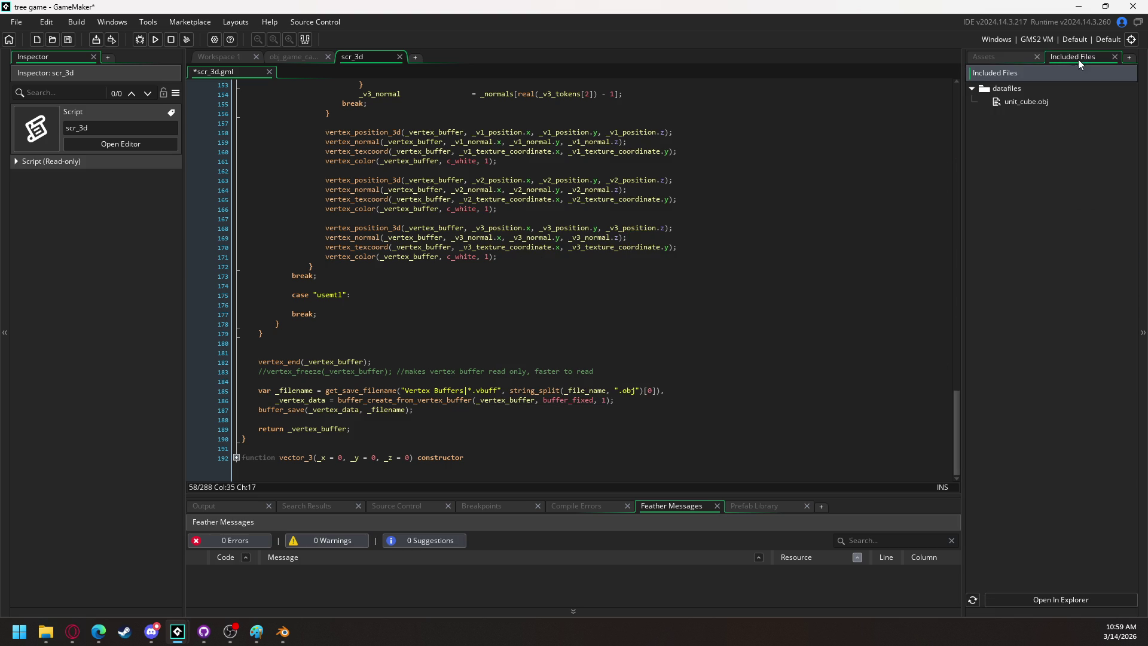
click(997, 56)
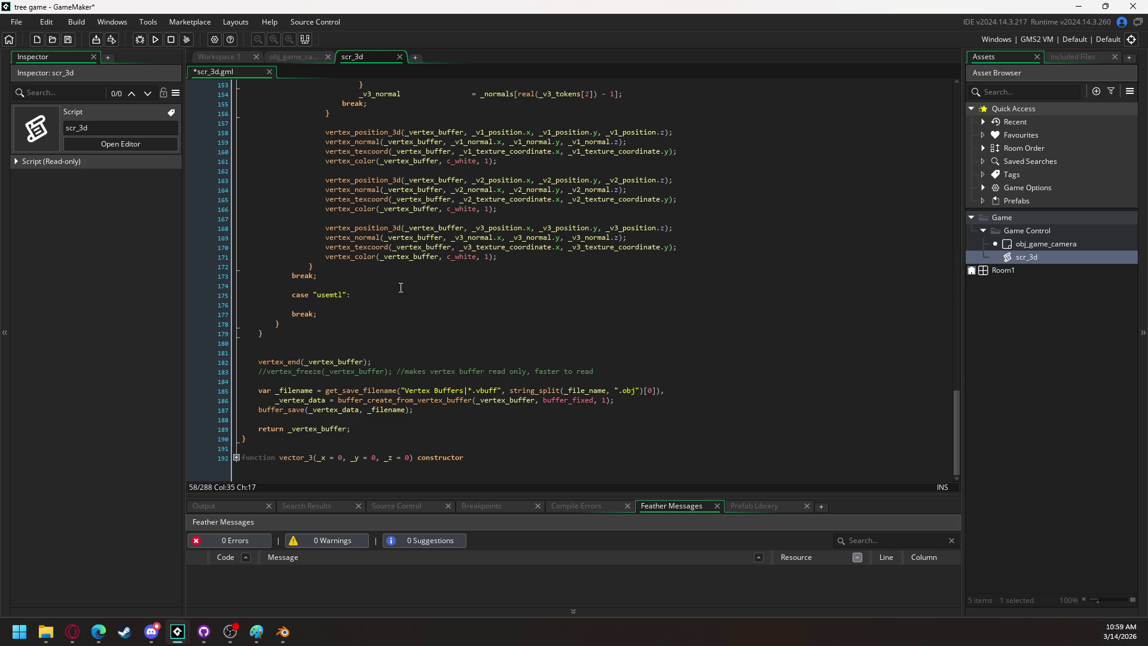
scroll(401, 288, up, 10)
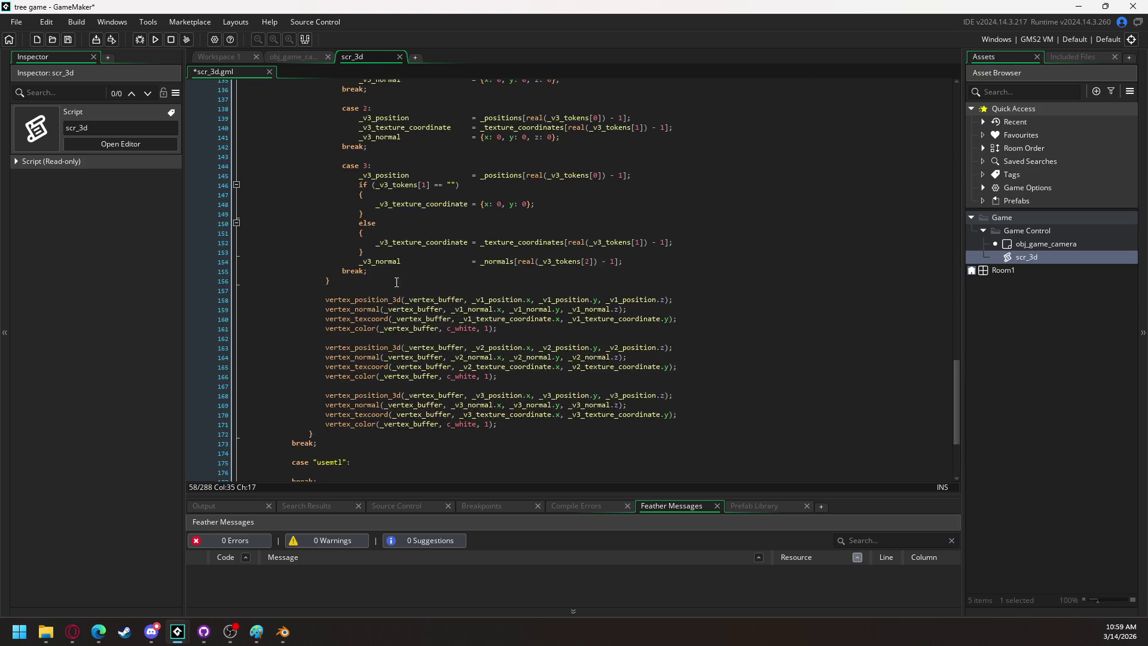
click(314, 55)
scroll(318, 349, up, 5)
Start a '3d object loading' region with model_unit_cube = load_3d_obj("unit_cube.obj", vertex_format).
scroll(319, 350, down, 5)
click(315, 455)
key(Return)
key(Return)
text(#region )
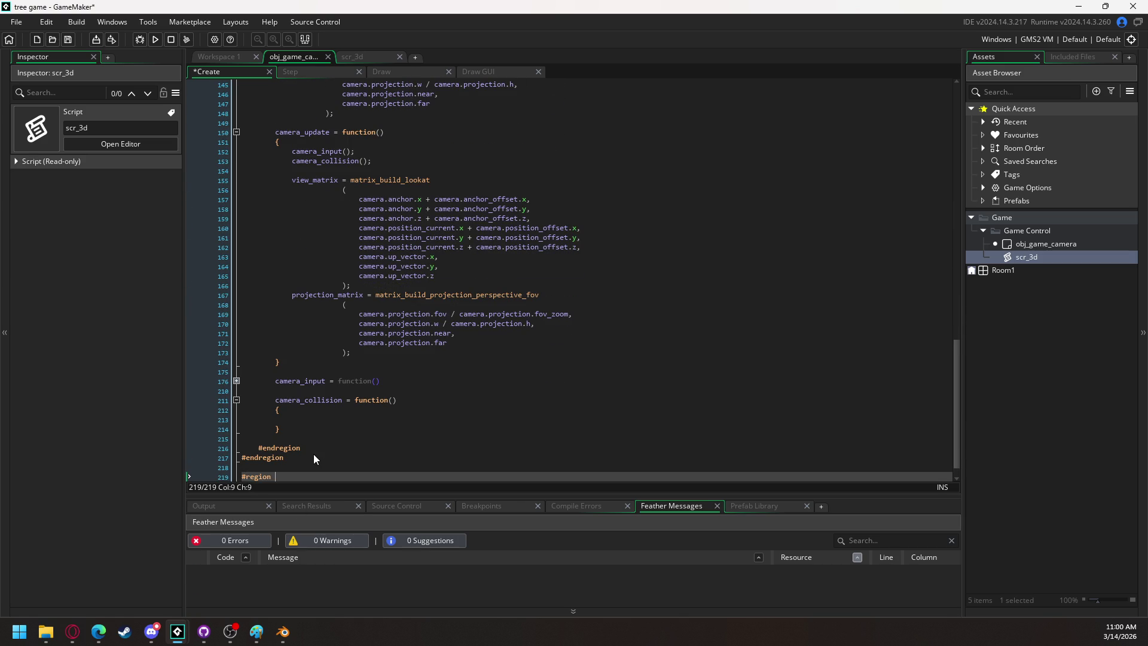
text(3d obje)
text(ct loading)
key(Return)
text(model_unit)
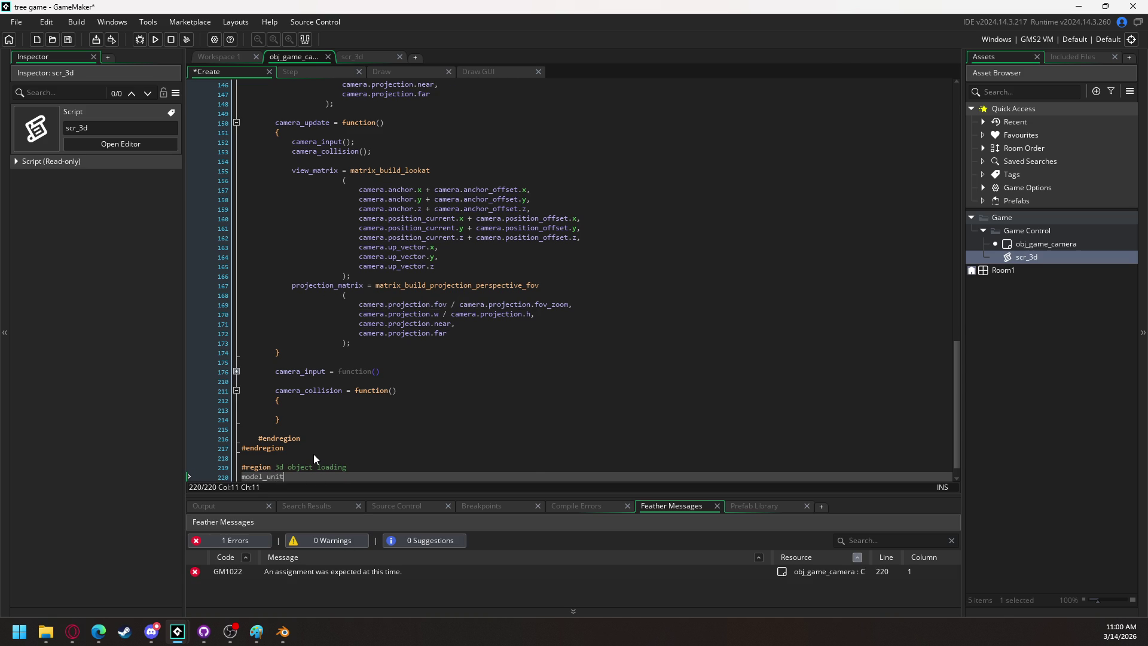
text(_cube = load)
key(Return)
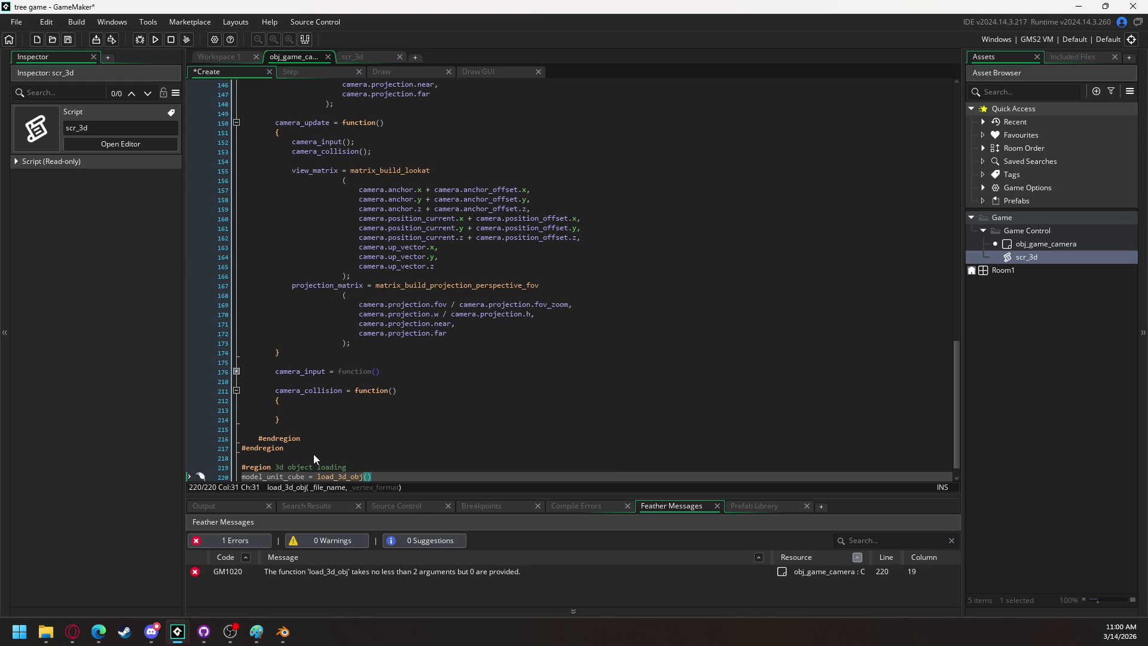
text(")
text(unit_cu)
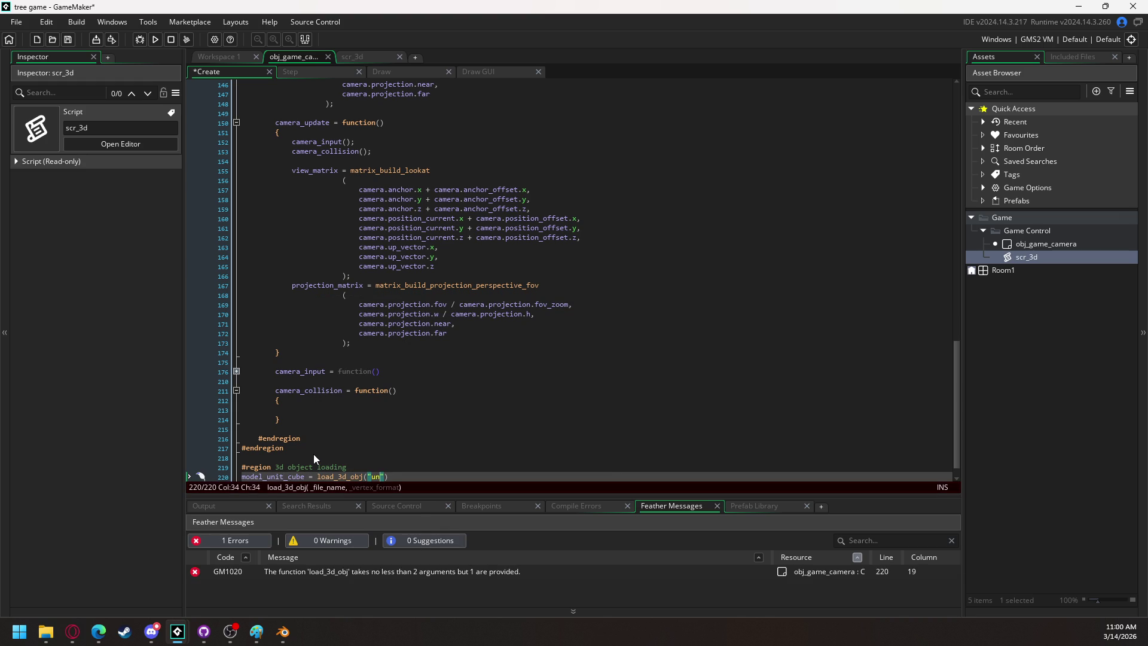
text(be.obj)
click(1070, 59)
click(1007, 55)
key(Right)
text(, vertex_format)
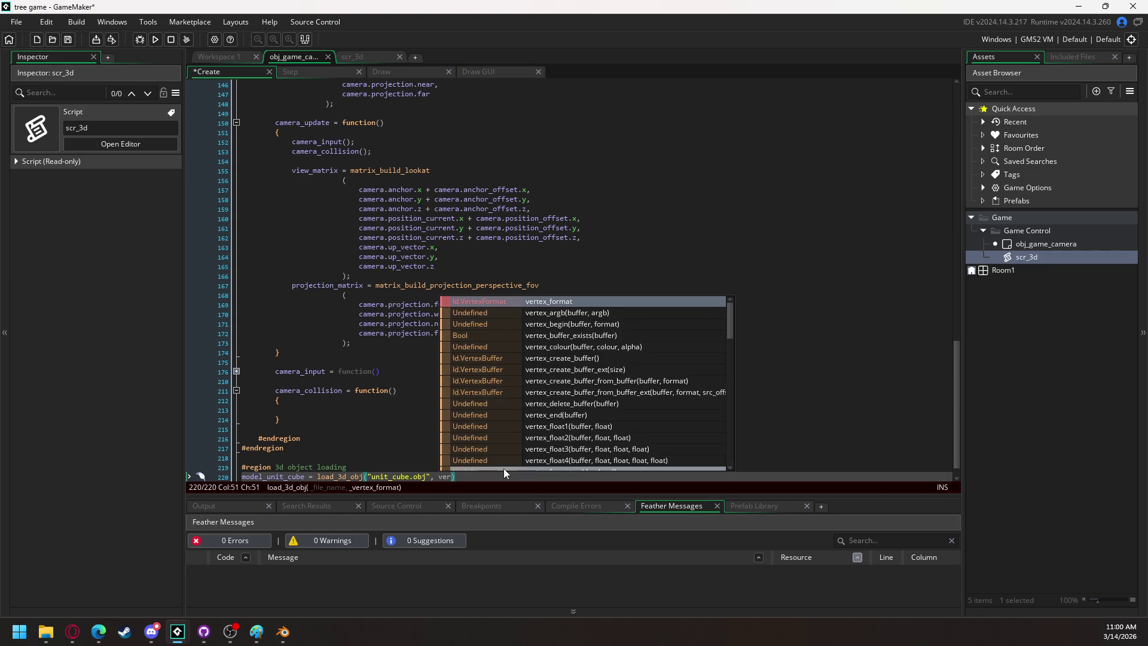
key(Right)
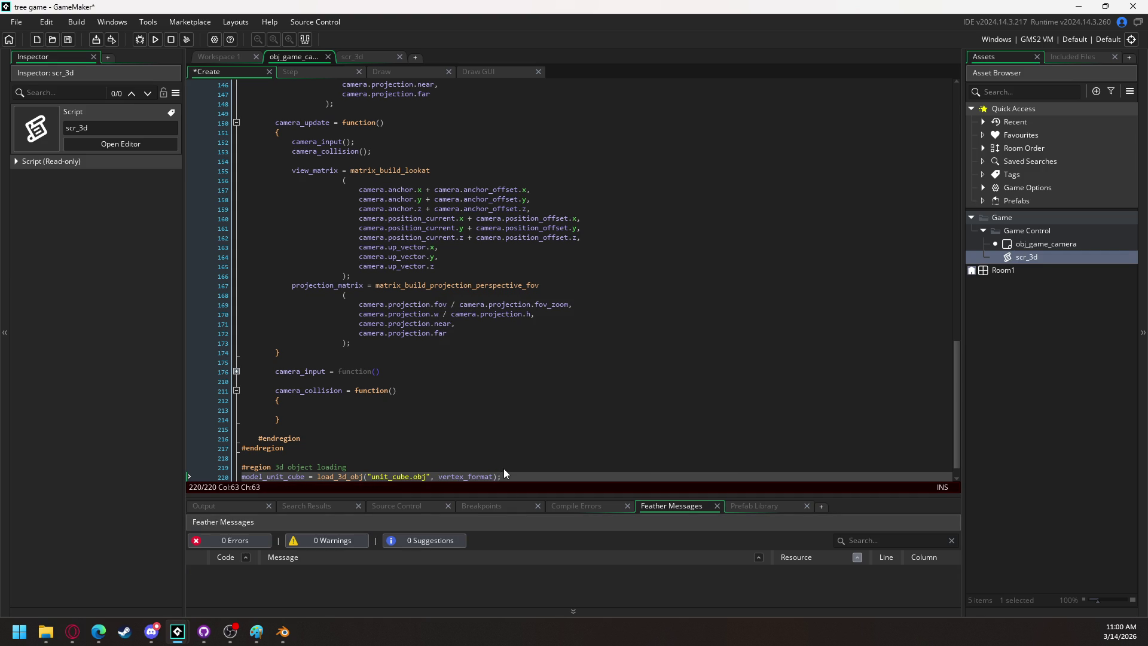
Close the region with #endregion and indent the model_unit_cube loading line.
scroll(433, 281, down, 1)
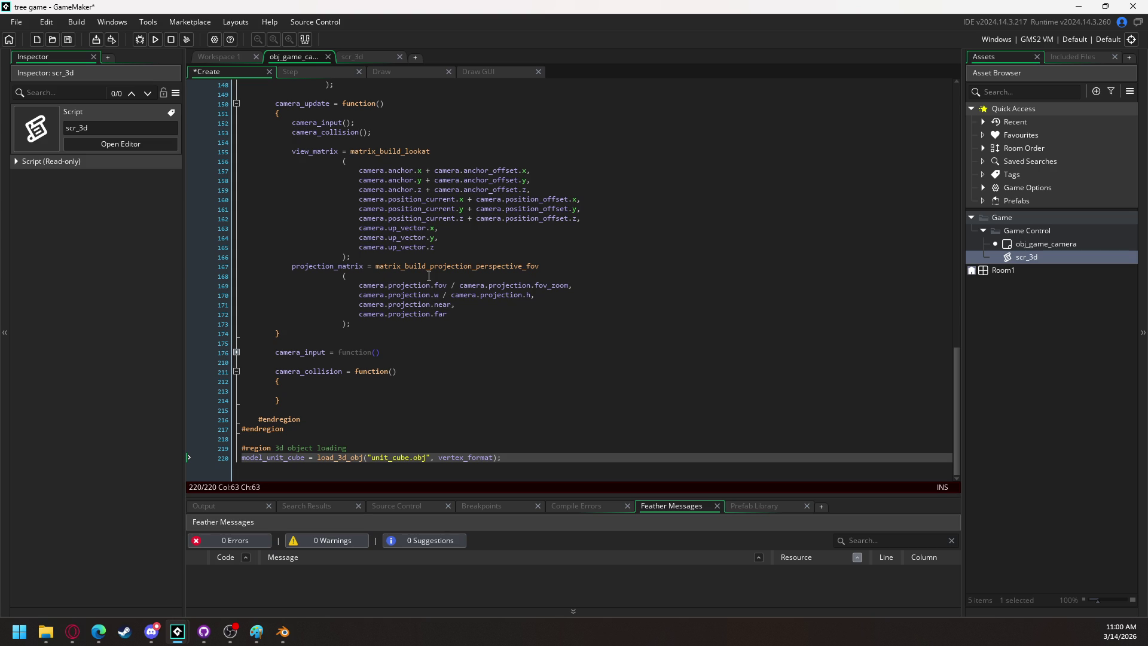
click(403, 437)
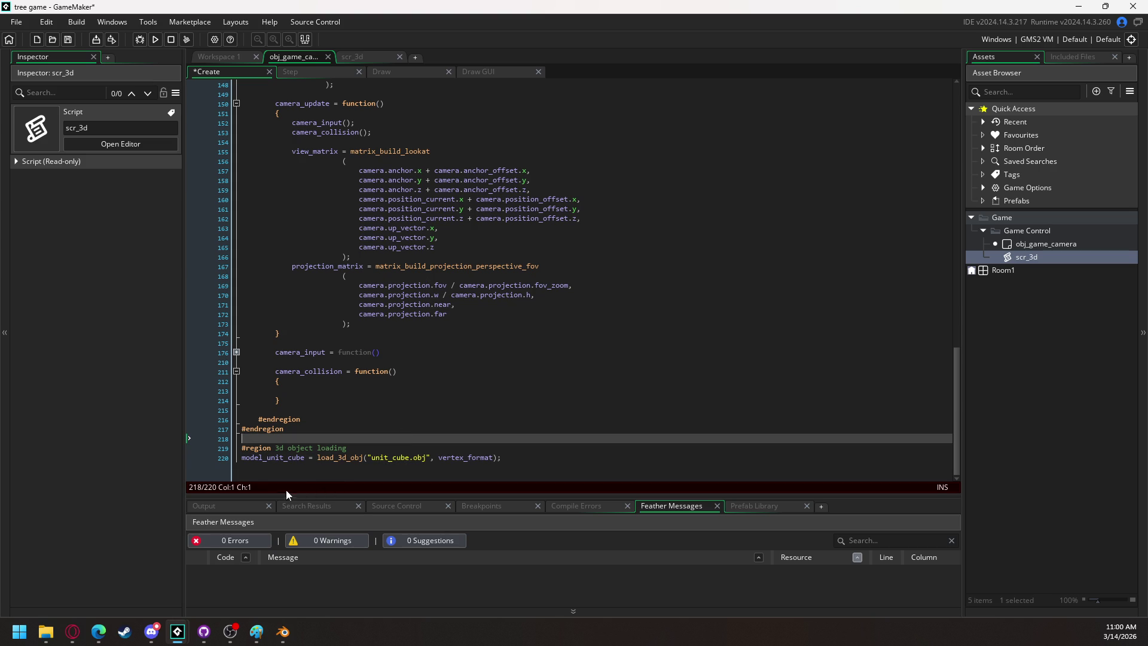
click(525, 464)
key(Return)
text(#endregion)
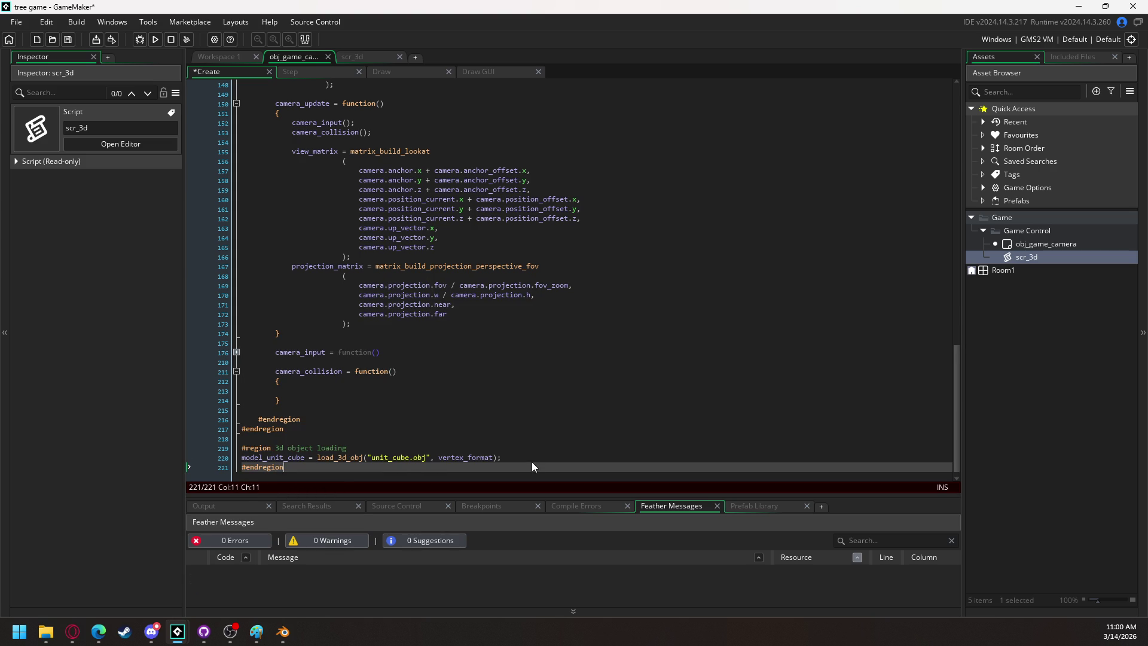
click(242, 458)
key(Tab)
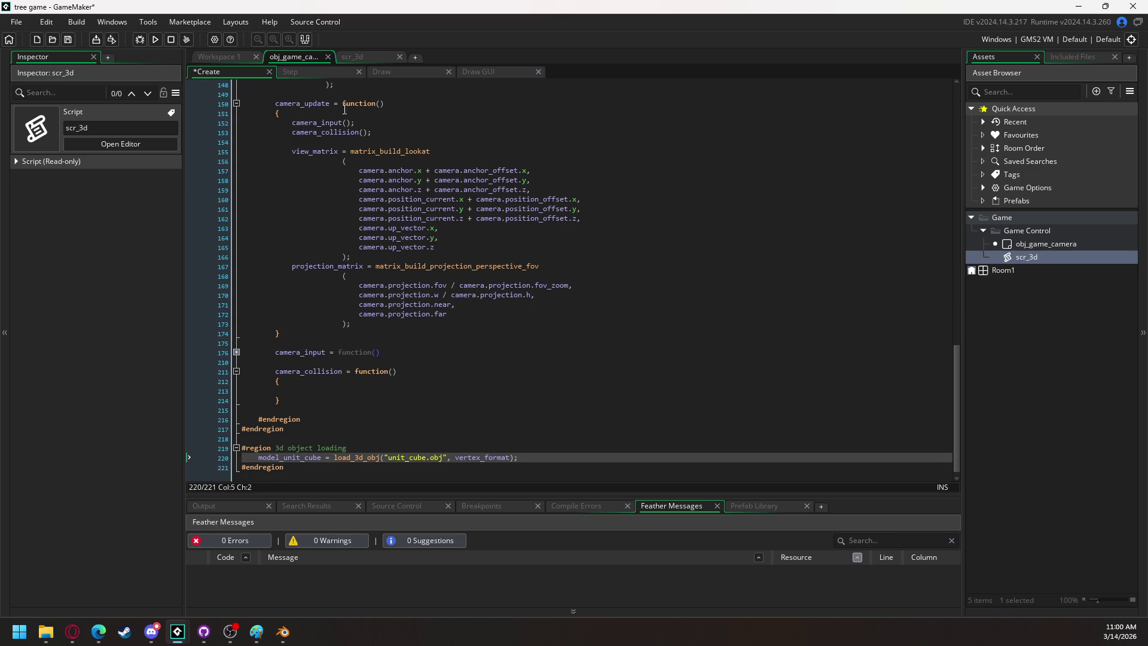
click(1004, 266)
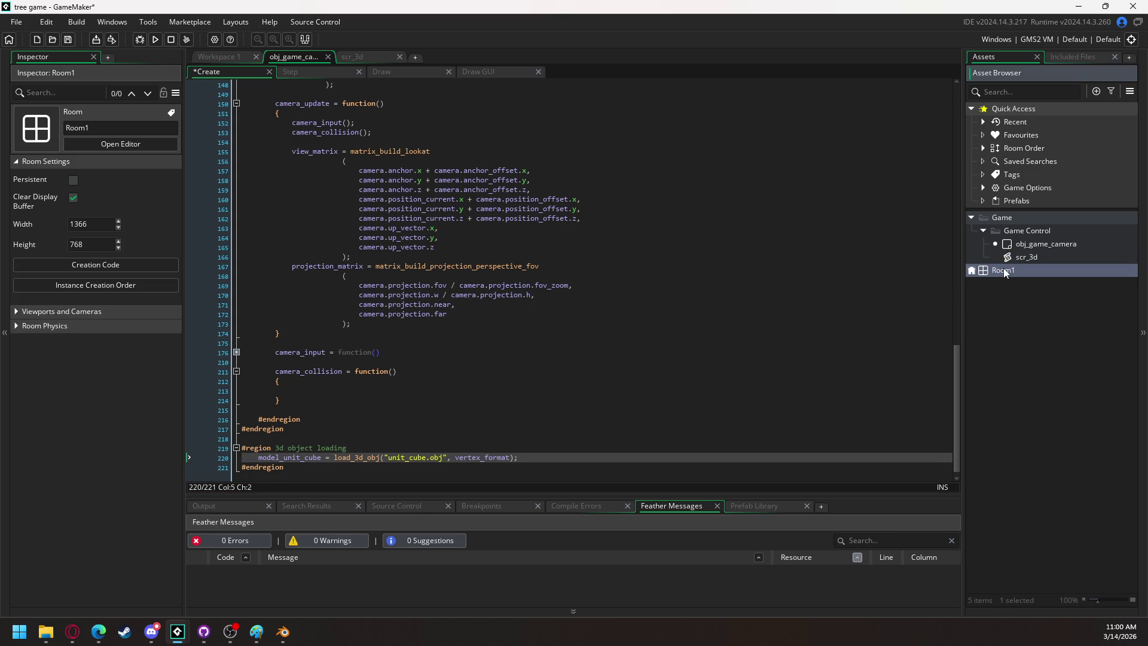
Place an obj_game_camera instance in Room1, run the game, and abort on the obj_player code error.
double_click(1003, 268)
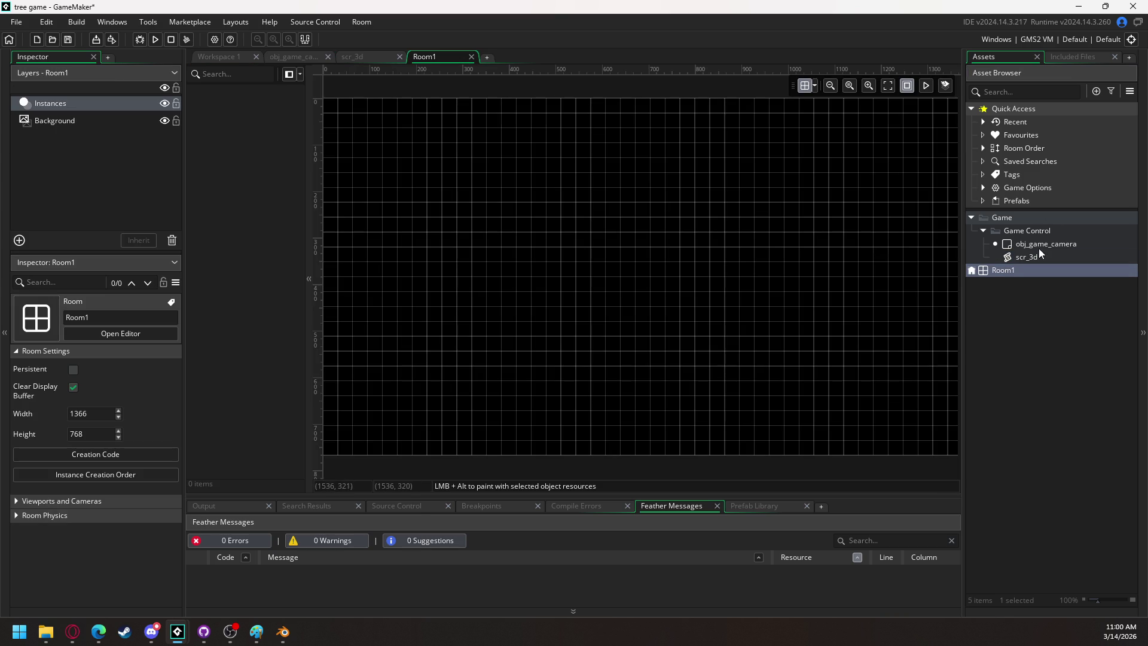
mouse_move(1060, 245)
mouse_down()
mouse_move(535, 161)
mouse_move(491, 117)
mouse_up()
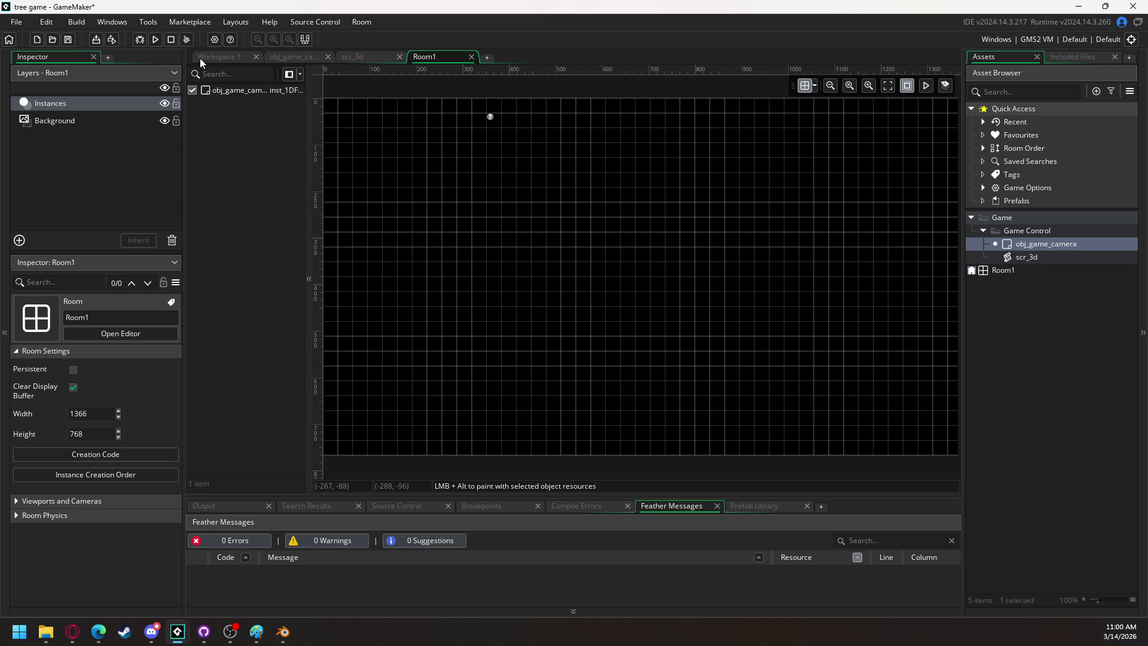
click(156, 40)
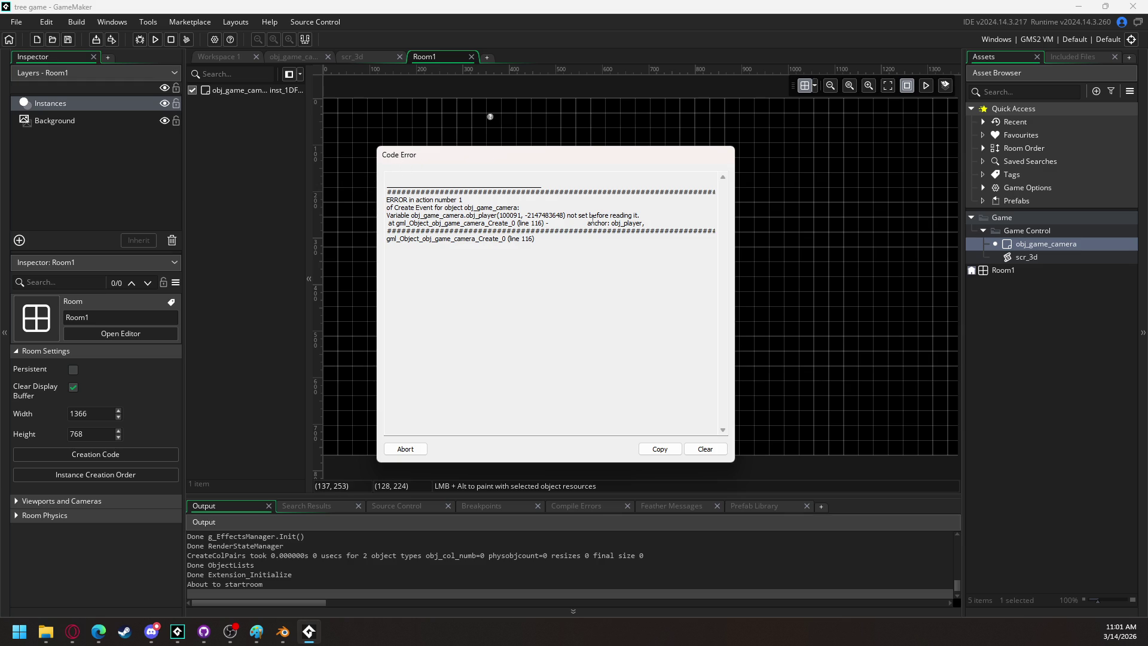
click(413, 449)
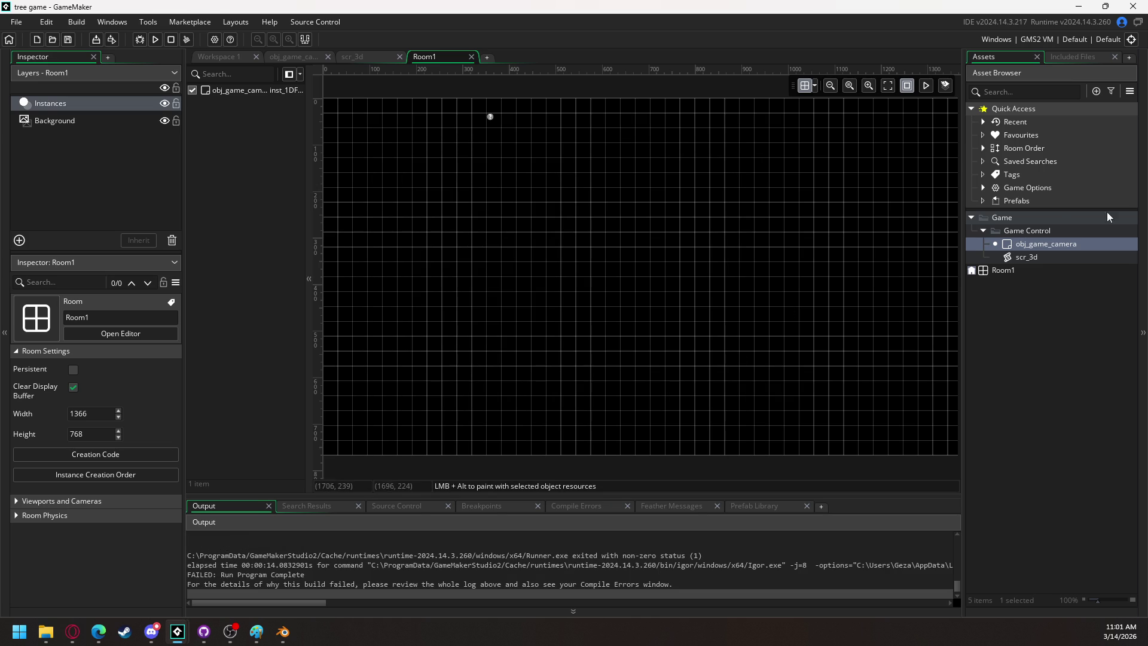
click(1019, 217)
Create a new group named Player inside the Game folder.
right_click(1019, 217)
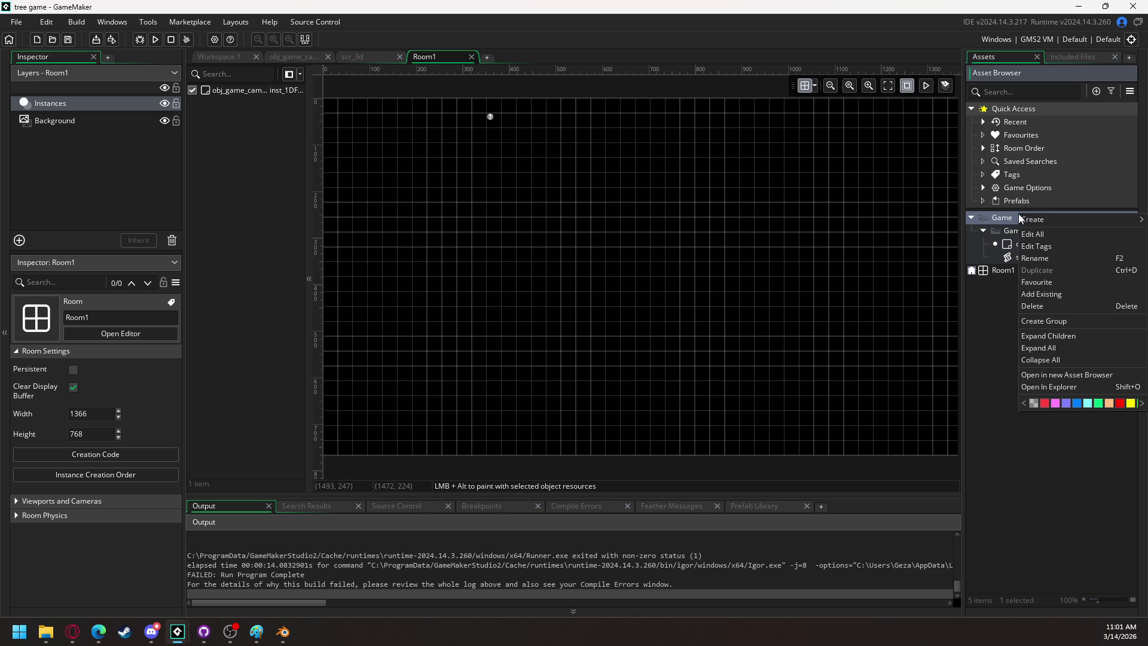
click(1049, 318)
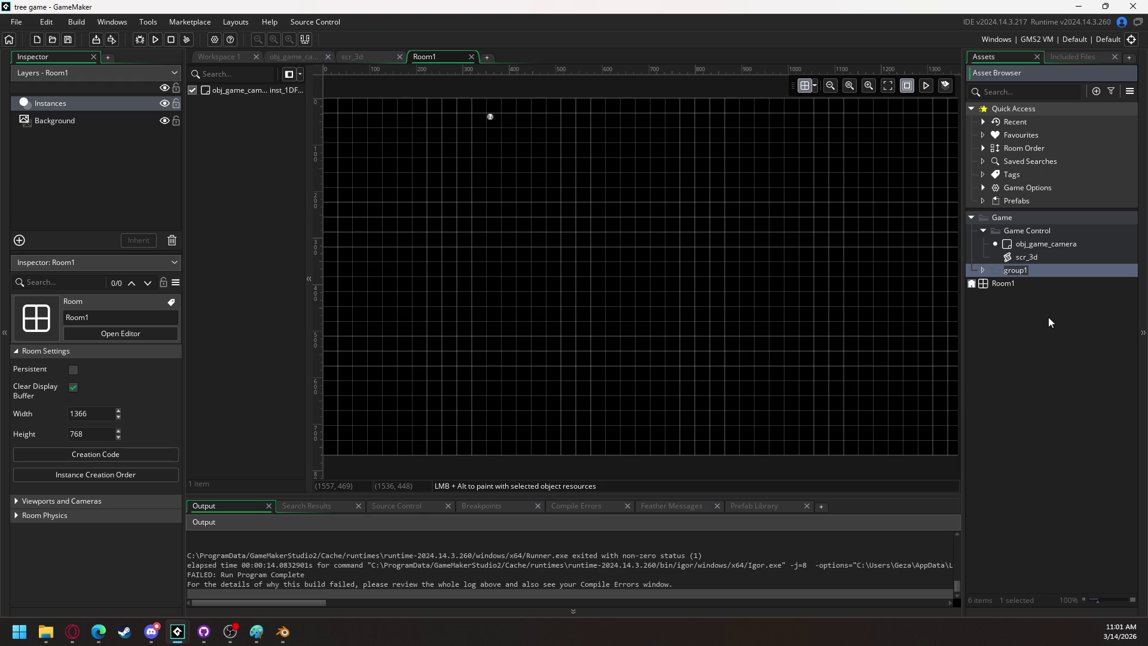
text(obj_player)
text(Player)
key(Return)
Add a new object named obj_player to the Player group.
right_click(1014, 271)
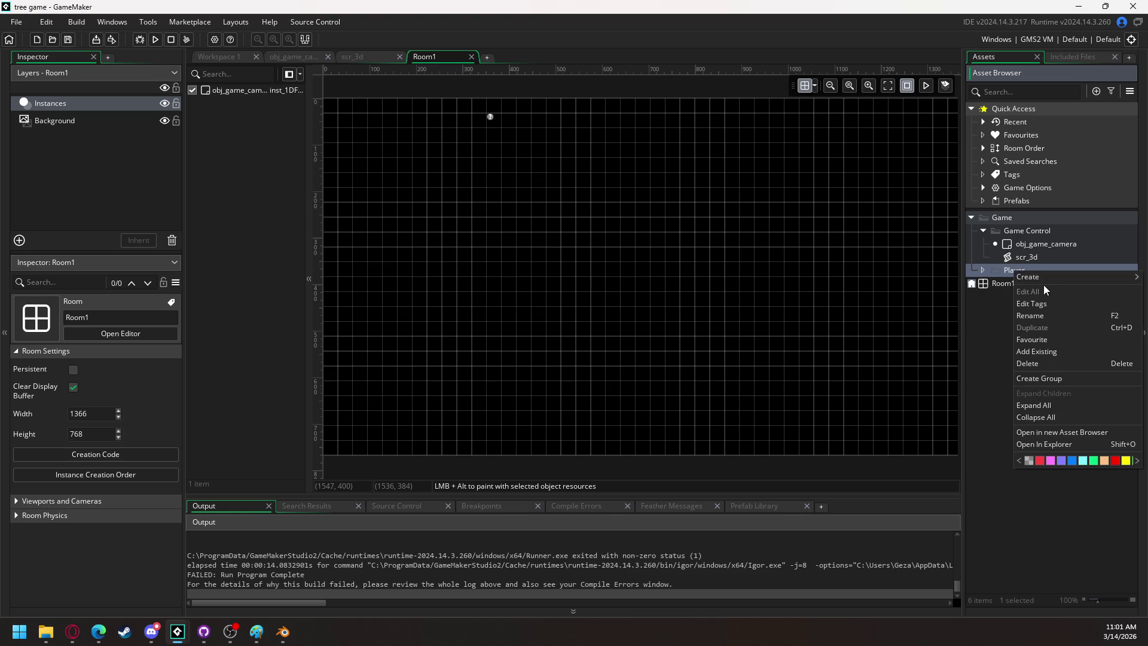
mouse_move(1045, 276)
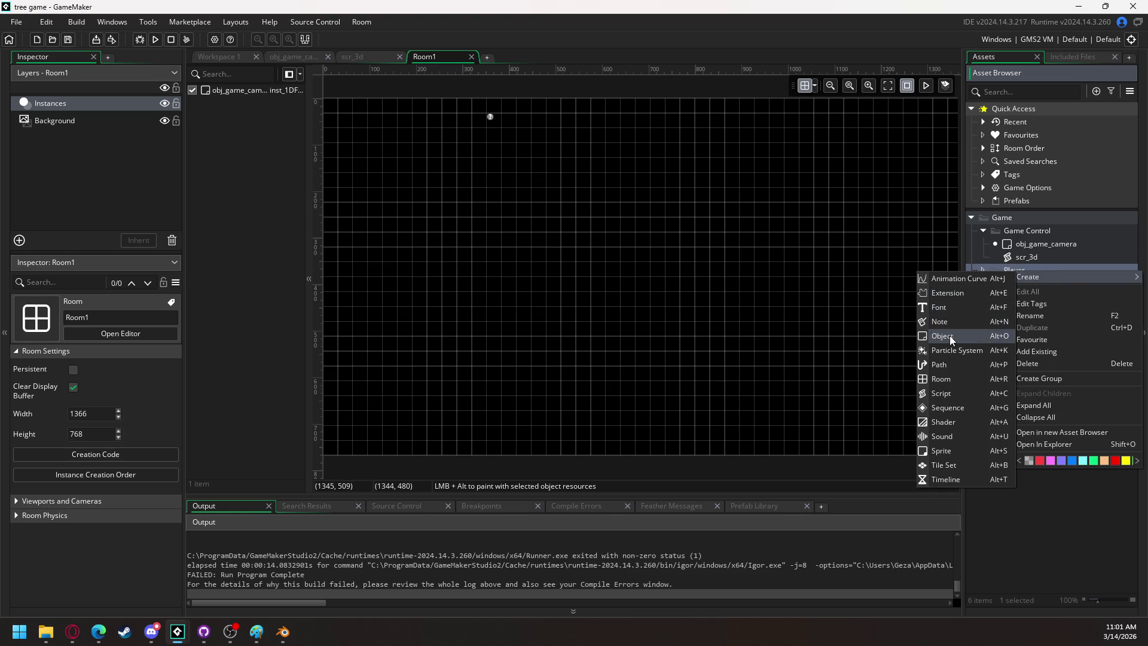
click(950, 336)
text(obj)
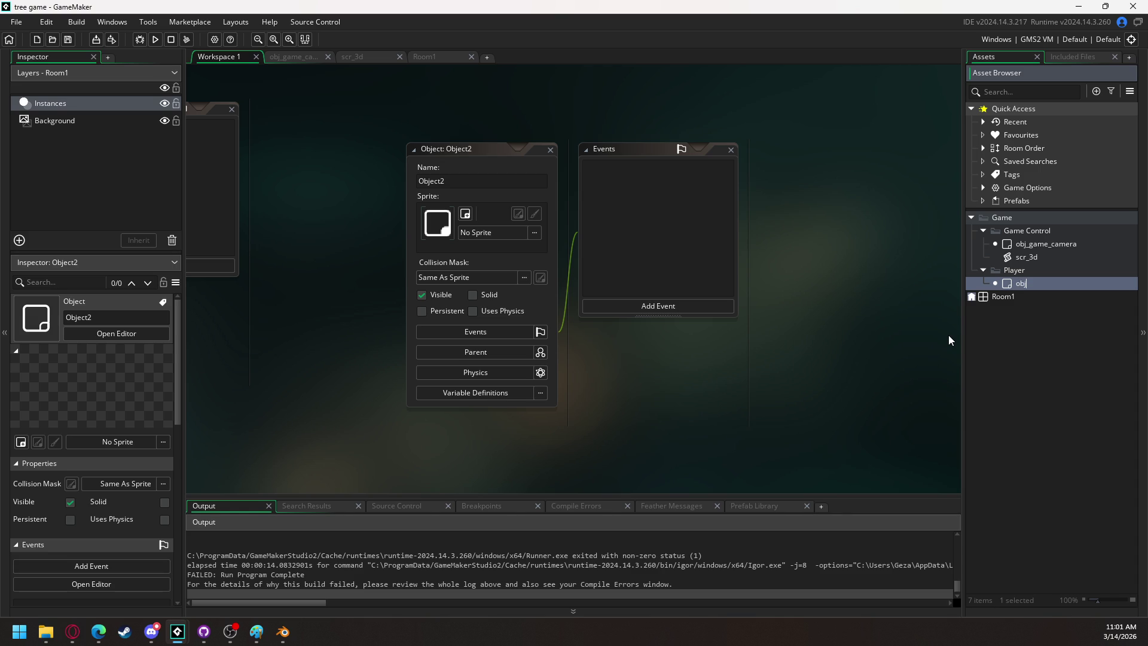
text(_player)
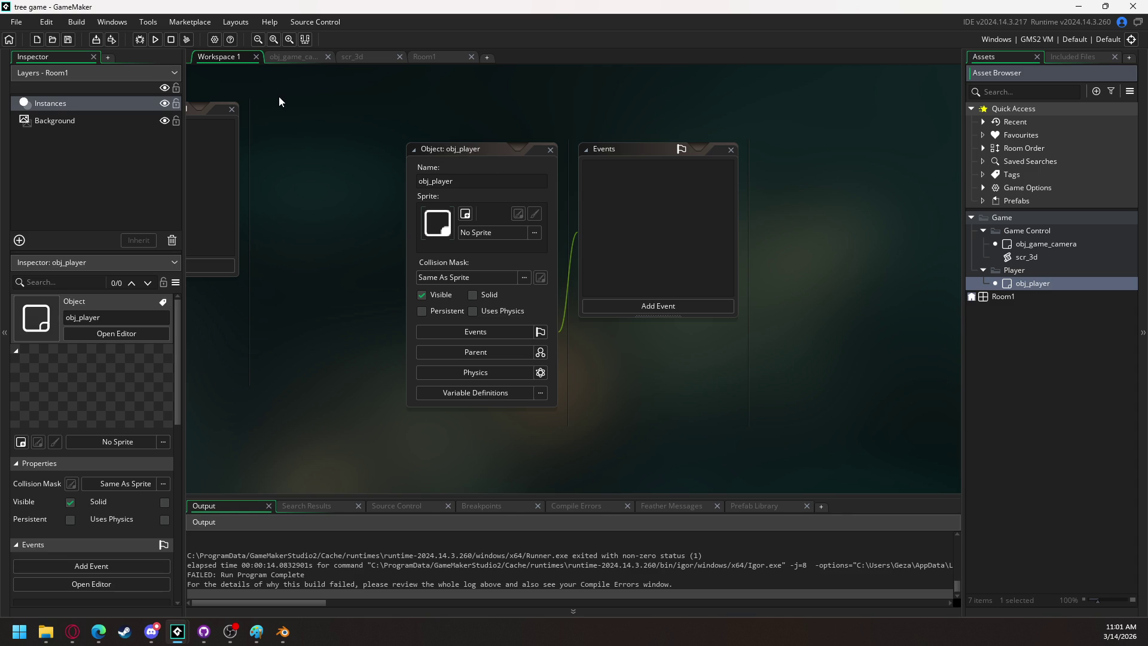
click(230, 632)
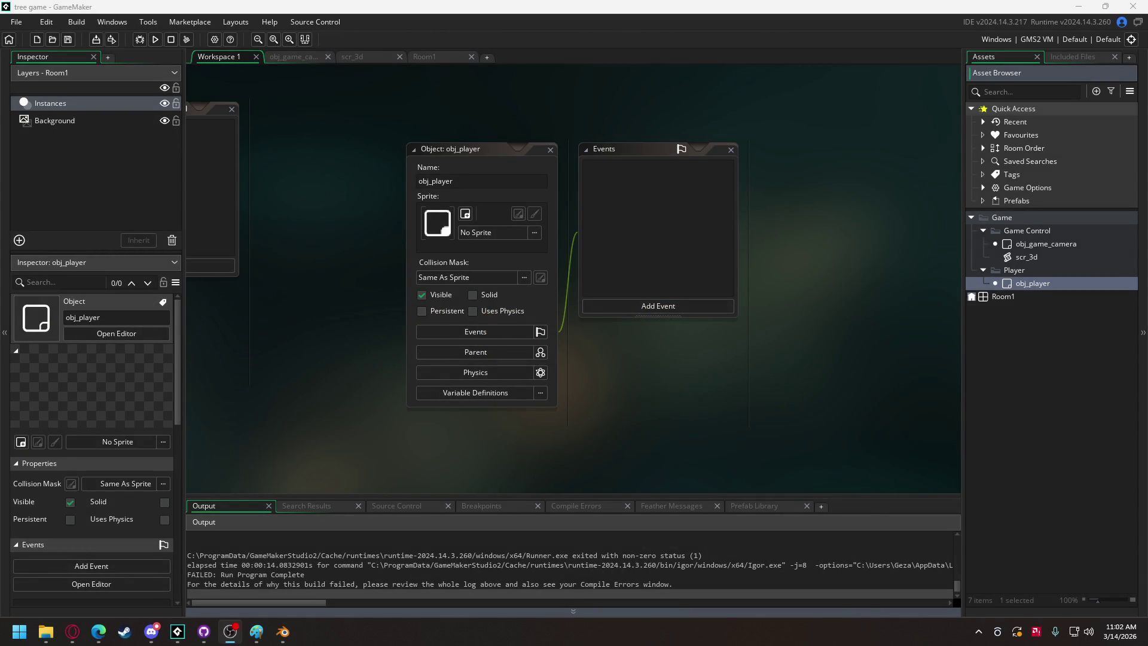
Run the game, abort the crashed run, and return to obj_game_camera's Create code.
click(155, 39)
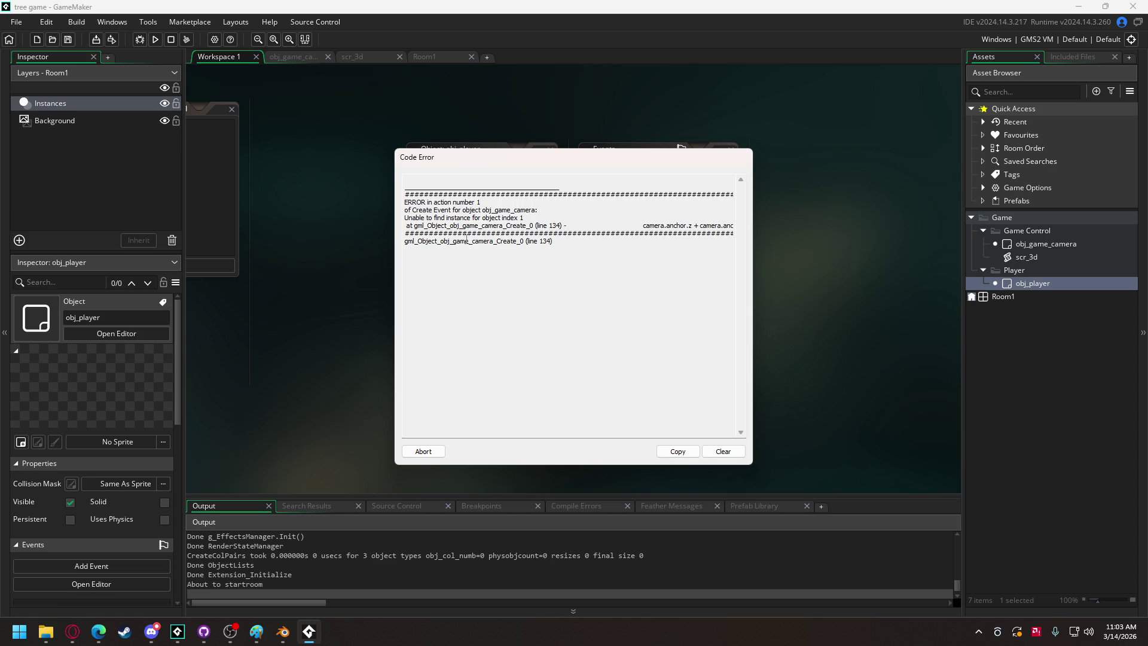
click(424, 452)
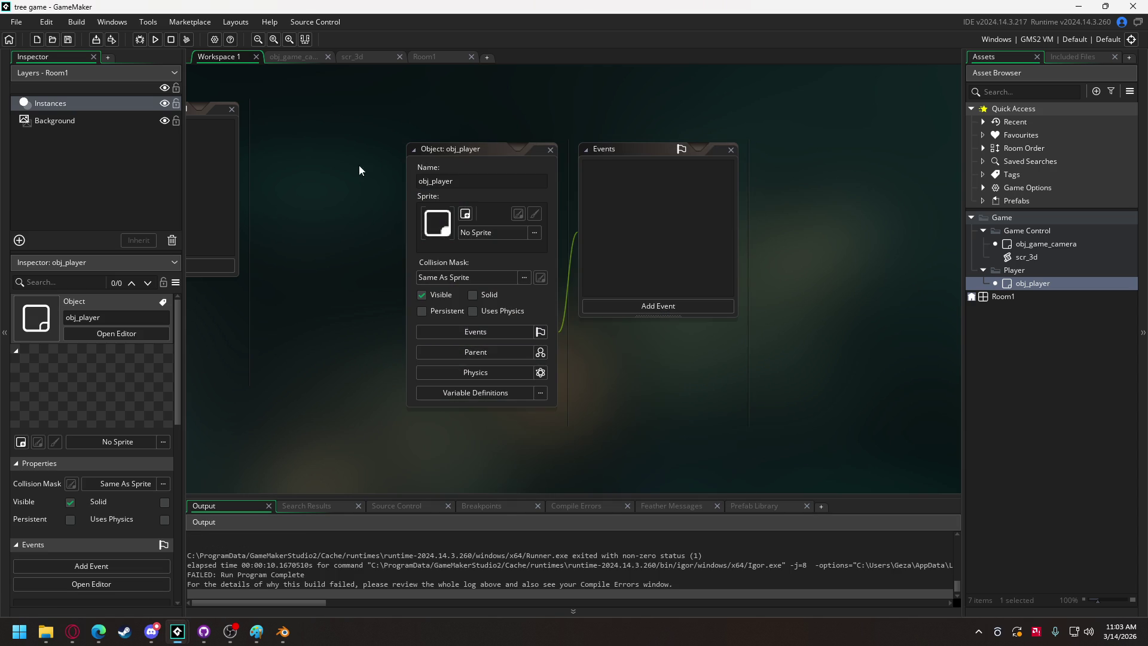
click(299, 60)
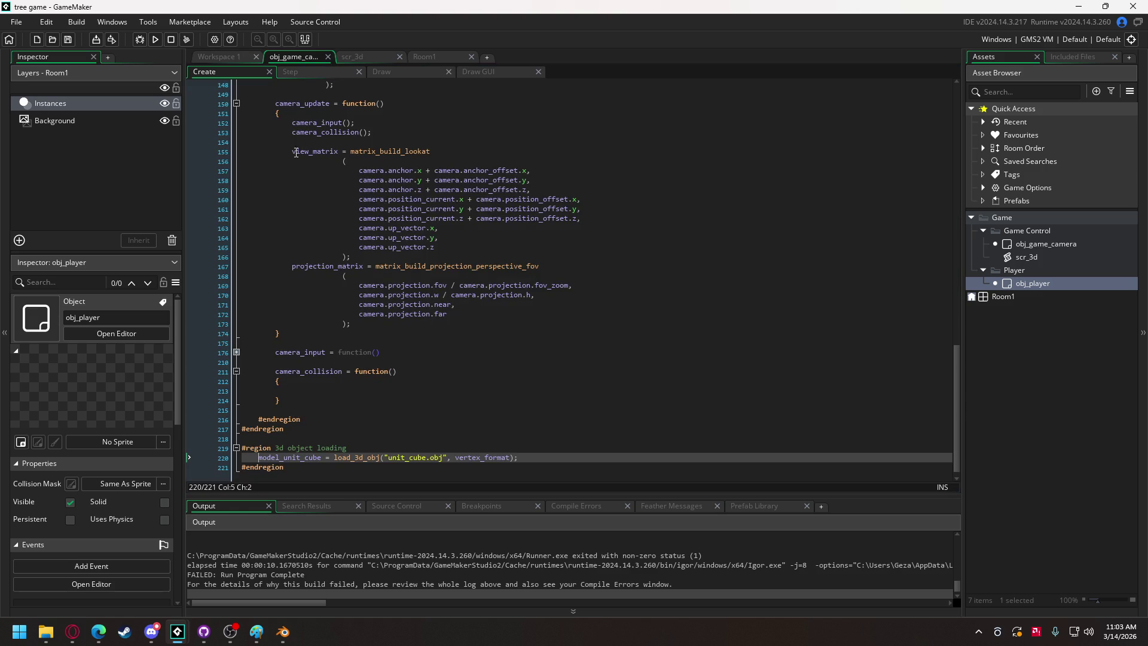
scroll(285, 207, up, 10)
scroll(285, 207, up, 2)
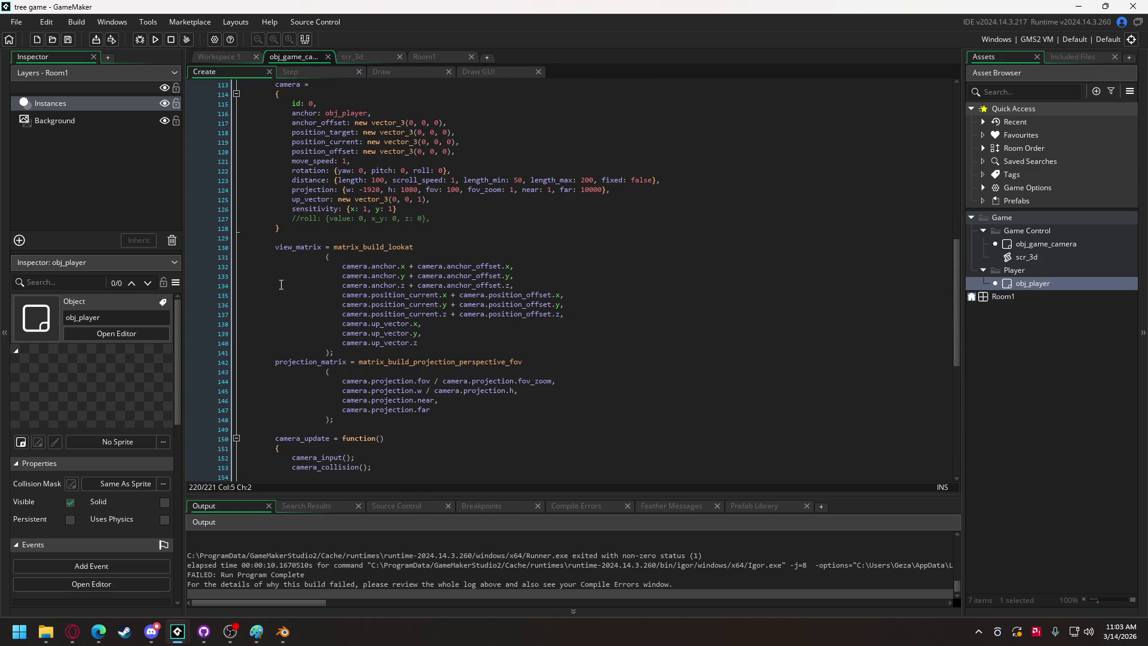
Trace line 134's view_matrix code to the 'Unable to find instance for object index 1' error in the log.
click(368, 285)
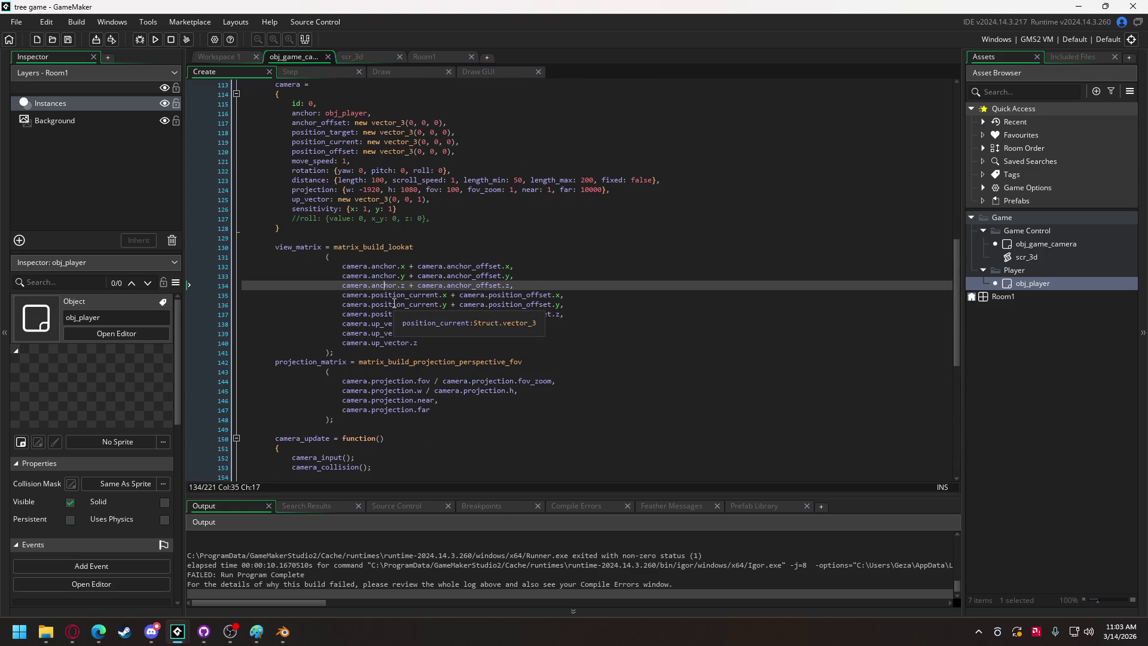
scroll(393, 257, up, 1)
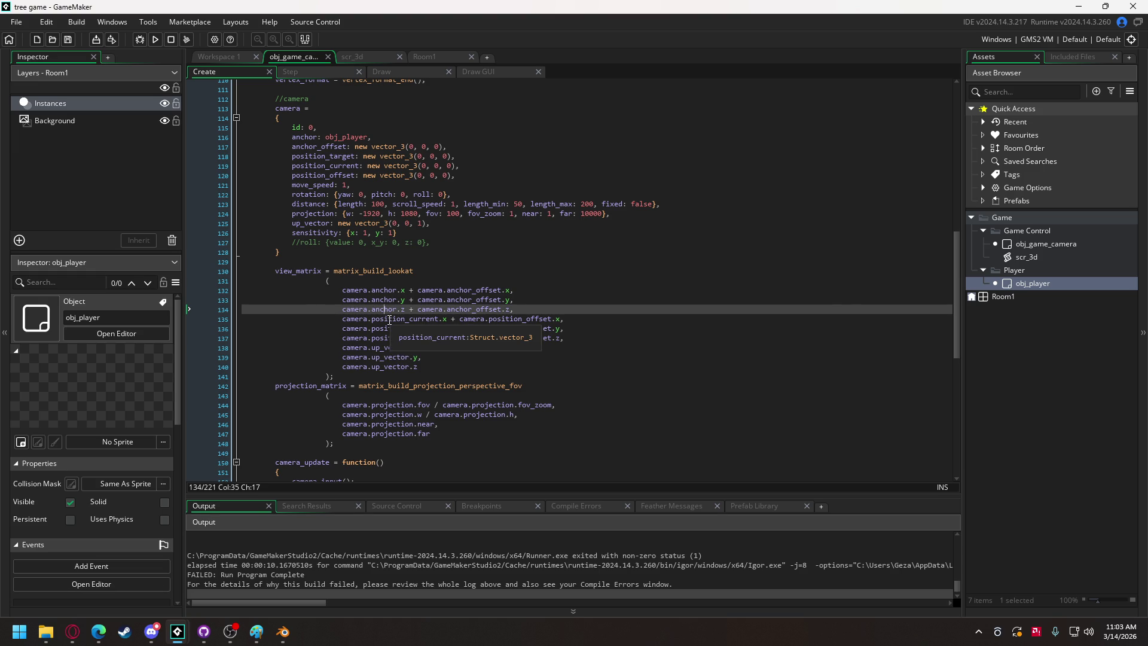
scroll(389, 319, up, 2)
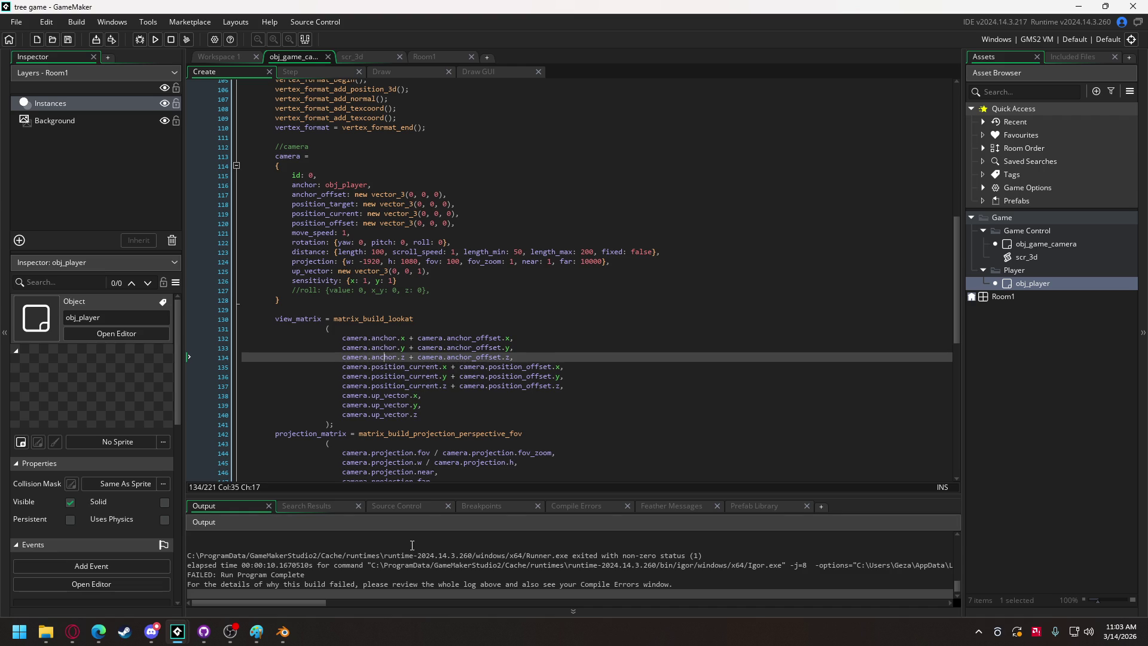
scroll(407, 551, up, 3)
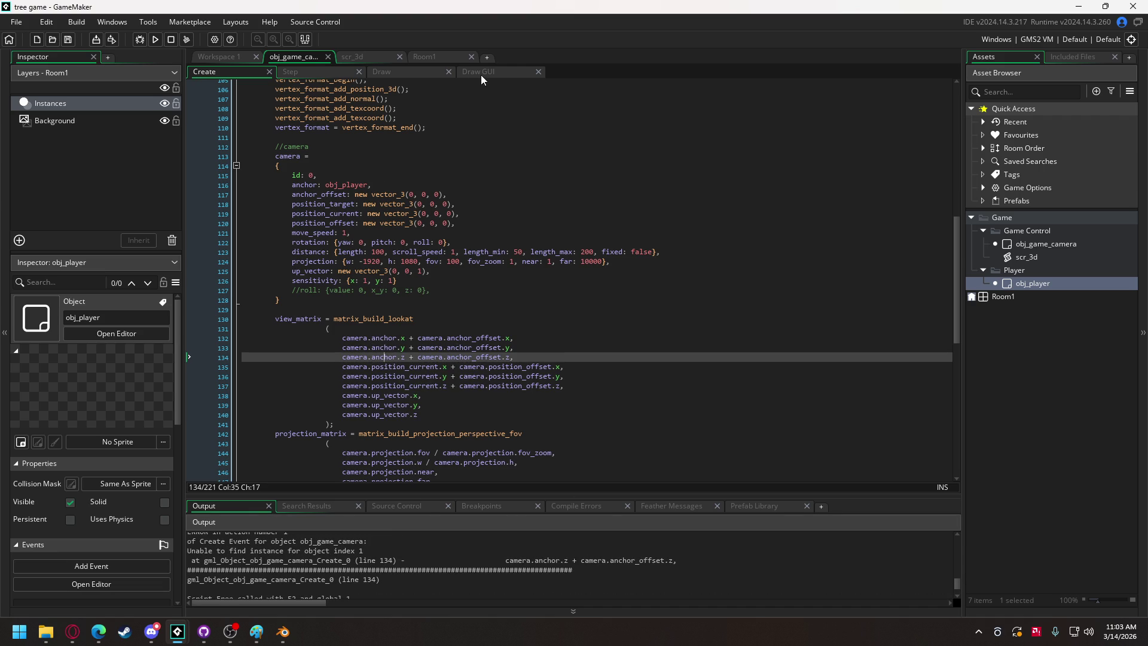
double_click(1032, 283)
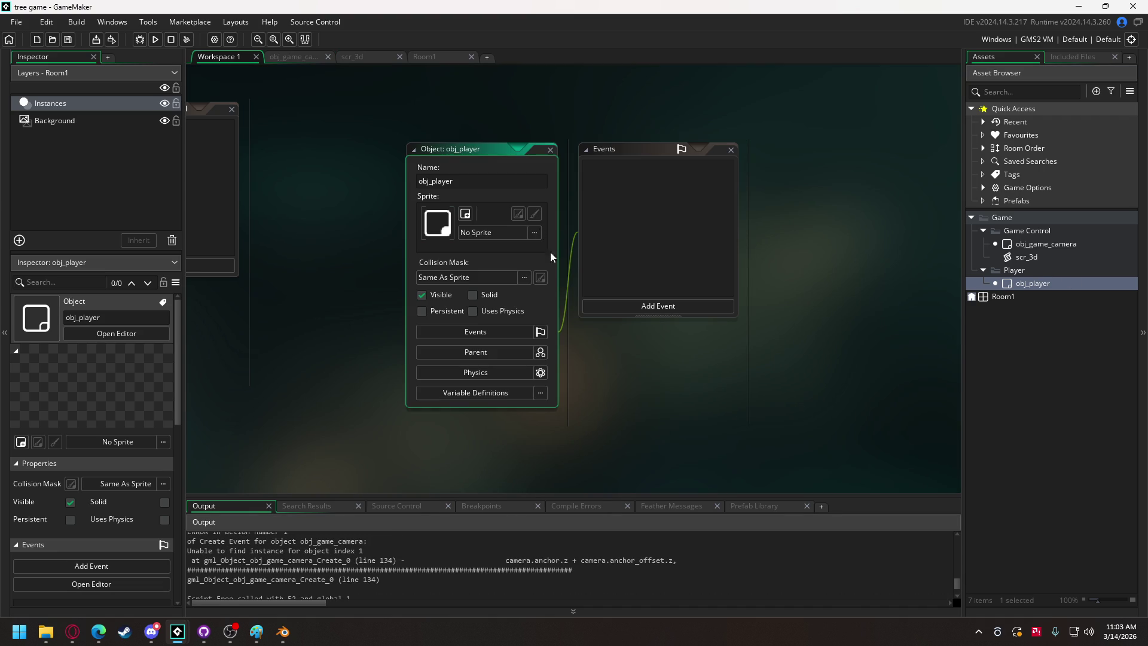
Add an obj_player Create event setting x, y and z to 0, then test-run and abort the error.
click(620, 306)
click(640, 313)
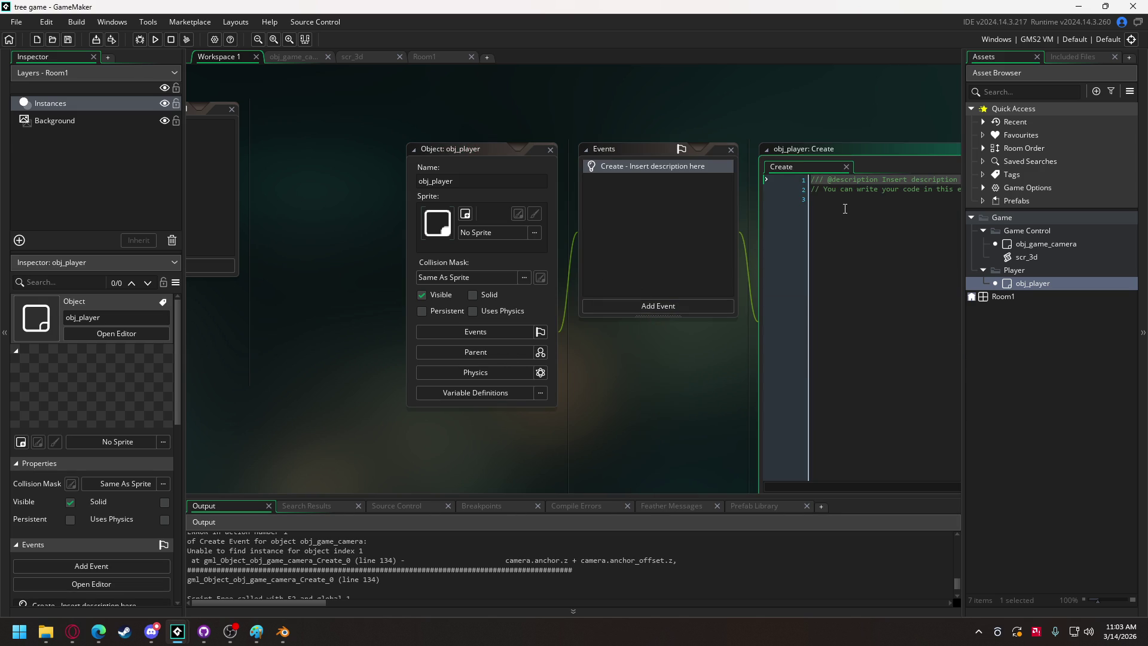
text(x = 0)
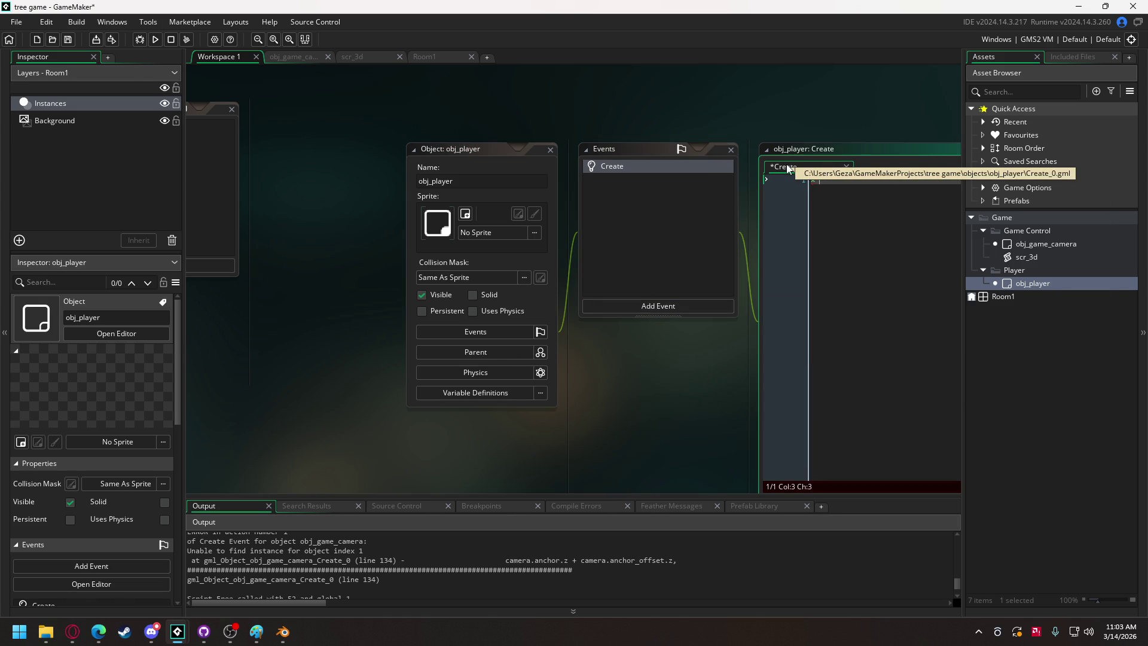
key(Return)
text(y = 0;)
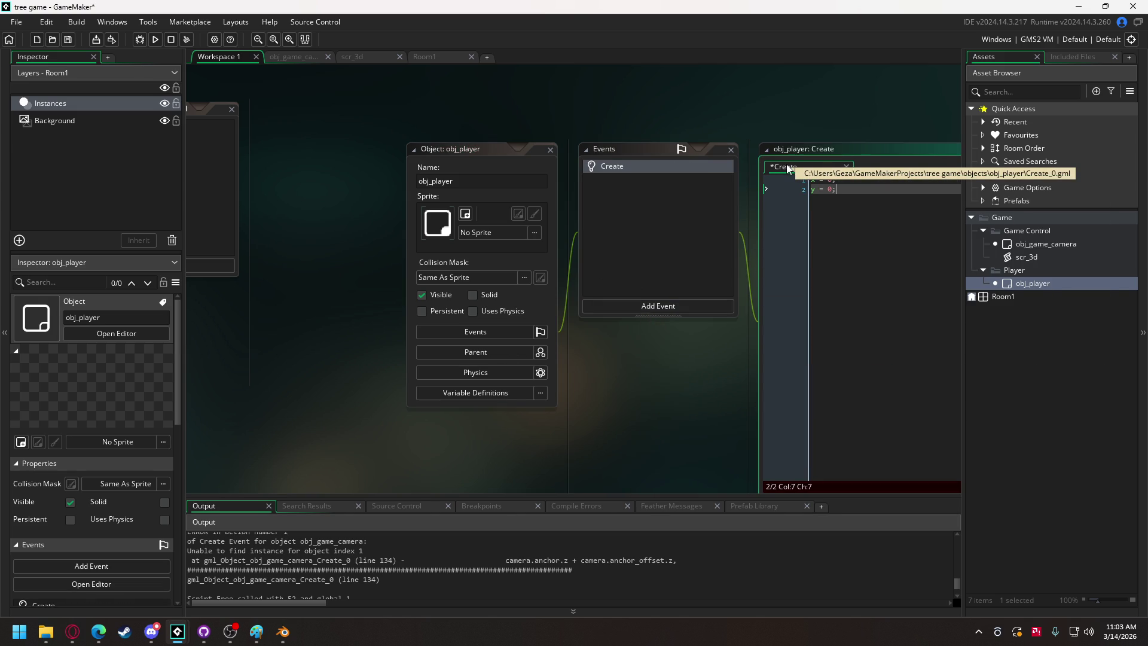
key(Return)
text(0;)
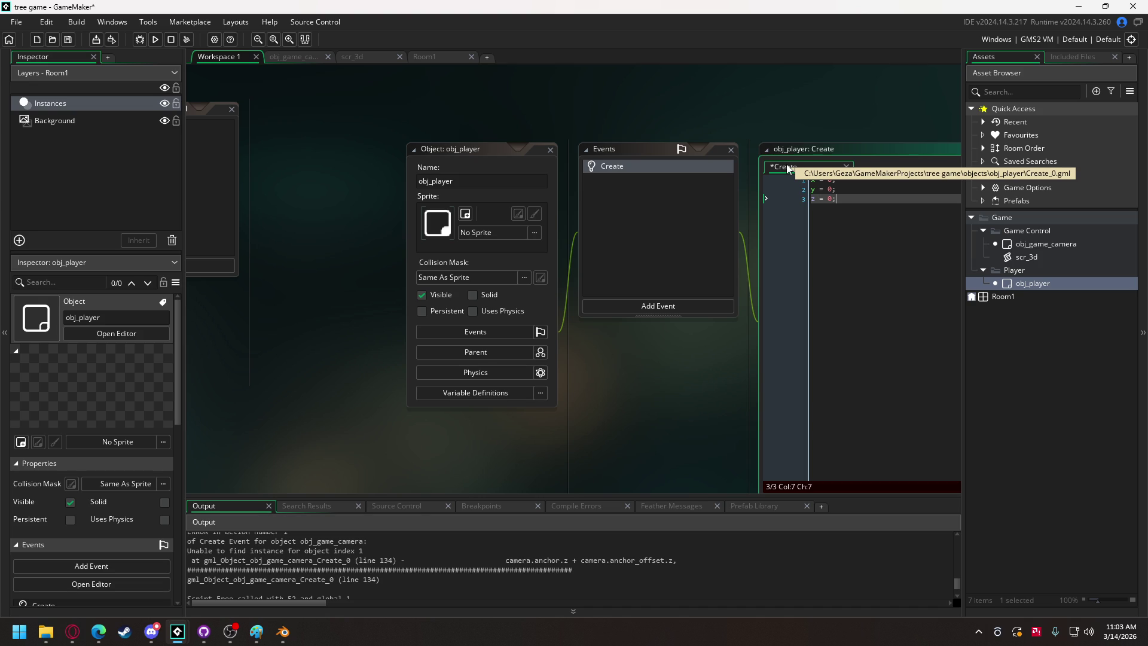
click(153, 43)
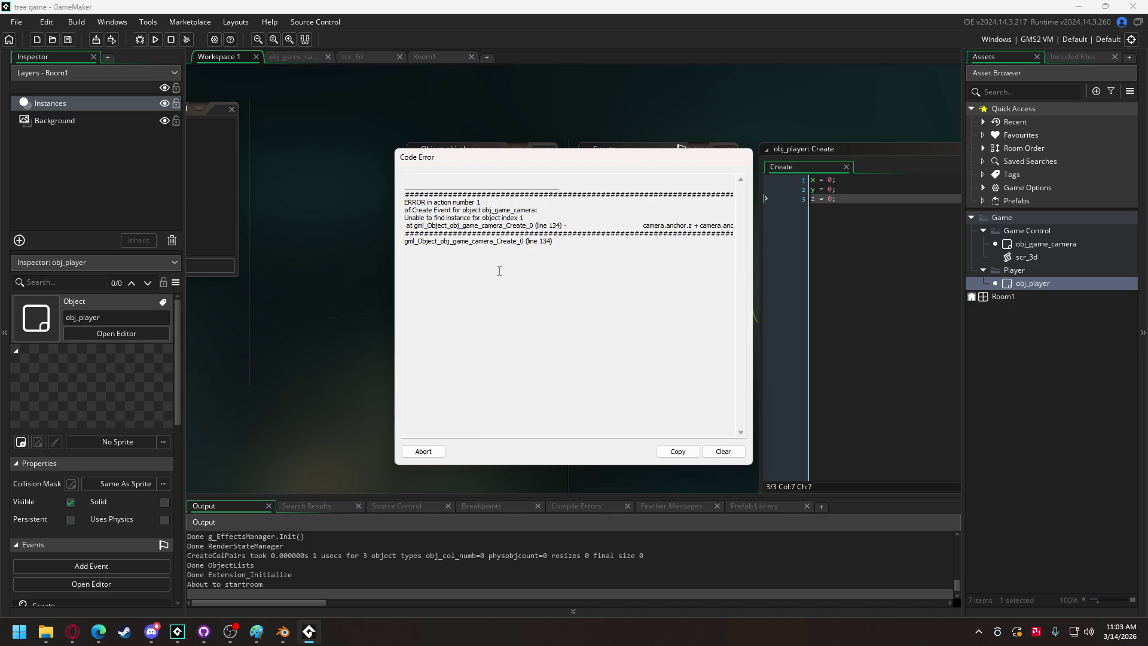
click(433, 452)
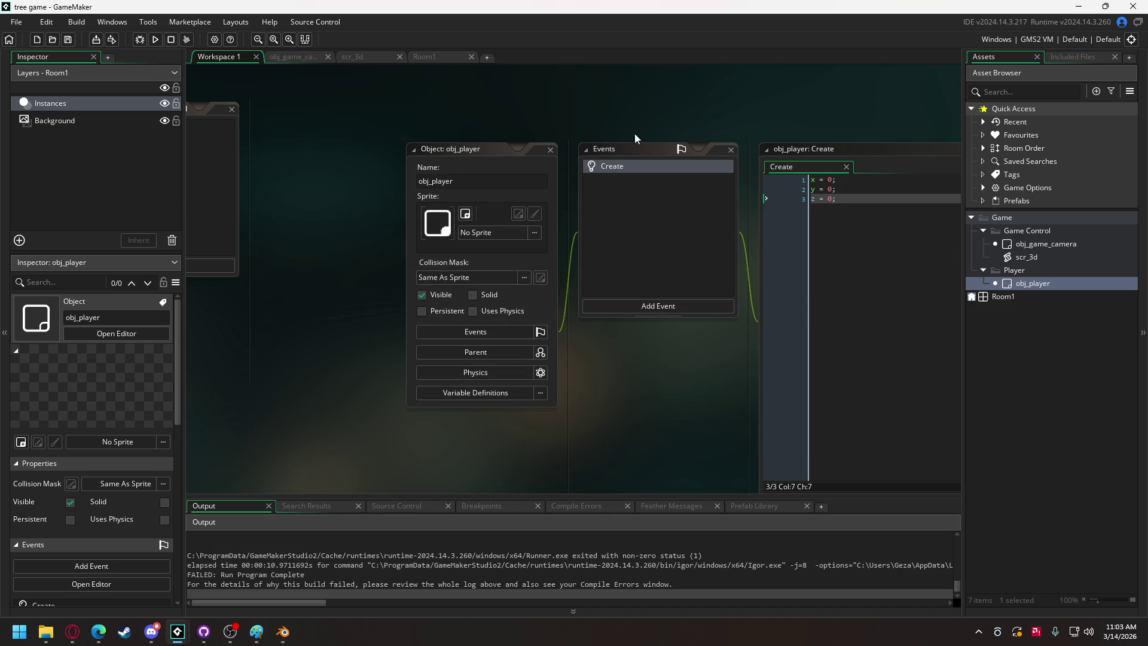
Drop an obj_player instance into Room1, run the game, and abort the obj_player.z error.
click(454, 57)
drag(1033, 283, 534, 241)
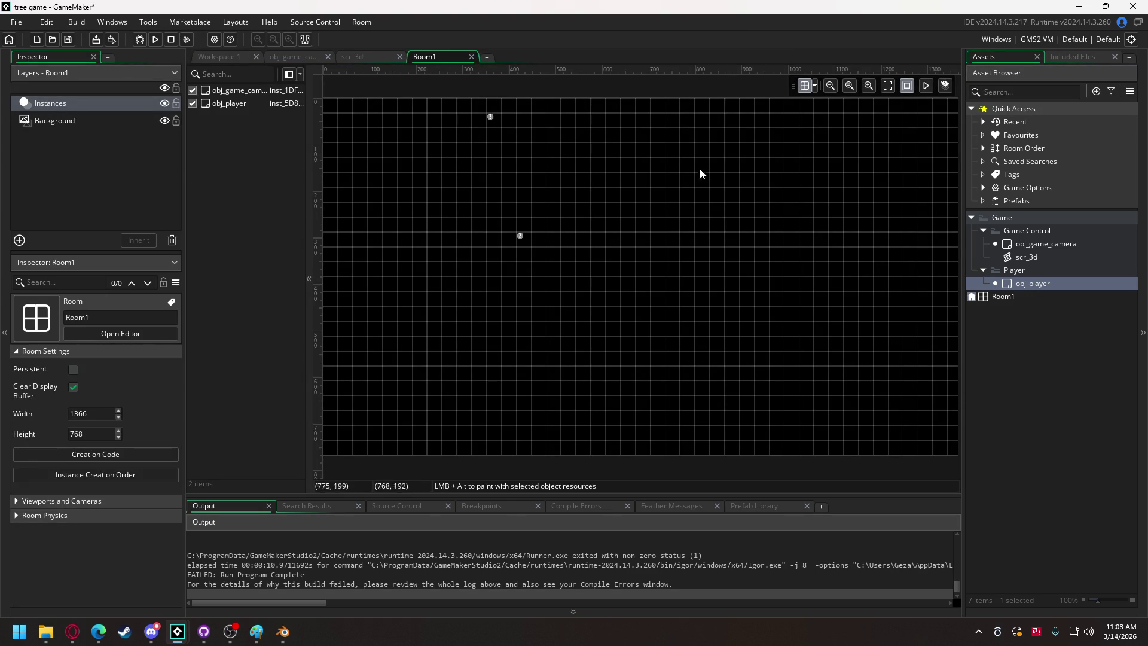
click(157, 39)
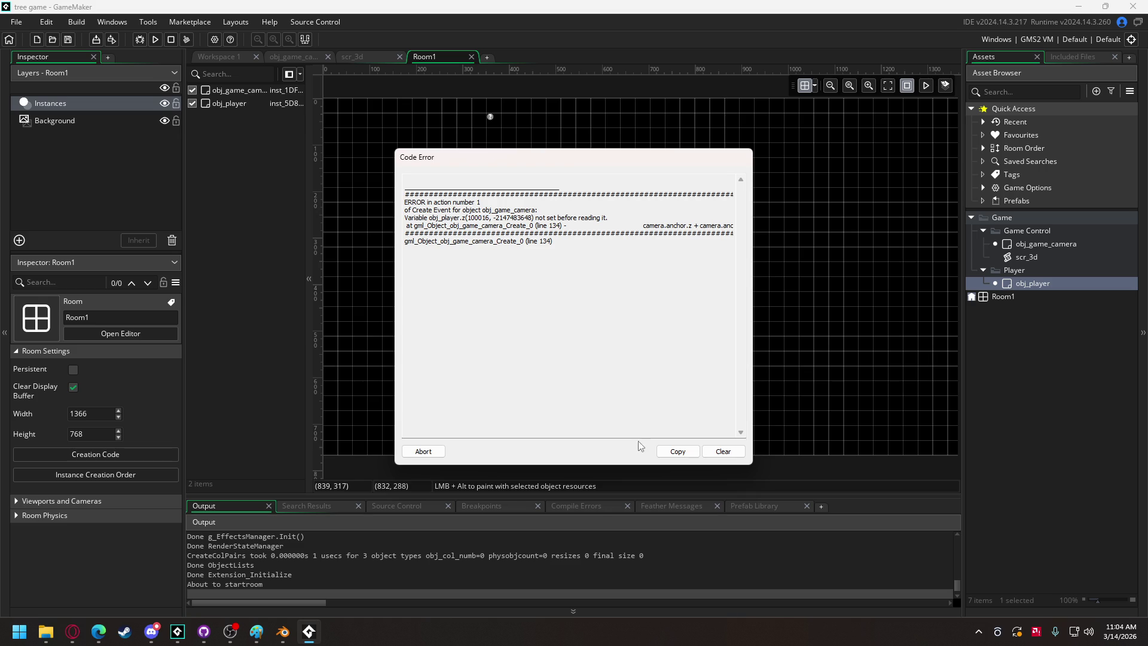
double_click(1033, 282)
drag(676, 154, 677, 215)
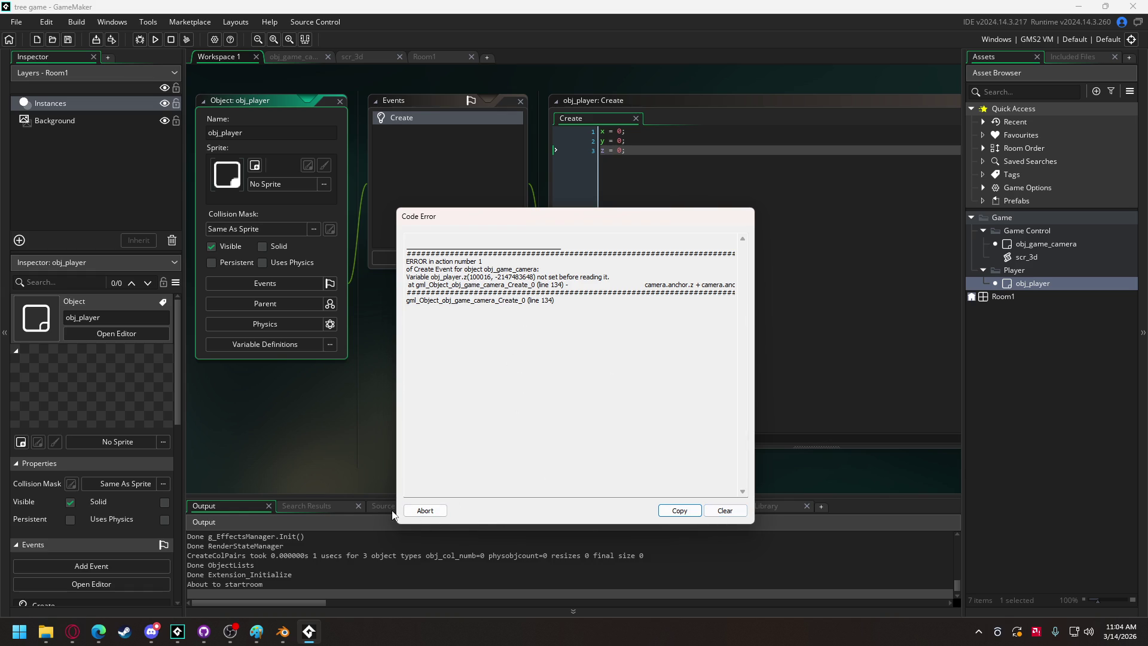
click(424, 511)
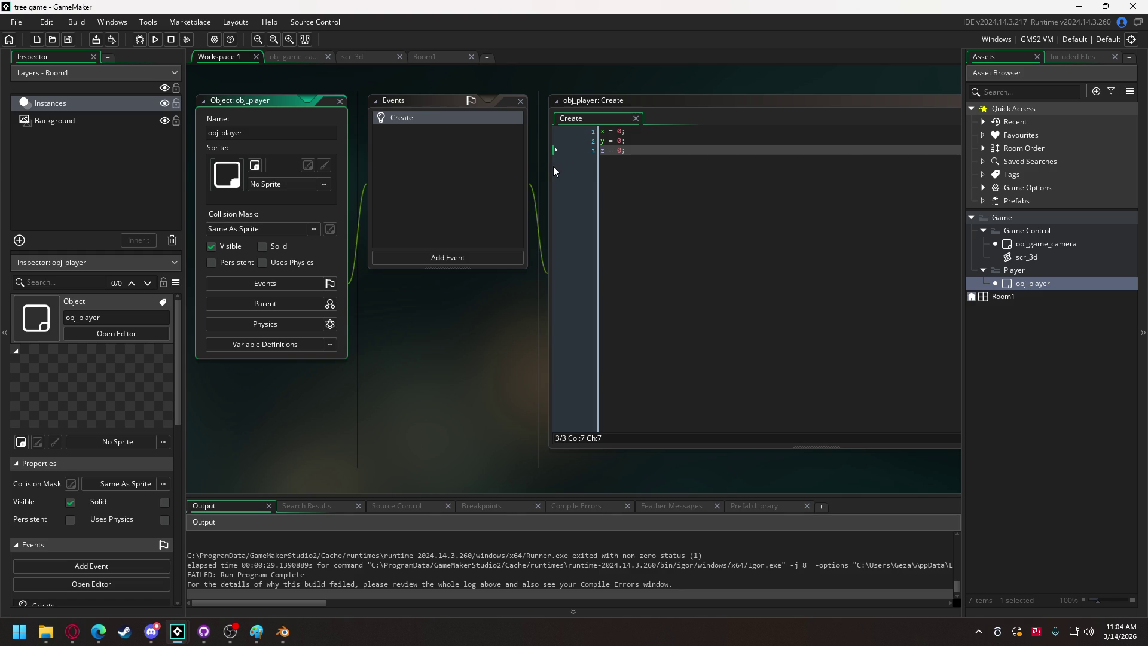
Add 'obj_game_camera.camera.anchor = id;' to obj_player's Create code, then open obj_game_camera.
click(654, 151)
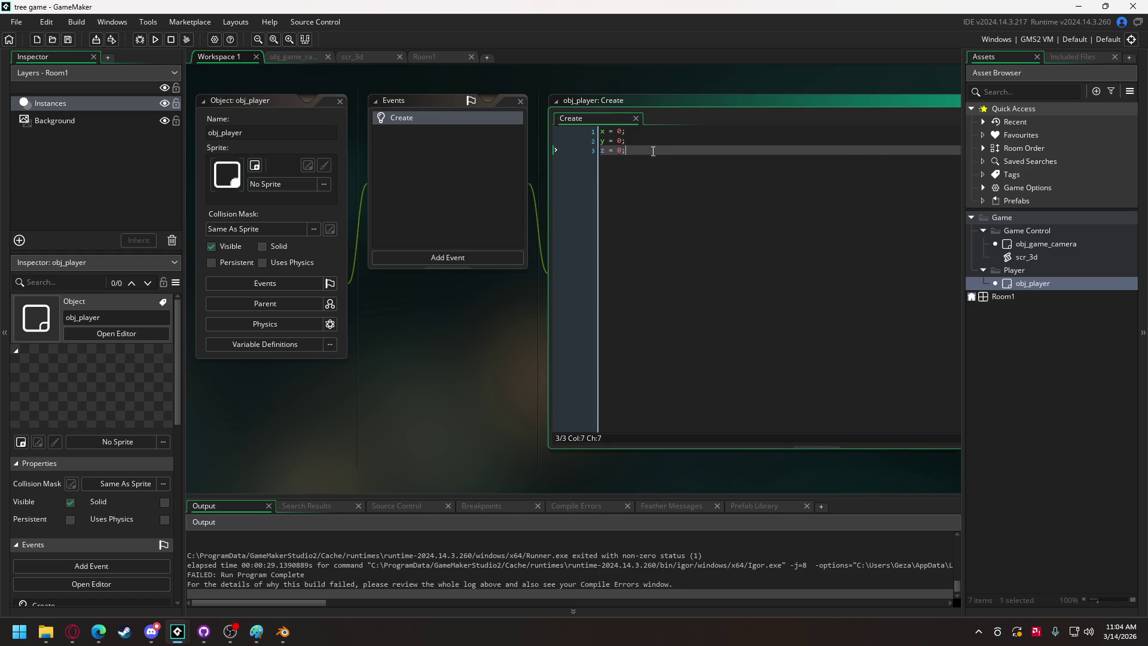
key(Return)
key(Return)
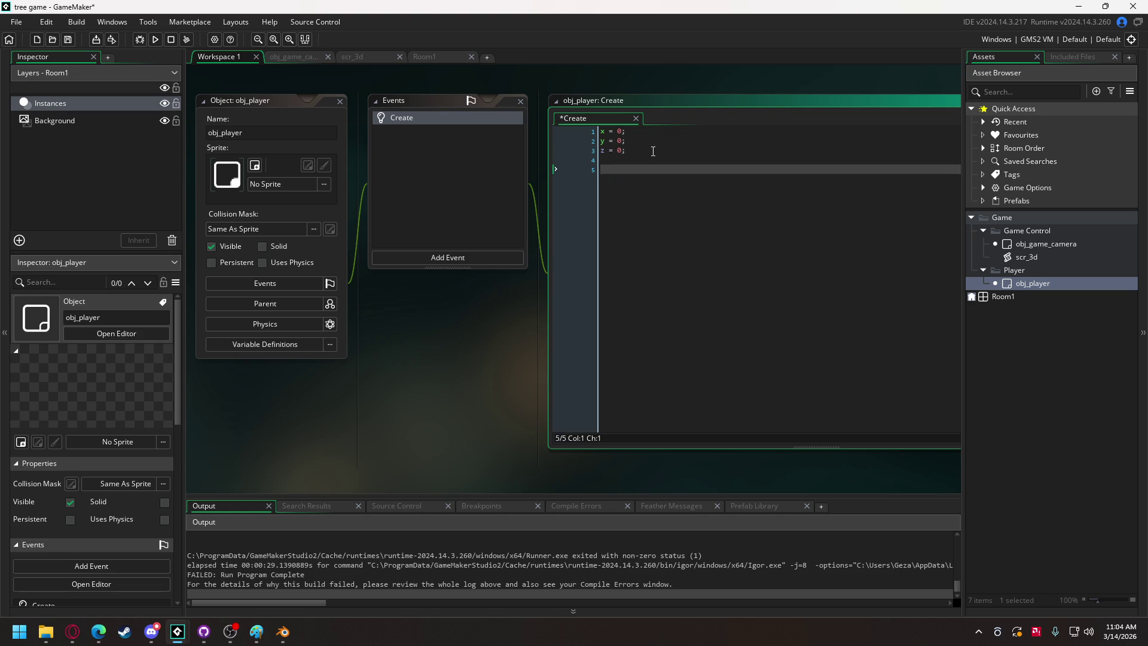
text(obj_ga)
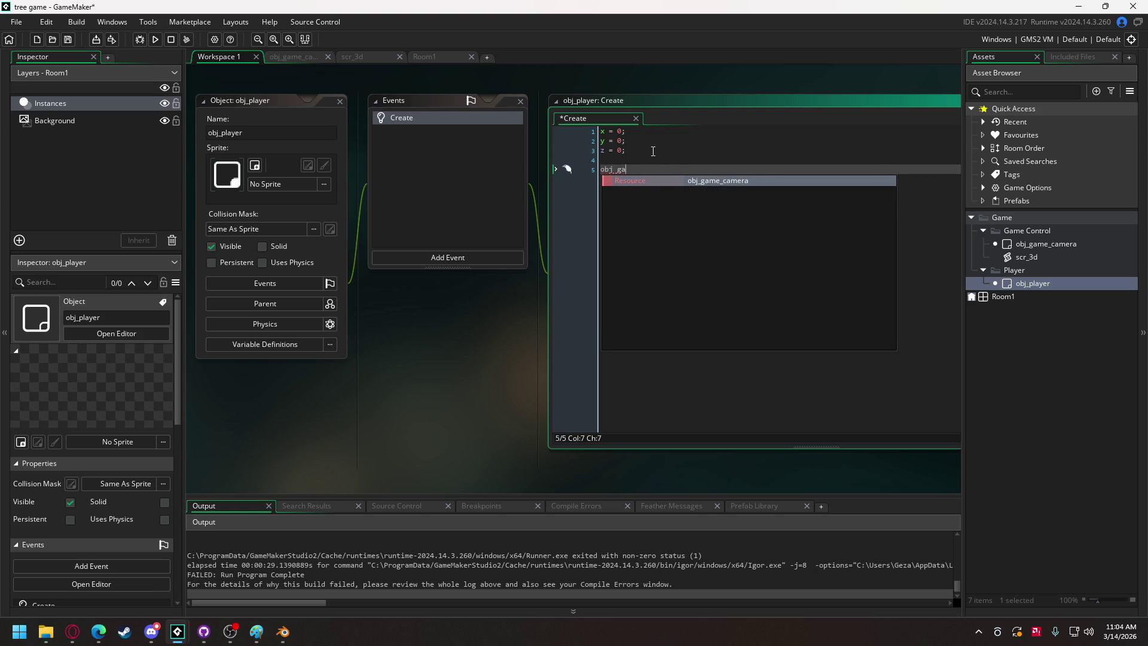
key(Return)
text(.)
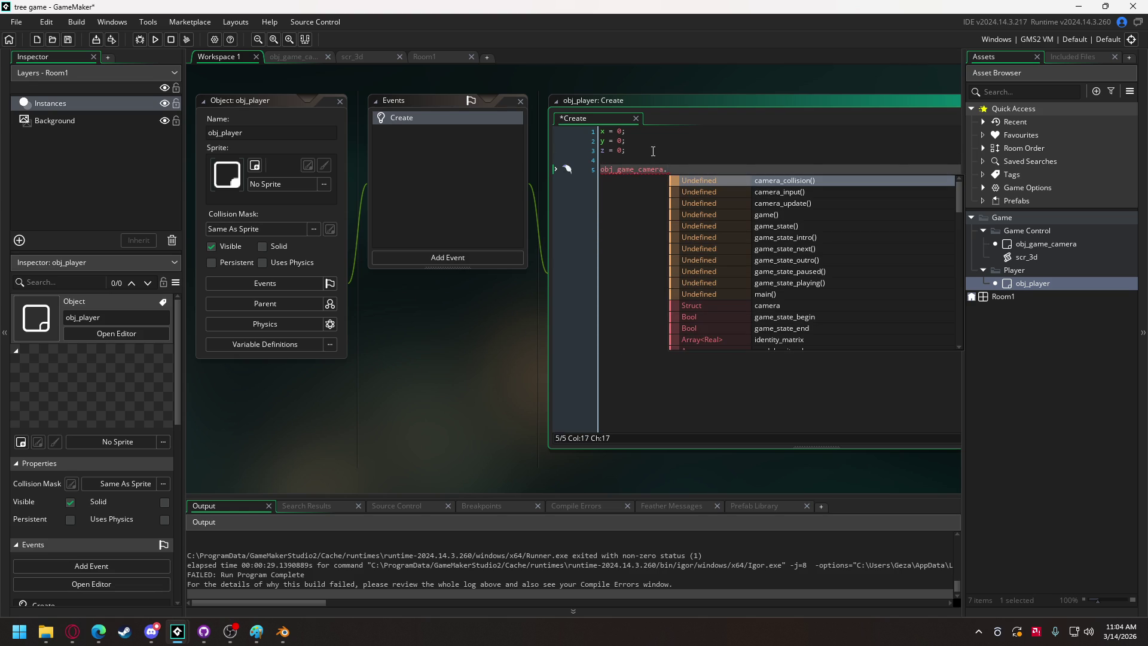
text(ca)
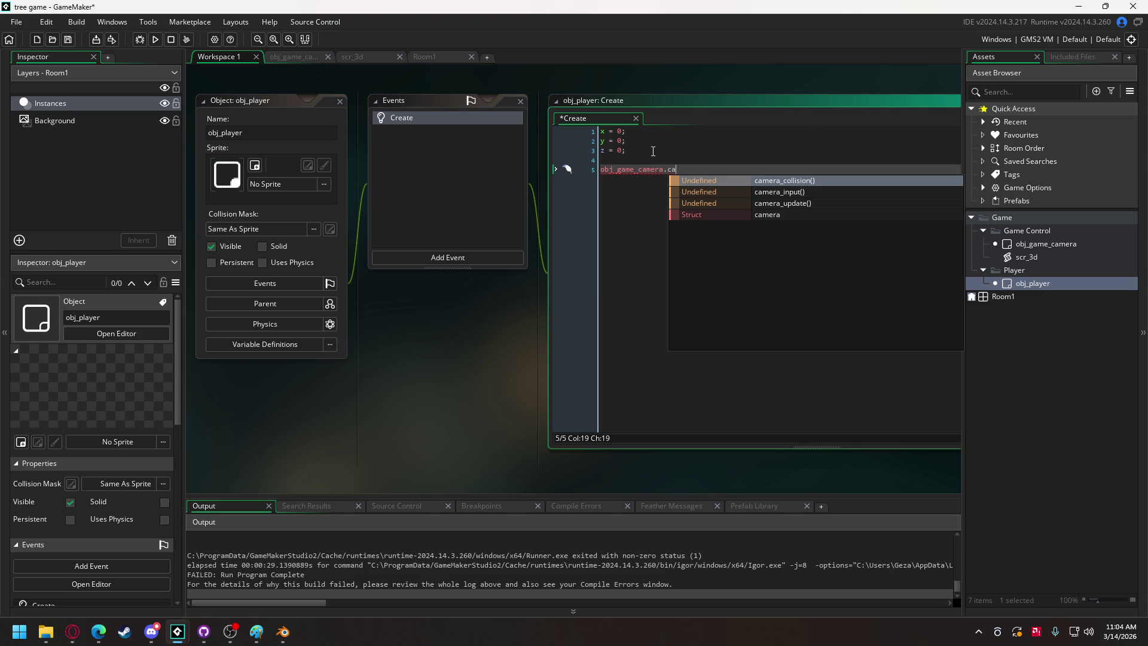
key(Down)
key(Down)
key(Down)
key(Return)
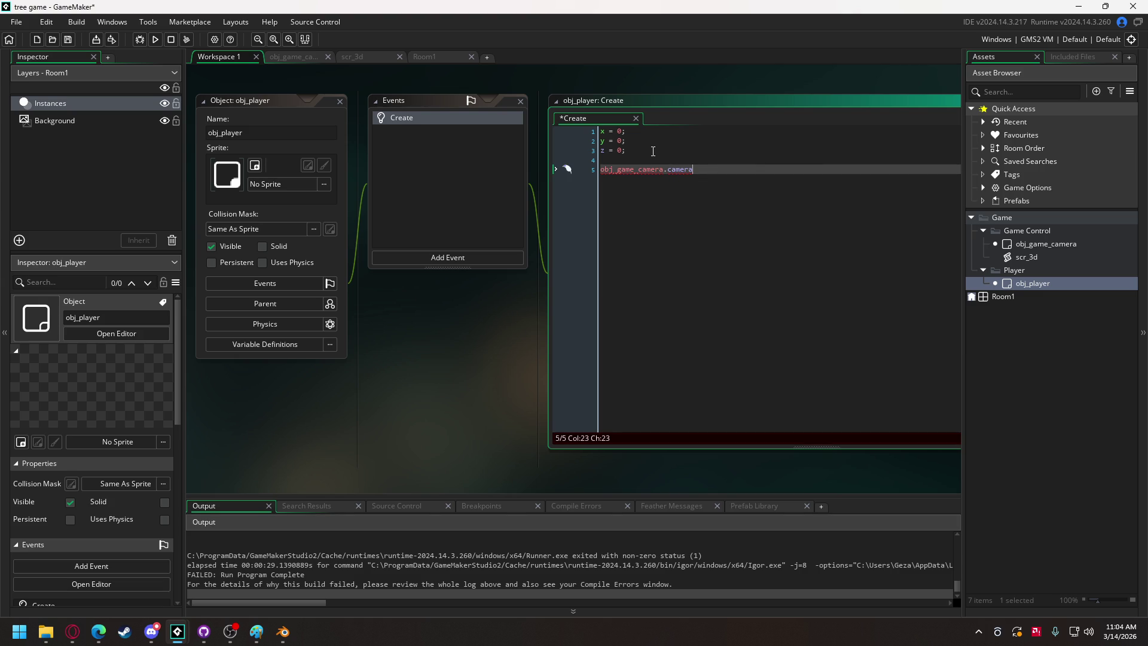
text(.)
key(Return)
text(= id;)
double_click(1070, 244)
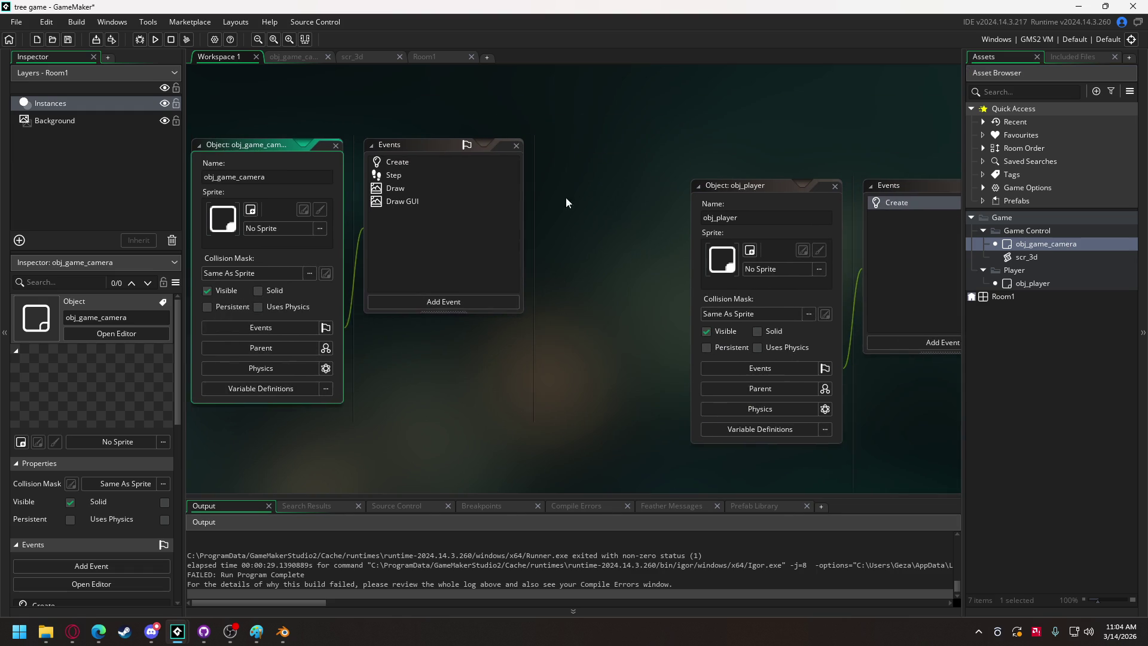
In obj_game_camera's Create code, set the anchor and view_matrix values to undefined.
click(324, 57)
scroll(352, 211, up, 1)
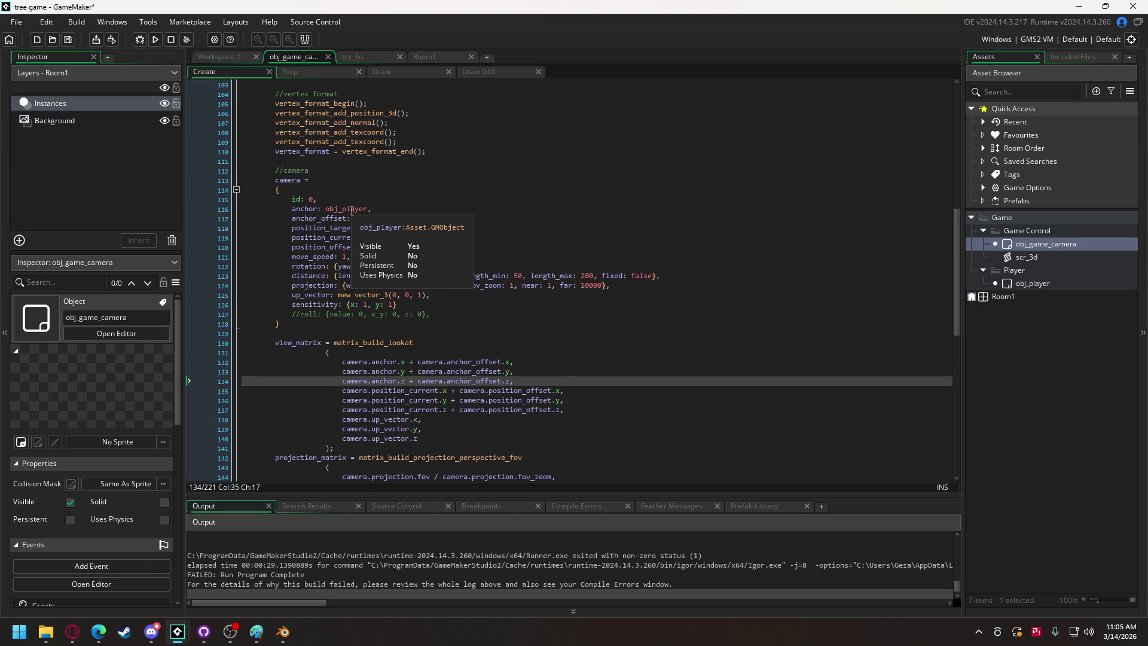
double_click(352, 210)
text(undefined)
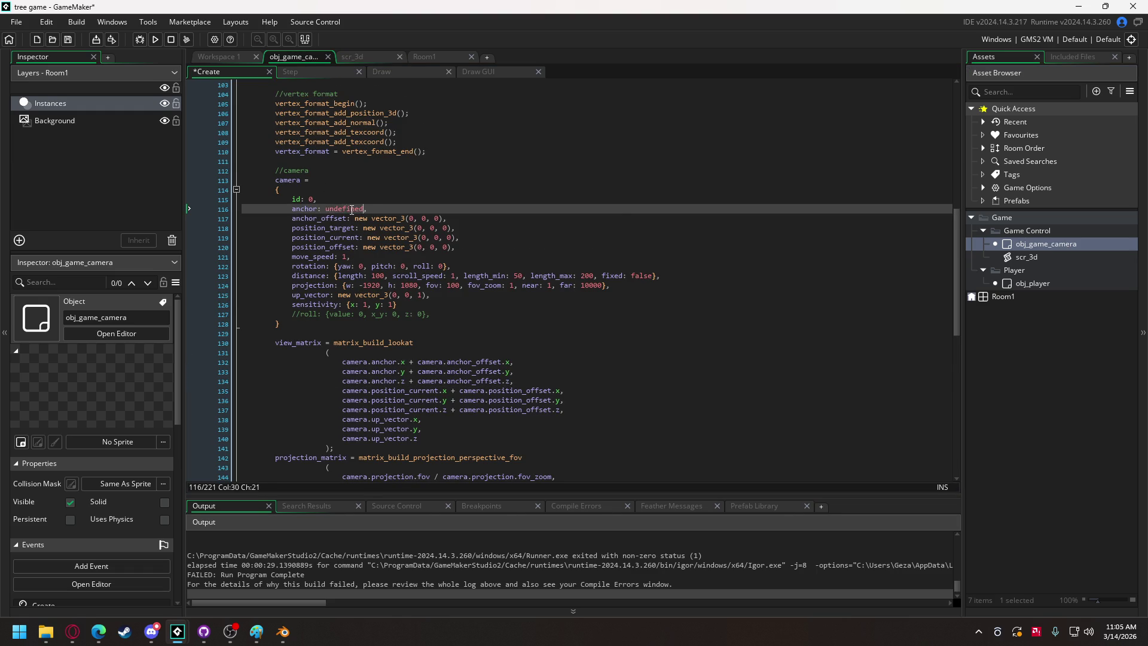
click(441, 186)
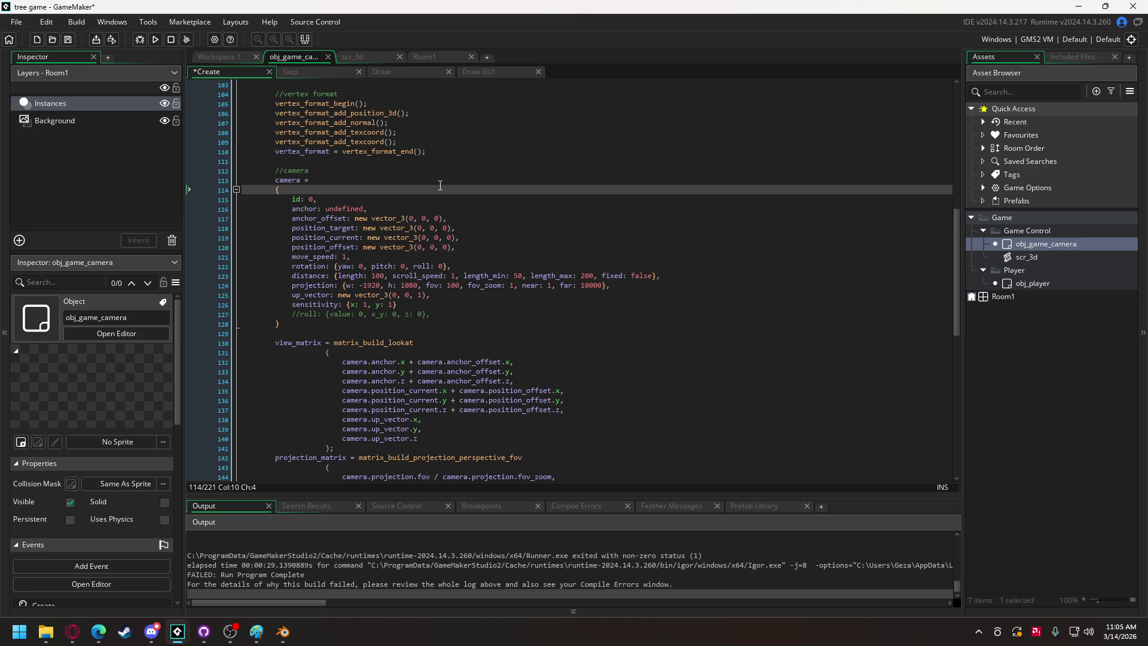
scroll(440, 186, down, 3)
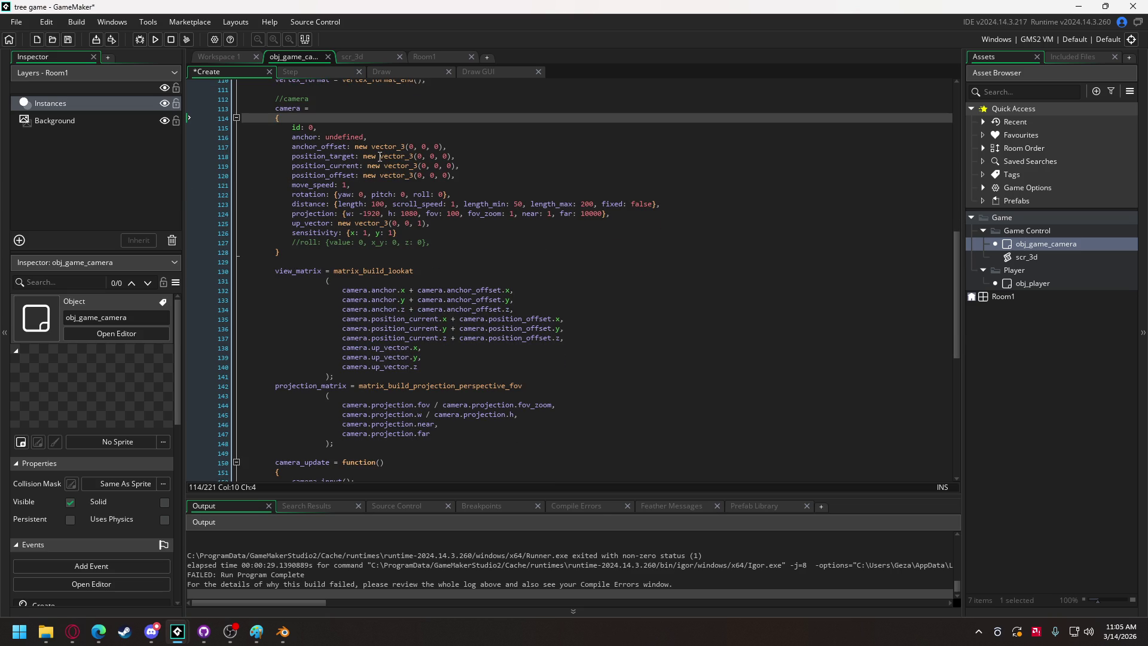
drag(332, 271, 339, 377)
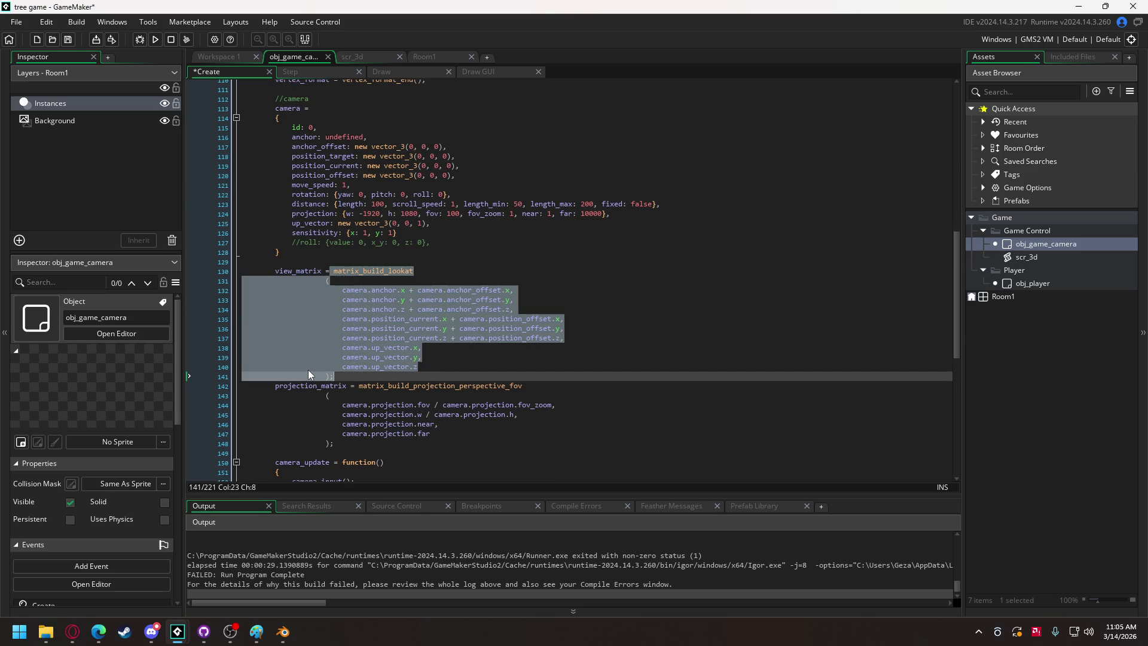
text(undefined;)
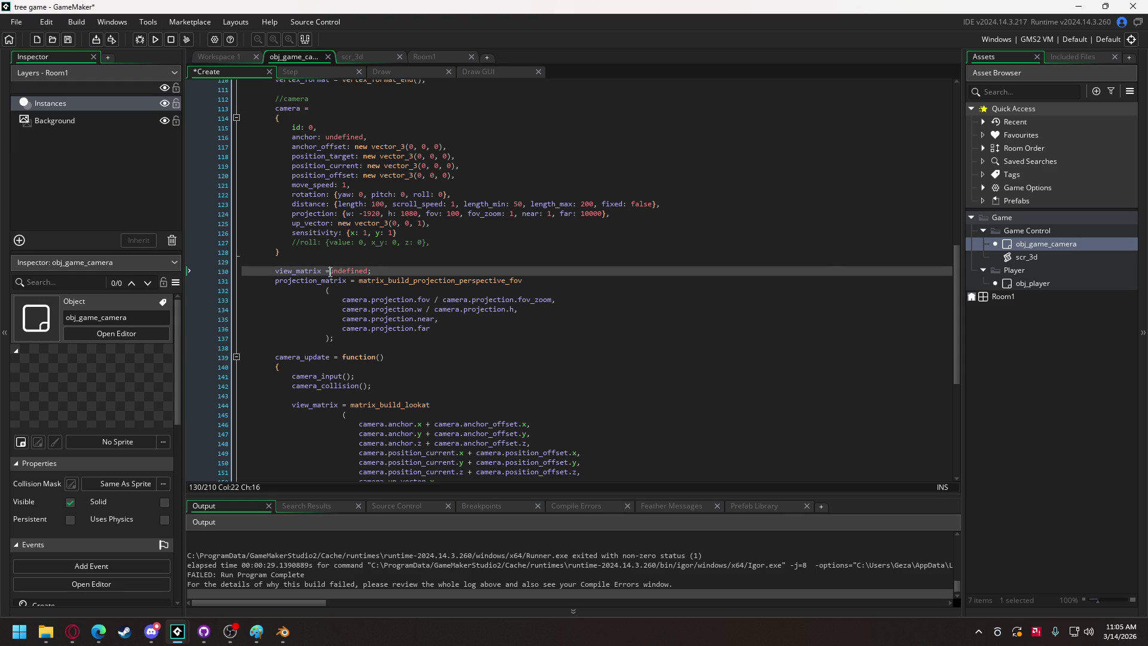
Set projection_matrix to undefined, then test-run and abort the vertex-format code error.
scroll(351, 331, down, 5)
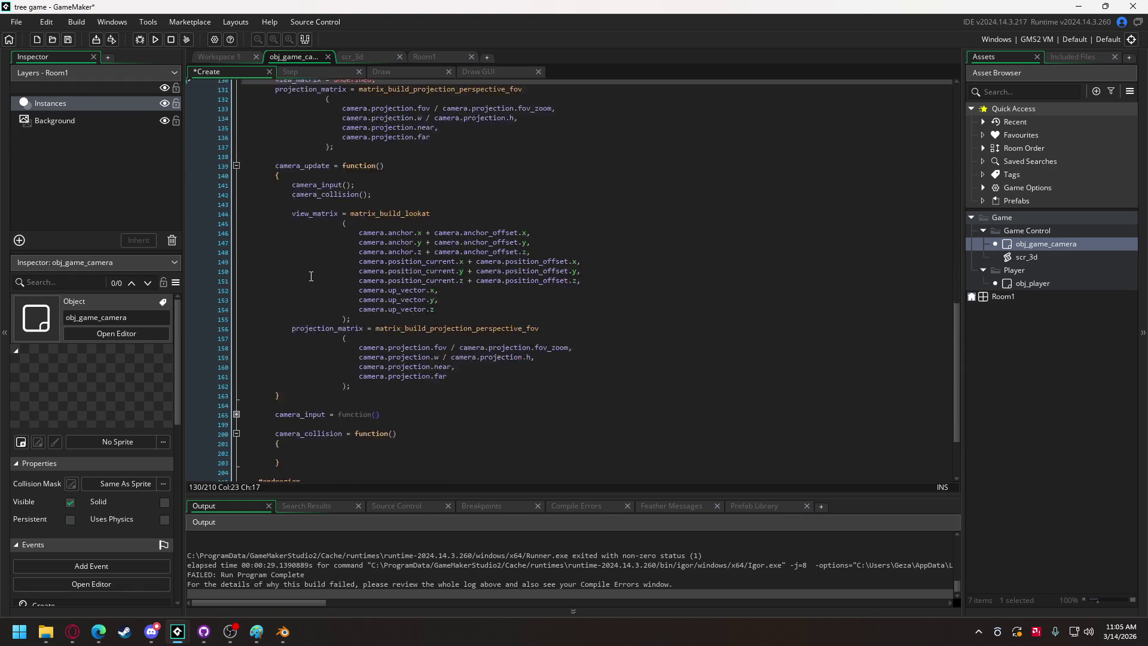
scroll(335, 239, up, 2)
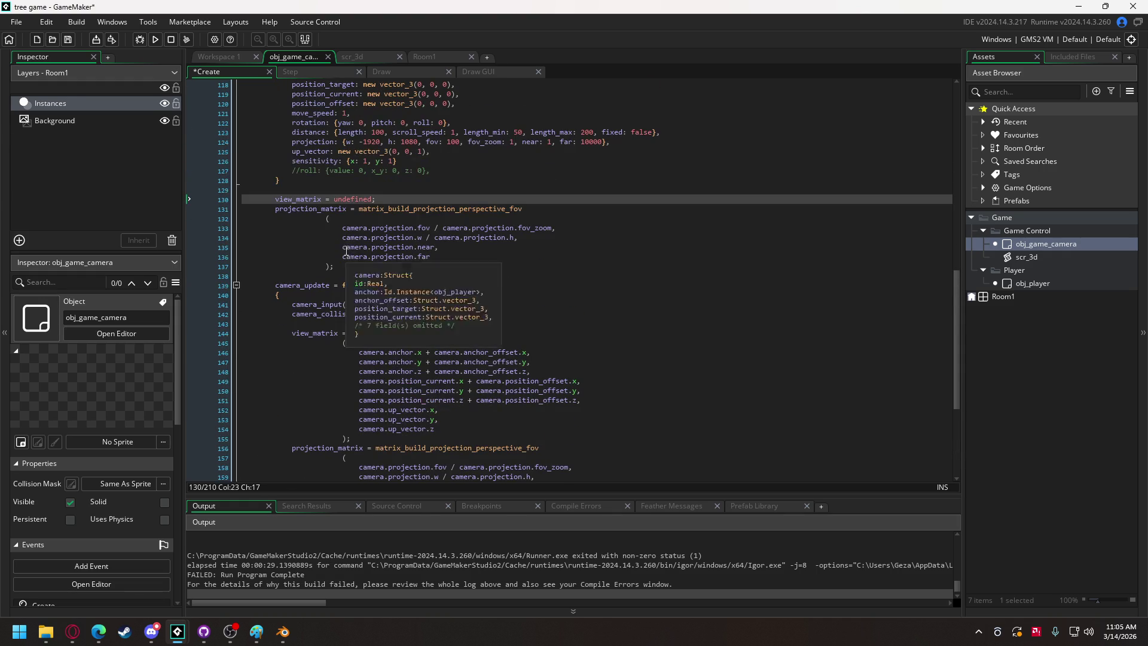
click(360, 209)
mouse_move(360, 209)
mouse_down()
mouse_move(334, 257)
mouse_move(342, 267)
mouse_up()
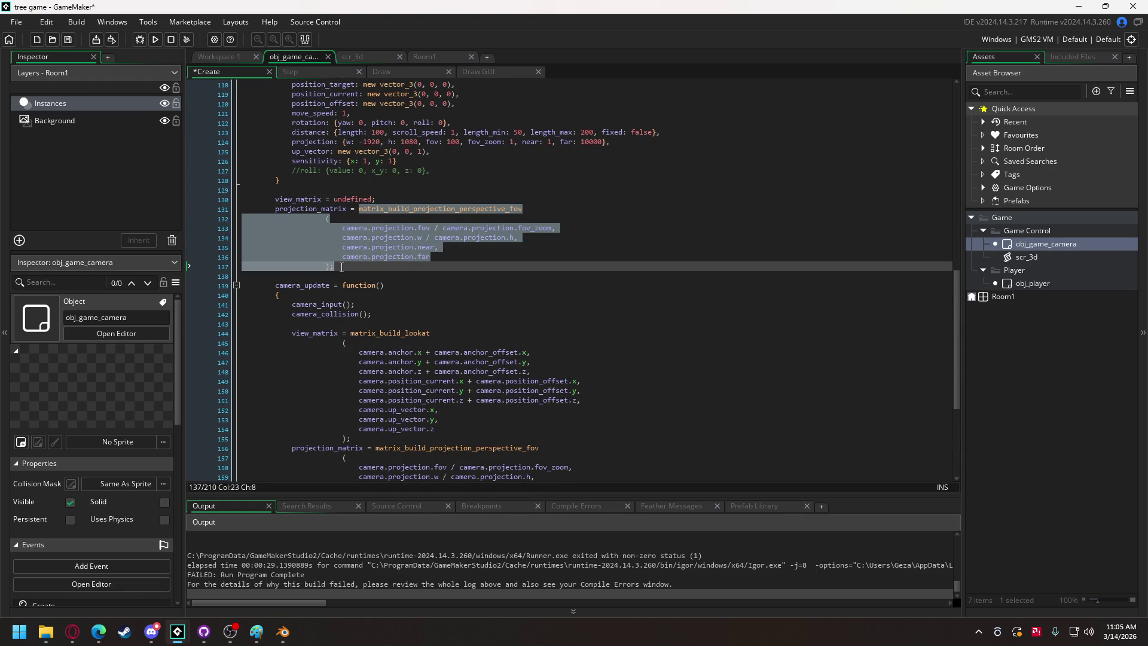
text(undefined;)
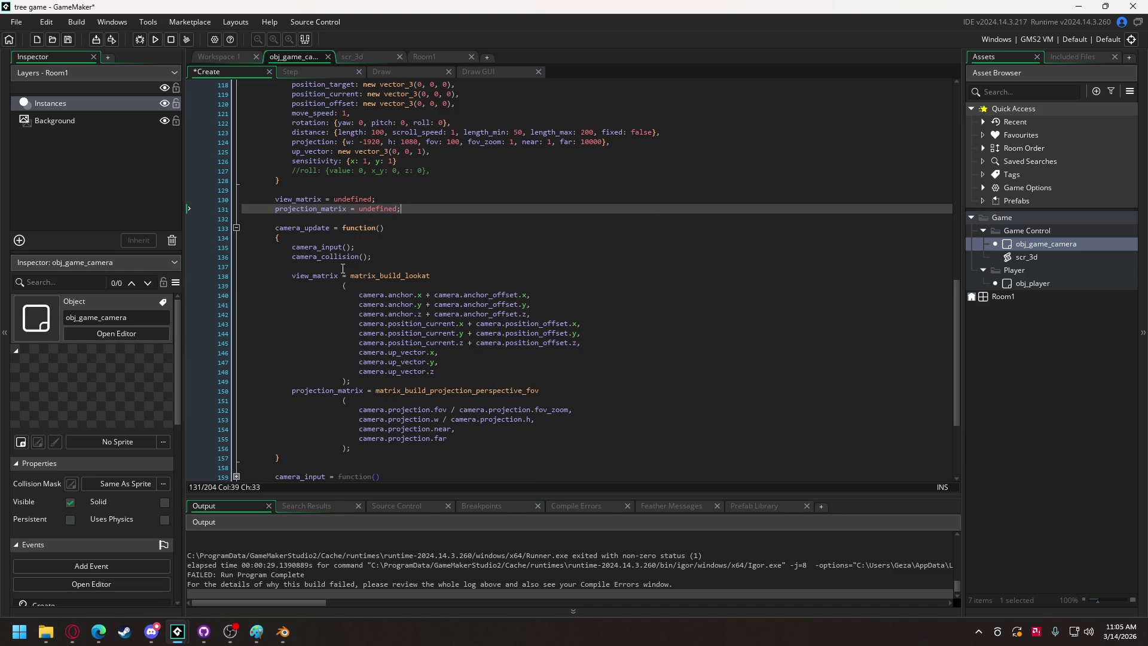
scroll(371, 228, up, 2)
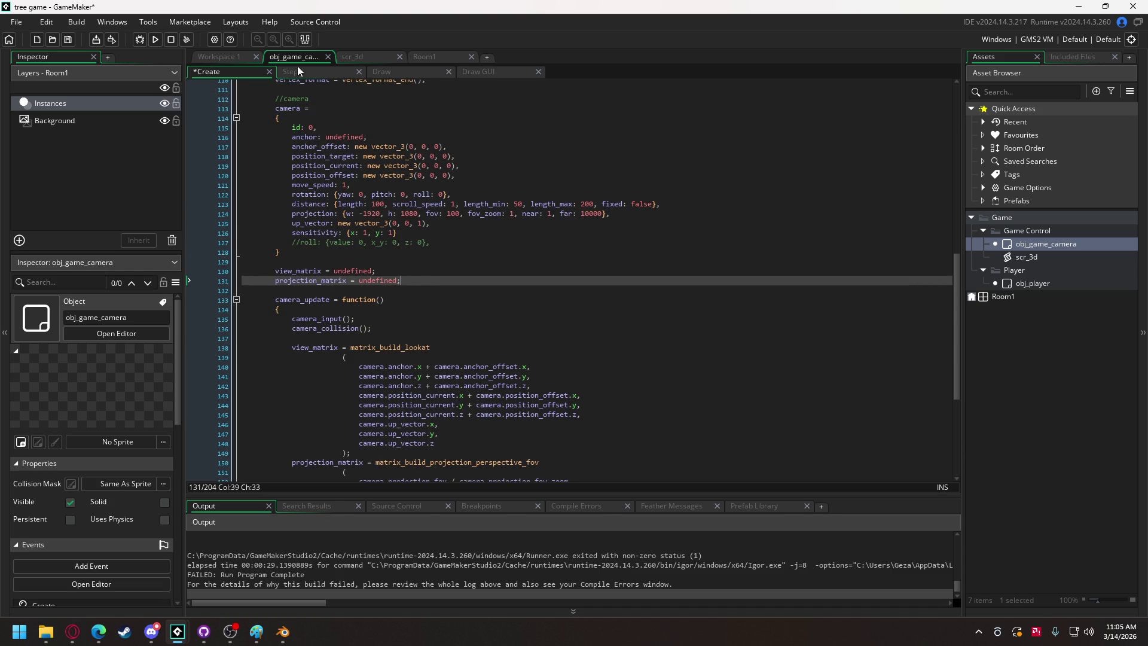
click(154, 40)
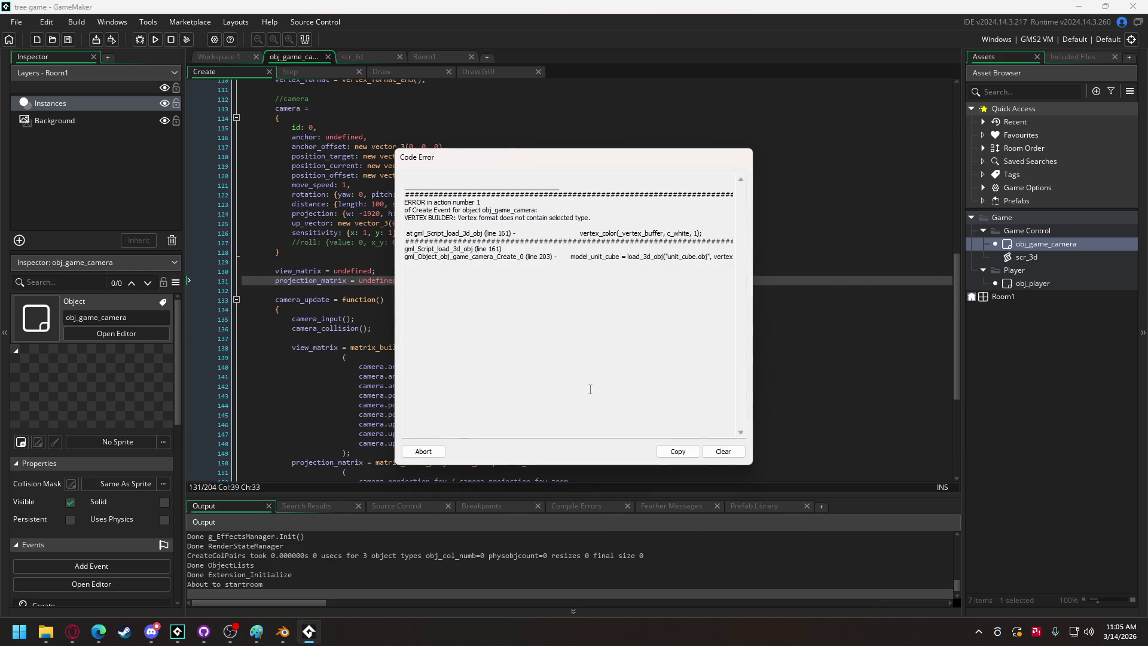
click(423, 451)
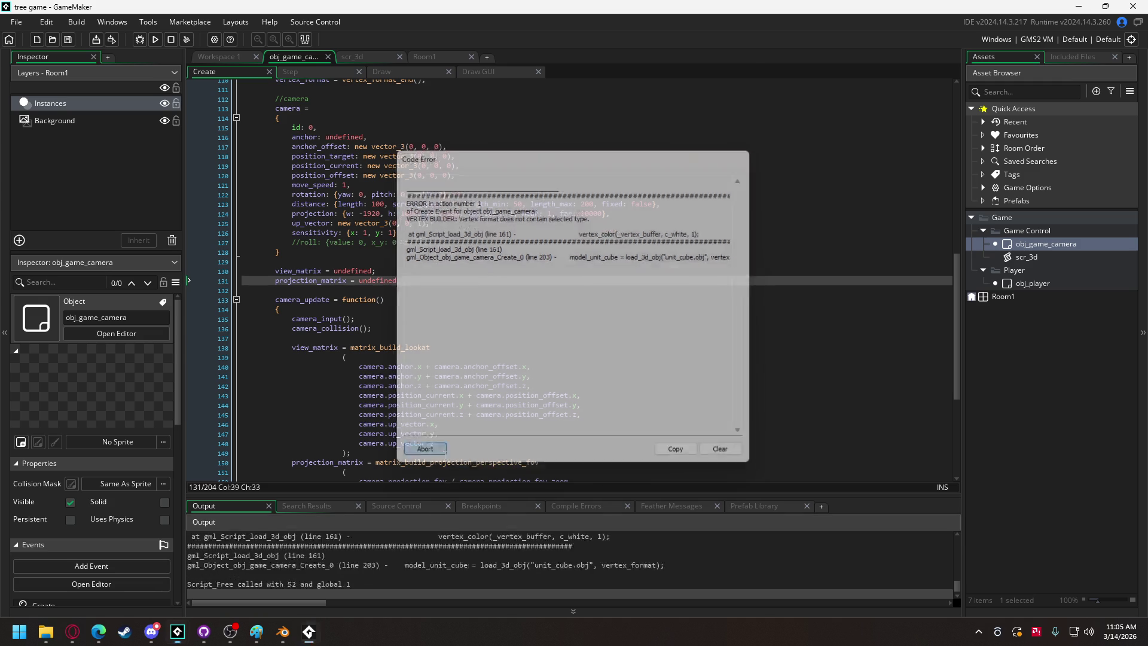
Expand the camera_input function to check its mouse input code, then open the scr_3d script.
scroll(382, 328, down, 7)
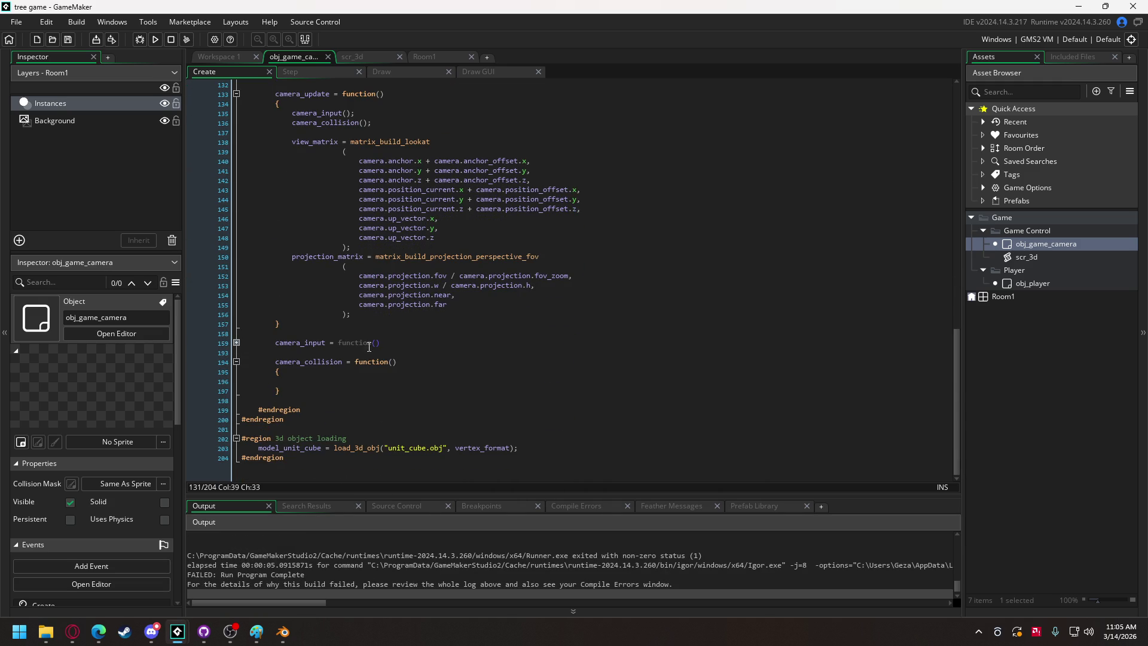
click(236, 343)
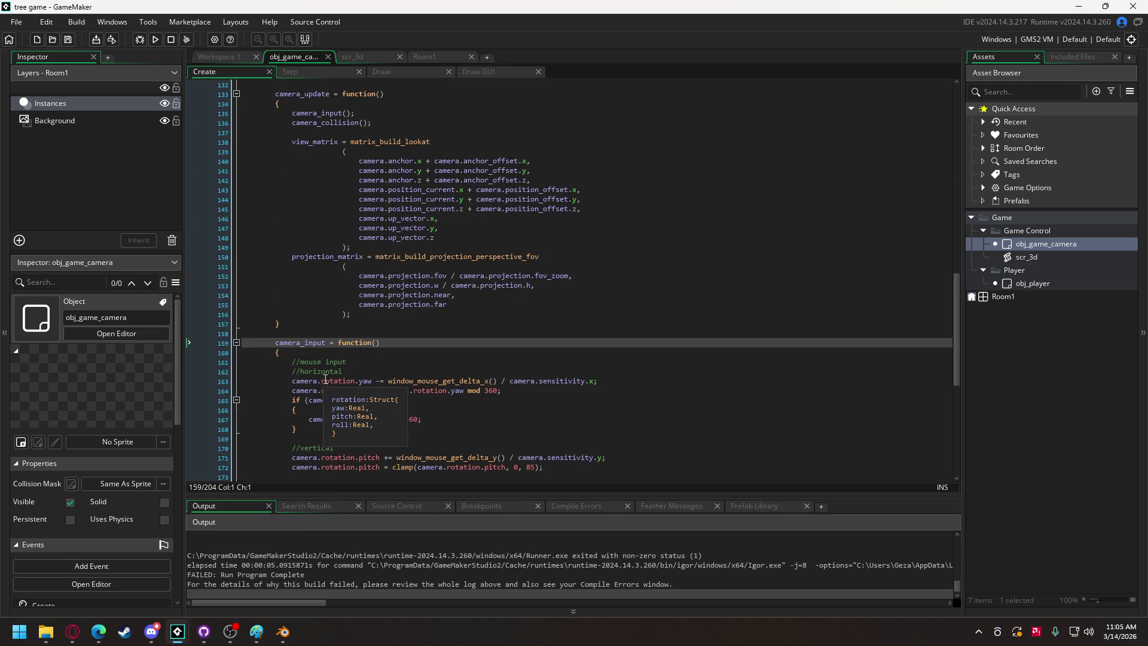
click(328, 362)
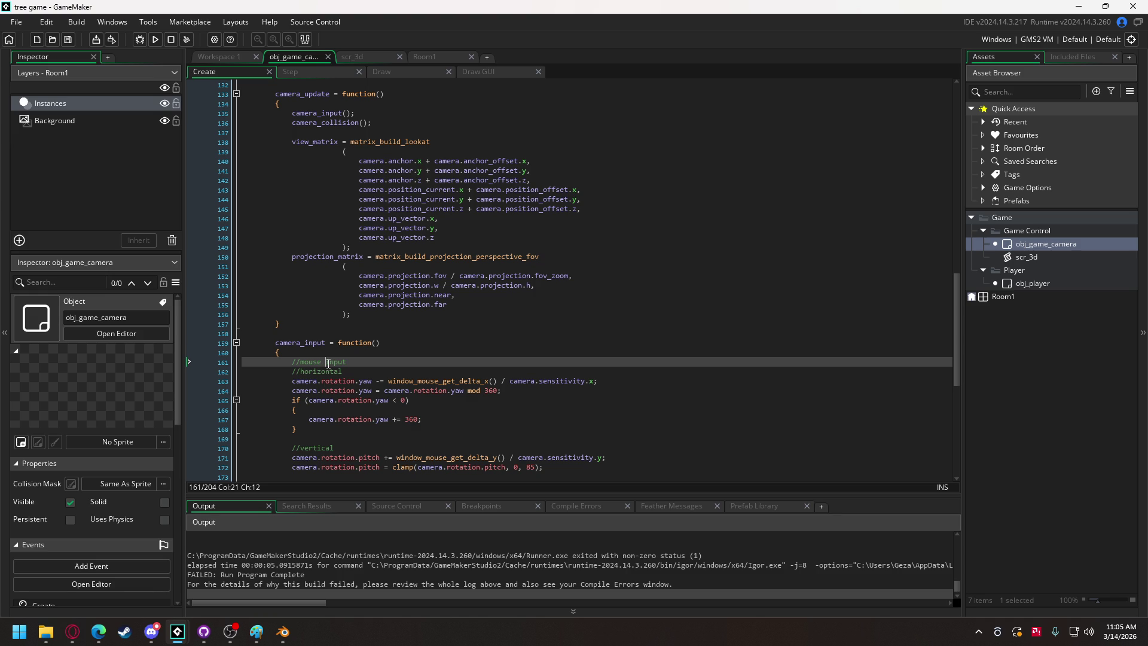
scroll(368, 575, up, 3)
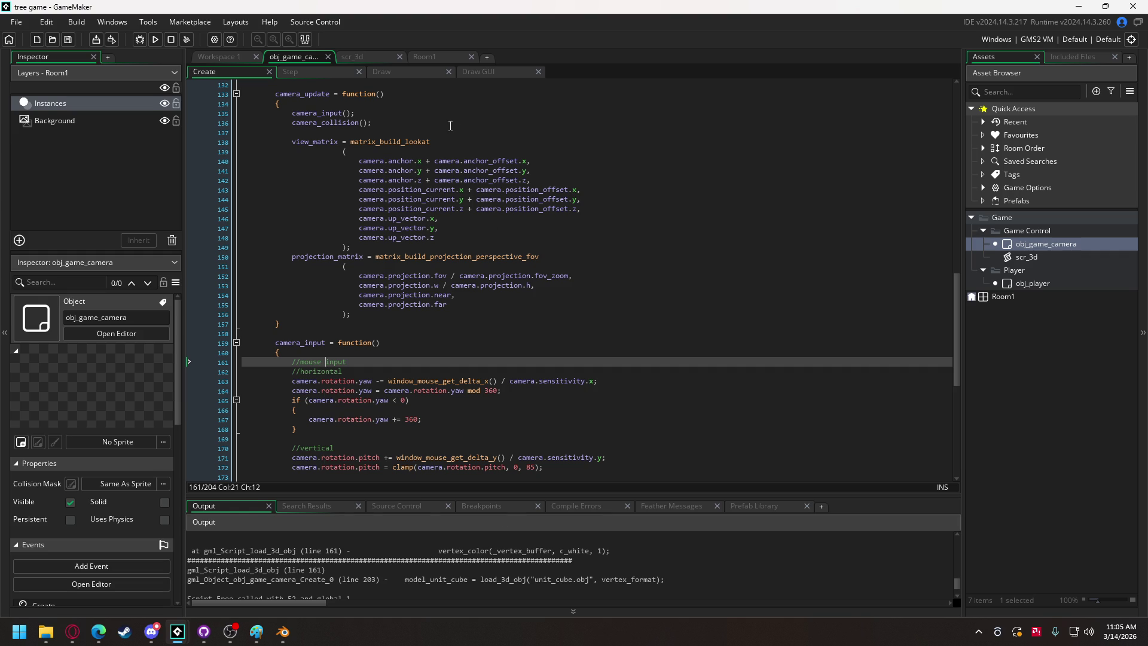
click(370, 57)
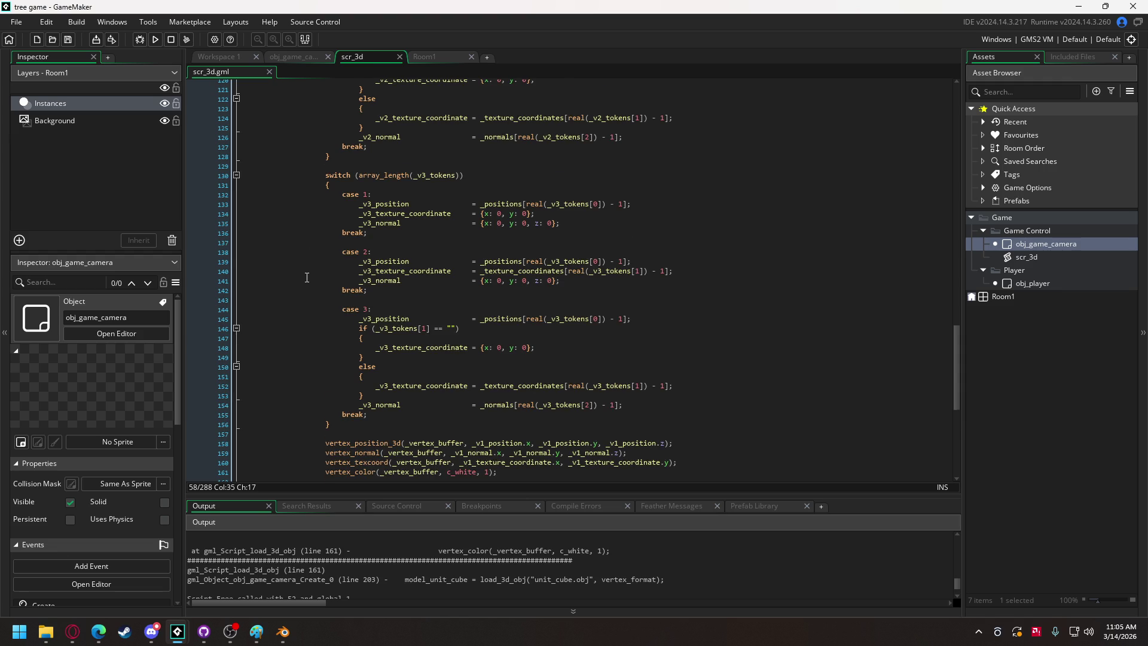
Review the vertex_color call on line 161 of scr_3d, then bring up Blender's cube scene.
scroll(306, 269, down, 10)
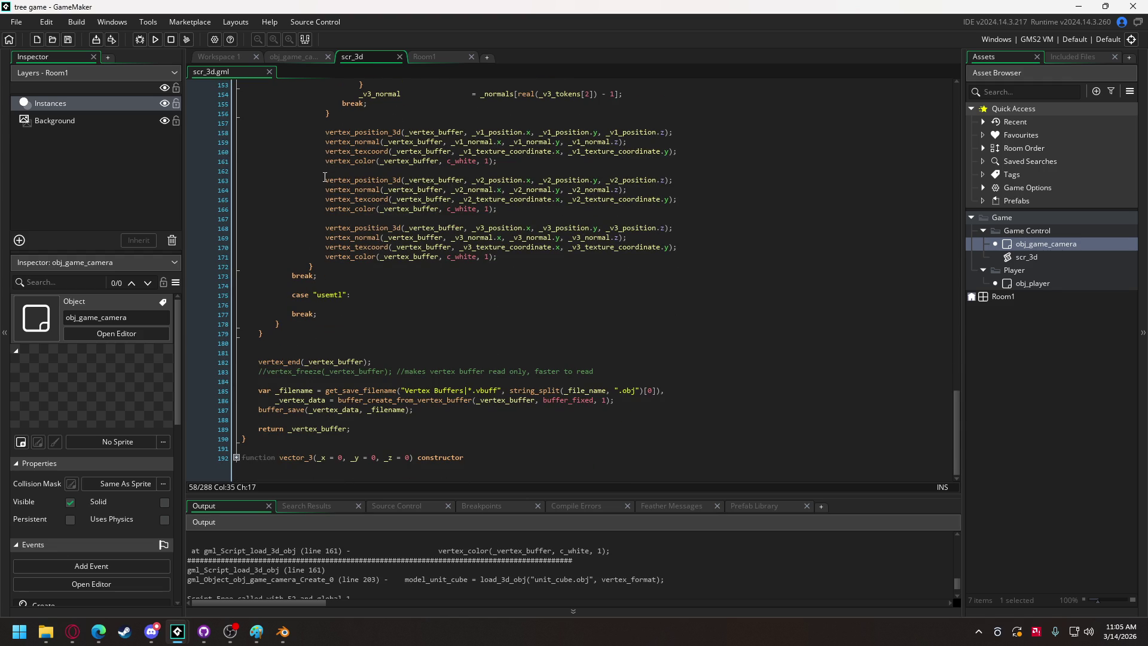
click(345, 161)
scroll(353, 189, up, 2)
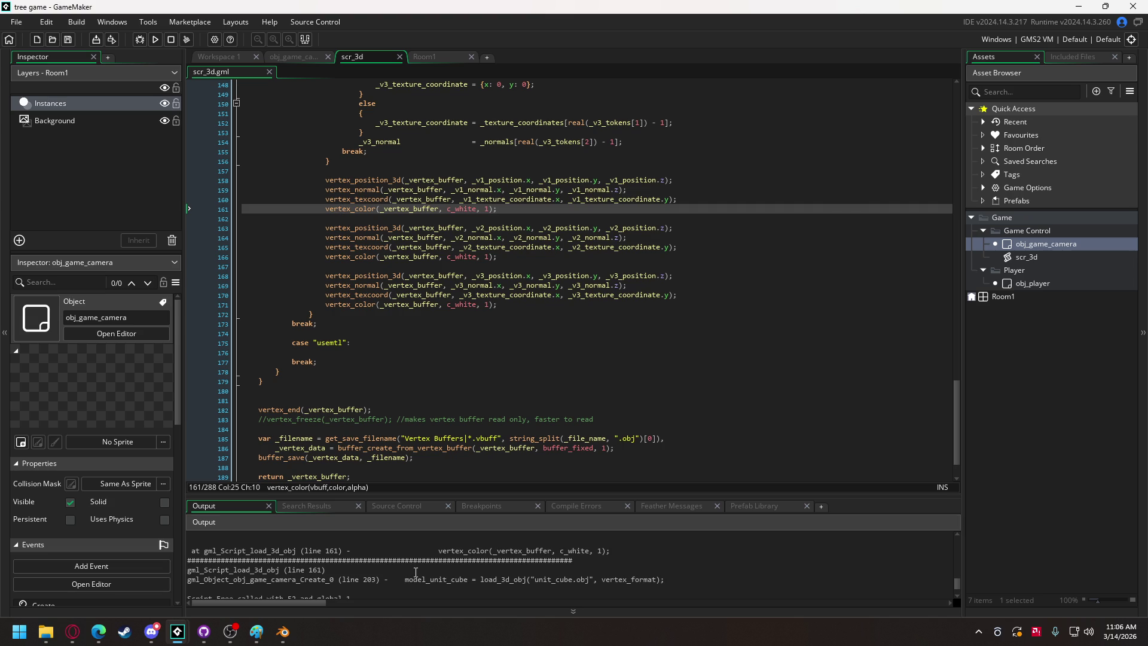
scroll(414, 572, up, 1)
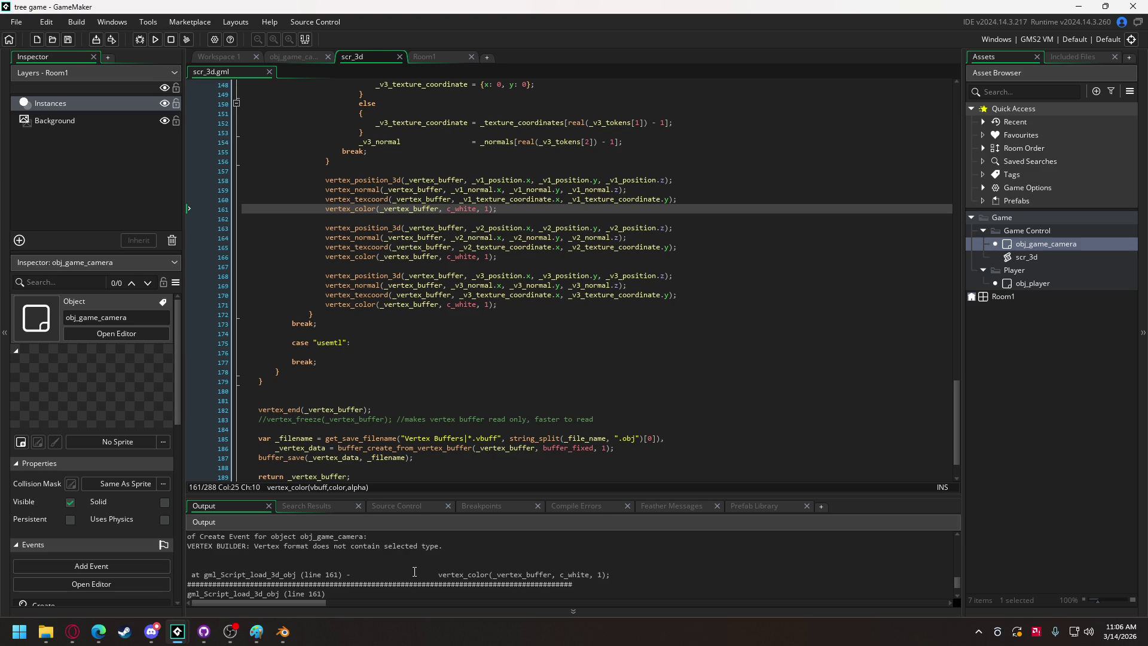
scroll(575, 370, up, 3)
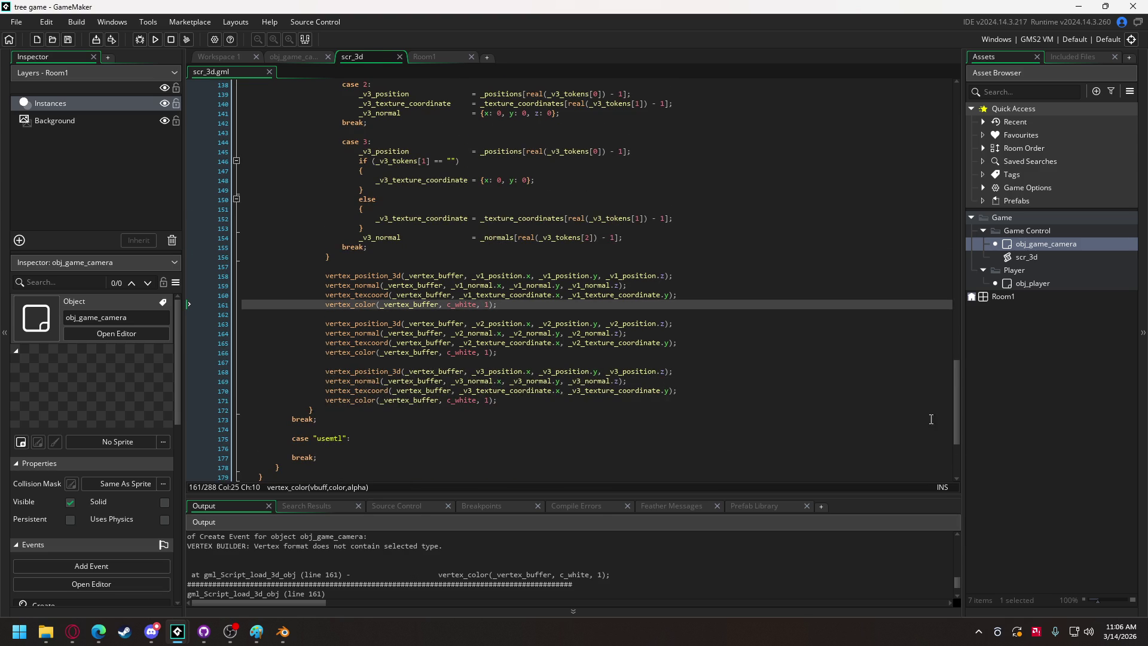
drag(955, 415, 947, 168)
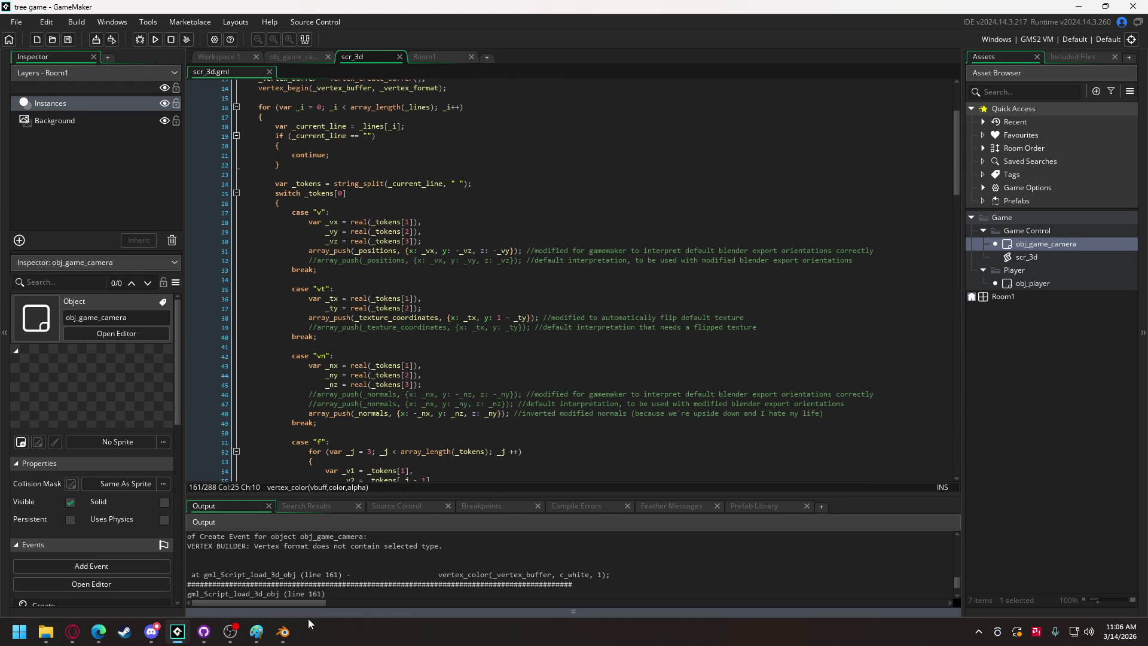
click(283, 632)
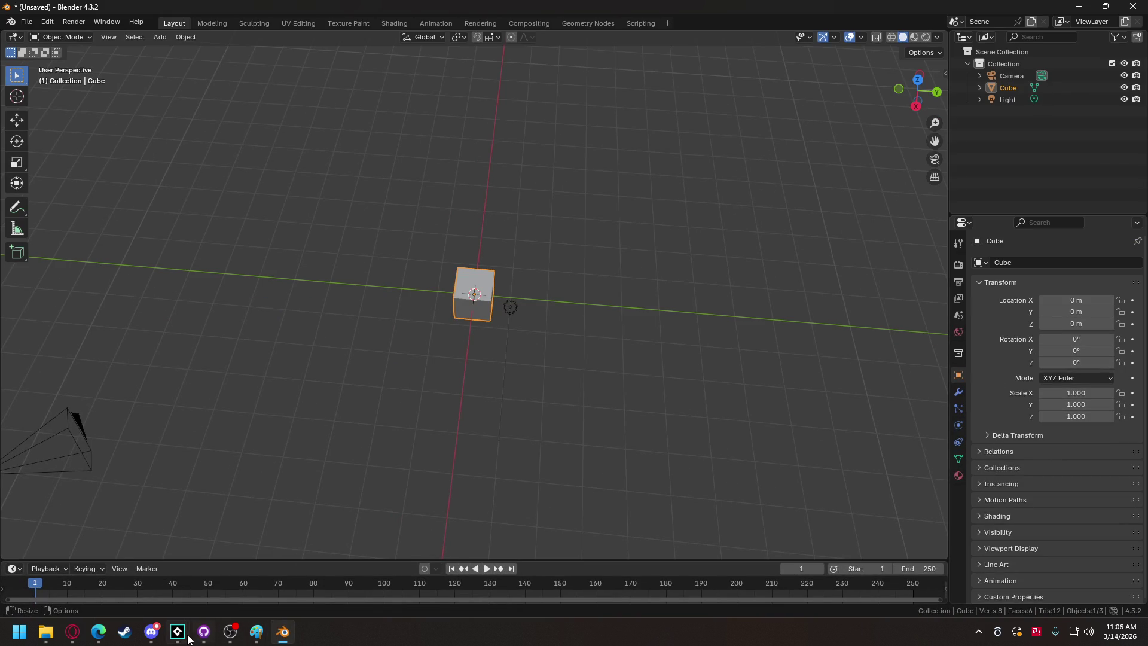
Watch the Discord stream of the low-poly tree in Blender, then switch to Paint.
click(151, 632)
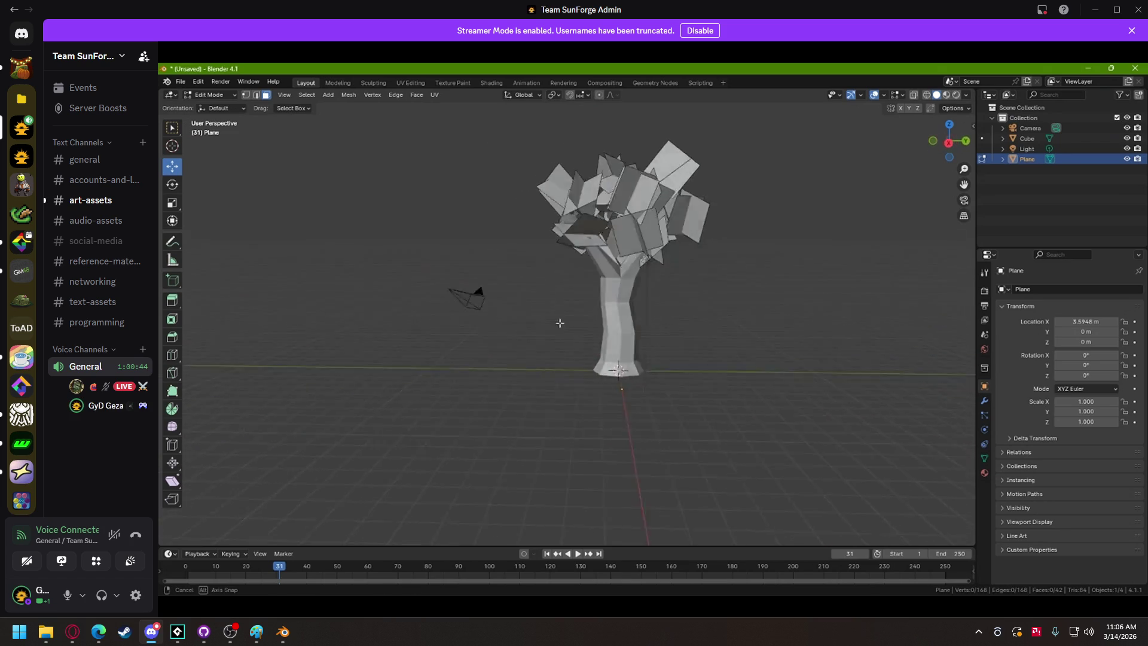
mouse_move(335, 339)
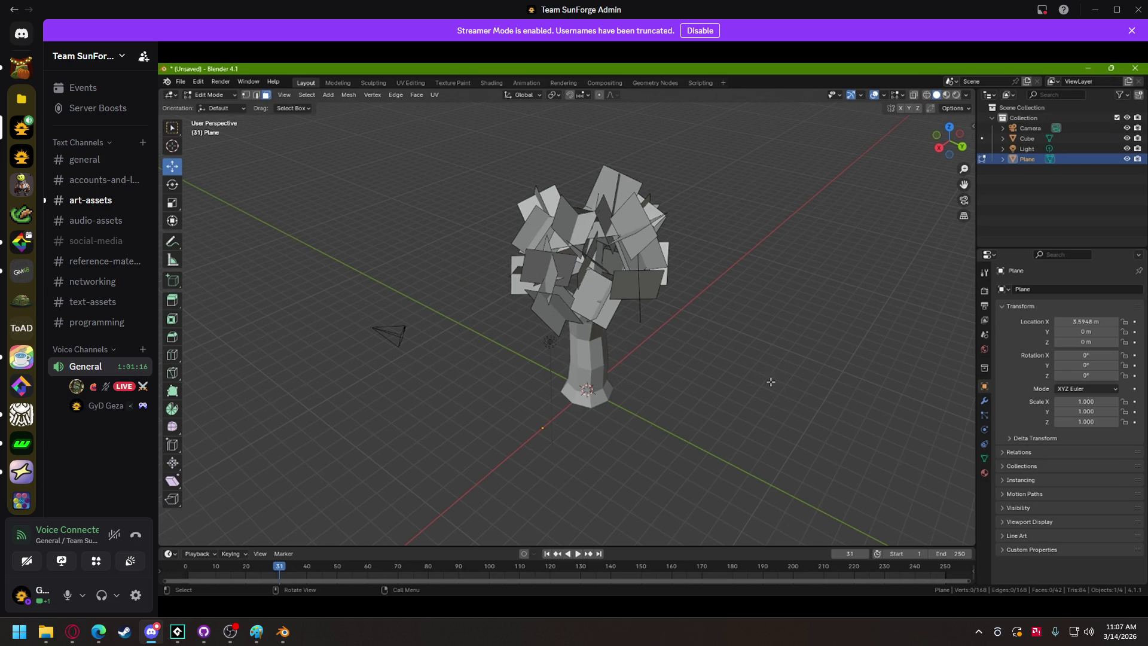
mouse_move(477, 456)
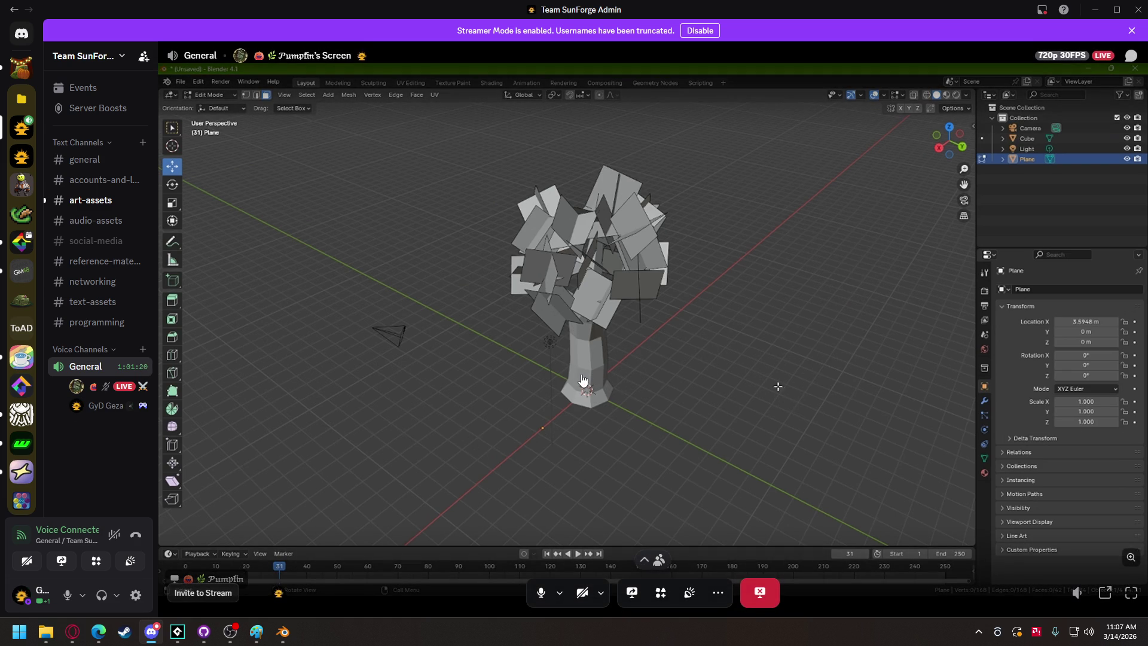
click(257, 634)
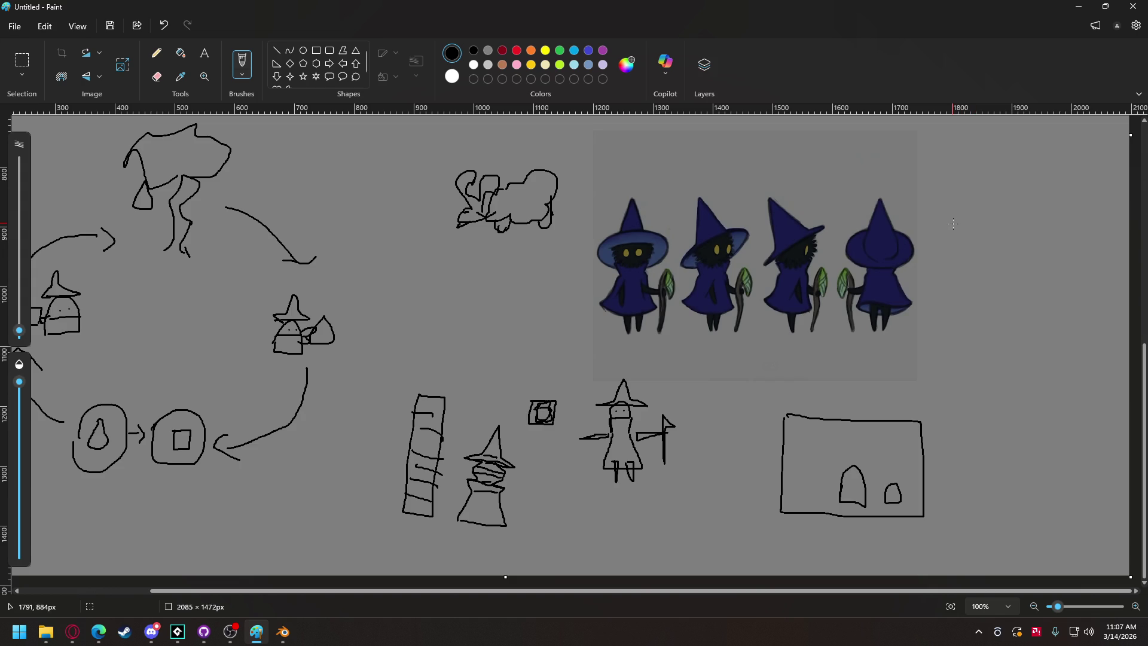
Scroll the Paint canvas up and back down to the blue witch sketches.
scroll(954, 224, up, 10)
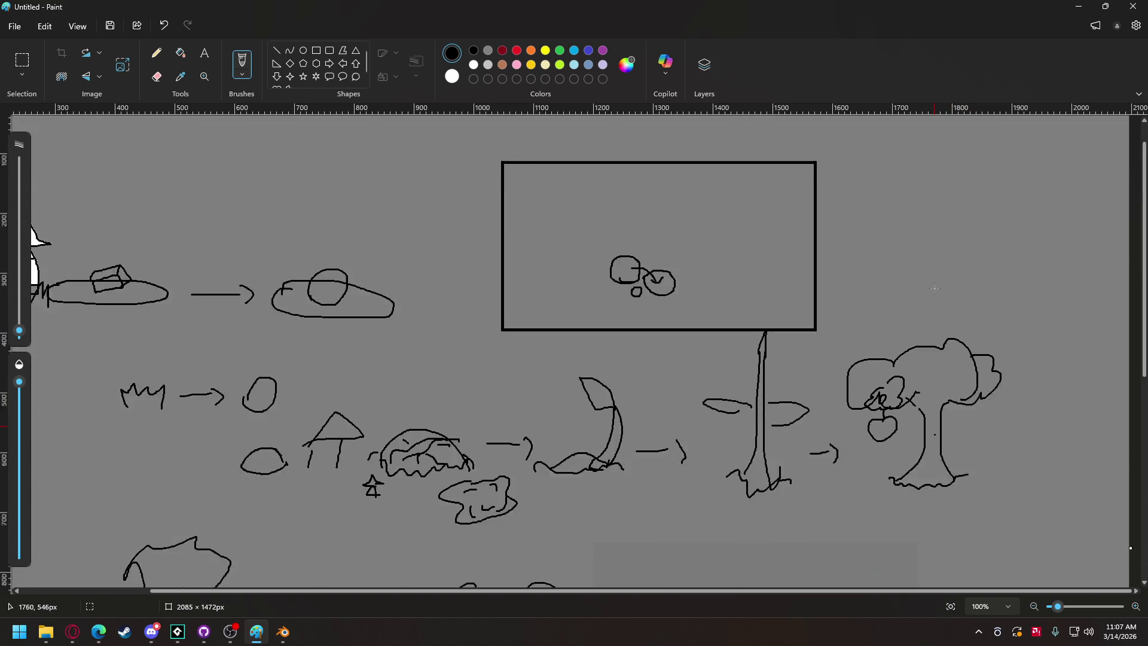
scroll(917, 270, down, 8)
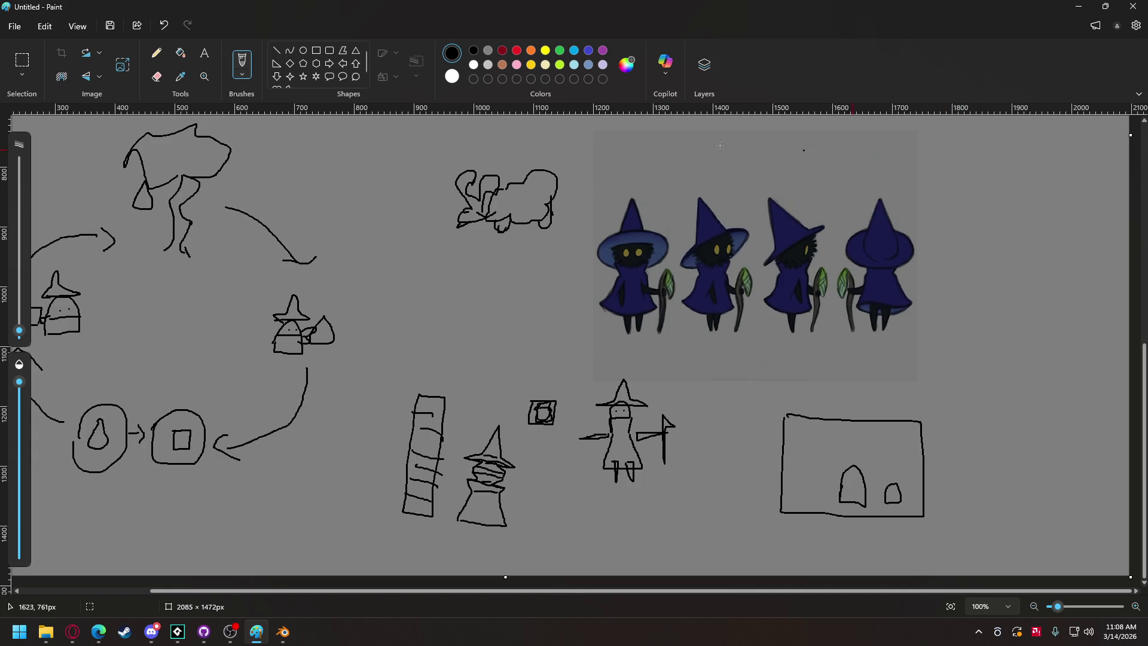
Draw a panel box right of the witches with inner dividers and sketch marks in its left cells.
mouse_move(949, 142)
mouse_down()
mouse_move(957, 324)
mouse_move(1108, 323)
mouse_move(1104, 179)
mouse_move(1090, 137)
mouse_move(951, 143)
mouse_up()
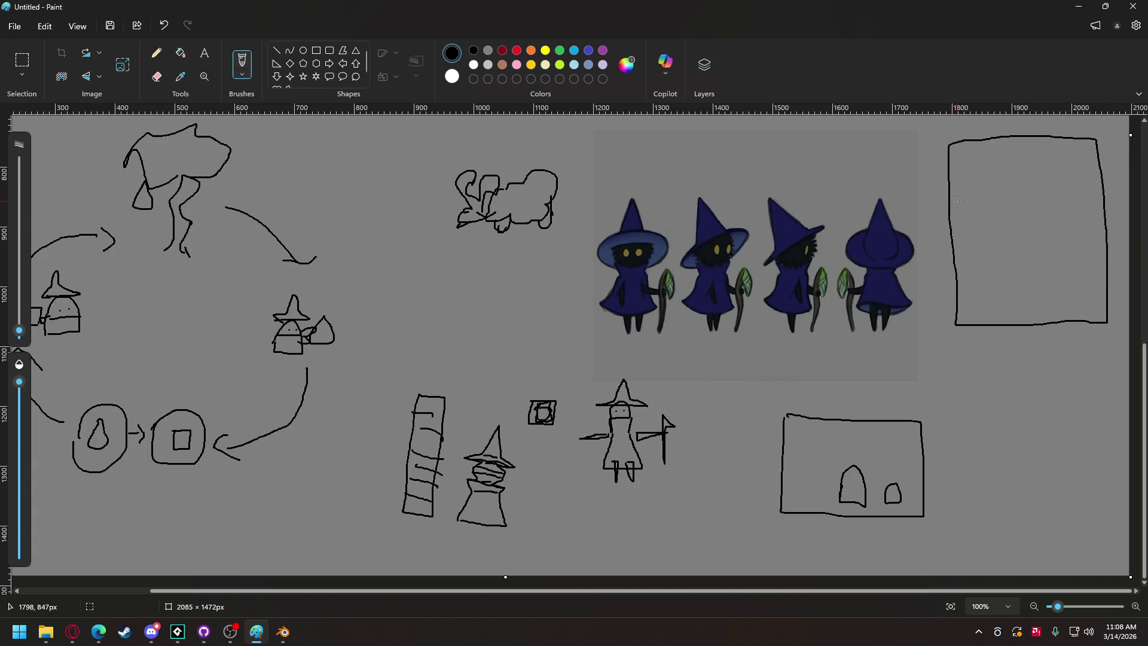
mouse_move(951, 203)
mouse_down()
mouse_move(1025, 202)
mouse_move(1025, 142)
mouse_up()
mouse_move(956, 267)
mouse_down()
mouse_move(1014, 259)
mouse_move(1026, 199)
mouse_move(974, 150)
mouse_move(997, 141)
mouse_up()
mouse_move(955, 200)
mouse_down()
mouse_move(961, 166)
mouse_move(1004, 153)
mouse_up()
mouse_move(970, 259)
mouse_down()
mouse_move(962, 231)
mouse_move(982, 238)
mouse_move(990, 206)
mouse_move(998, 223)
mouse_move(984, 259)
mouse_move(980, 222)
mouse_move(998, 238)
mouse_up()
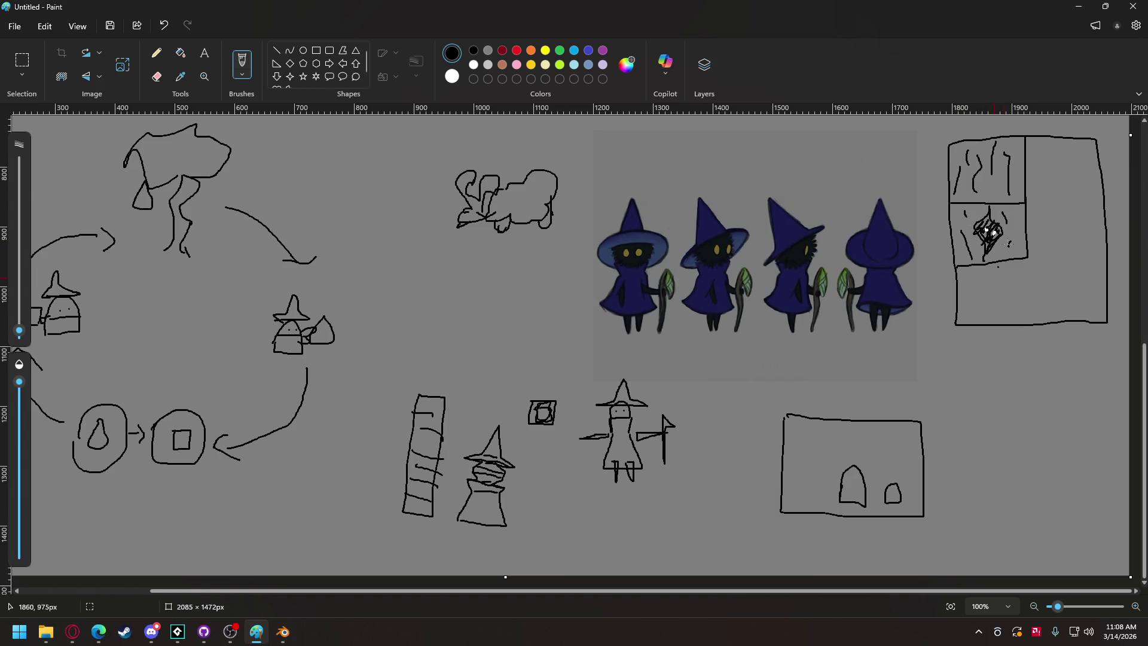
Split the right column with two horizontal lines and draw clouds in the new cells.
drag(1030, 203, 1100, 205)
mouse_move(1056, 146)
mouse_down()
mouse_move(1039, 157)
mouse_move(1042, 187)
mouse_move(1089, 189)
mouse_move(1085, 156)
mouse_move(1059, 146)
mouse_up()
drag(1035, 265, 1105, 262)
mouse_move(1073, 208)
mouse_down()
mouse_move(1040, 239)
mouse_move(1080, 250)
mouse_move(1099, 220)
mouse_move(1070, 208)
mouse_up()
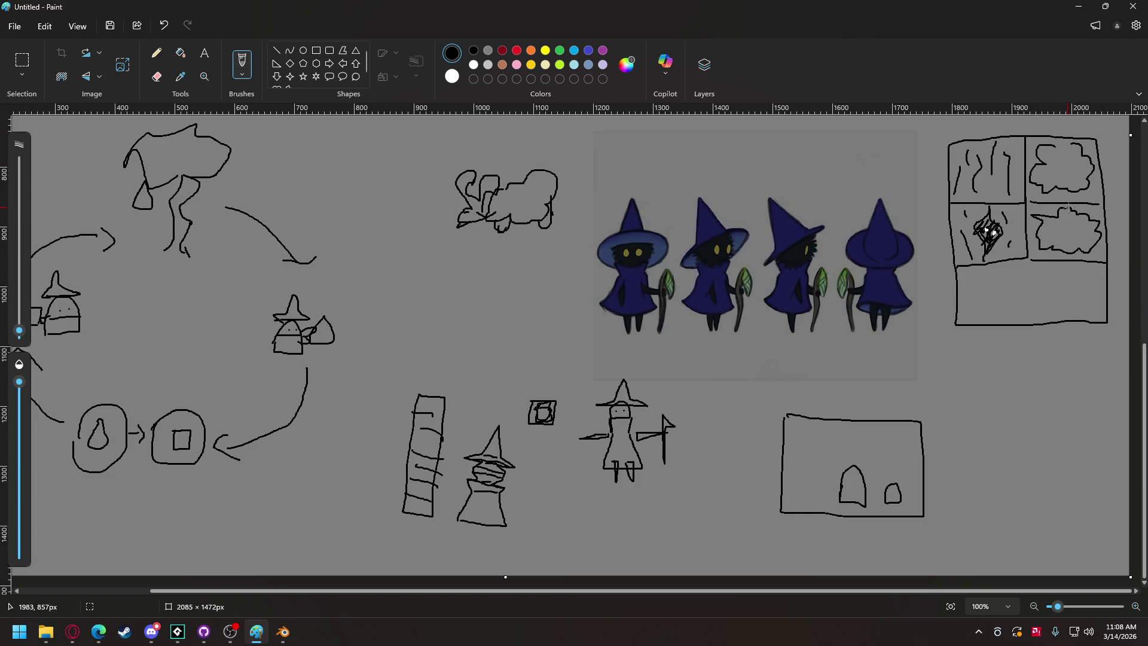
mouse_move(230, 631)
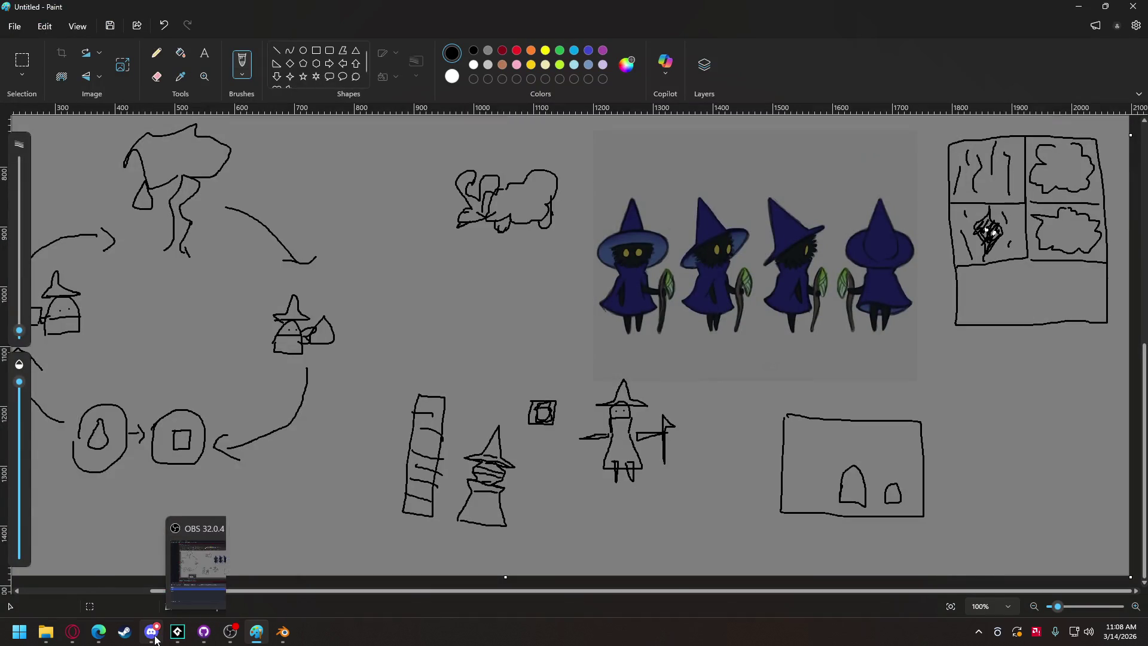
click(155, 635)
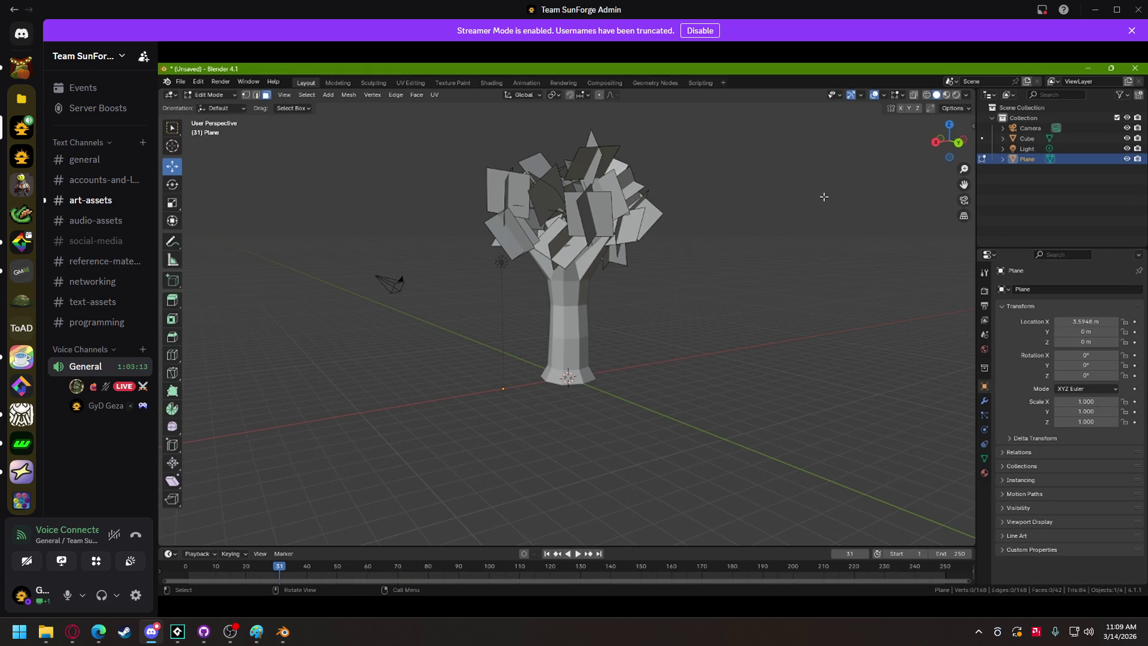
Watch the teammate's Discord stream of the low-poly Blender tree, then return to the Paint sketch.
mouse_move(574, 346)
mouse_move(383, 181)
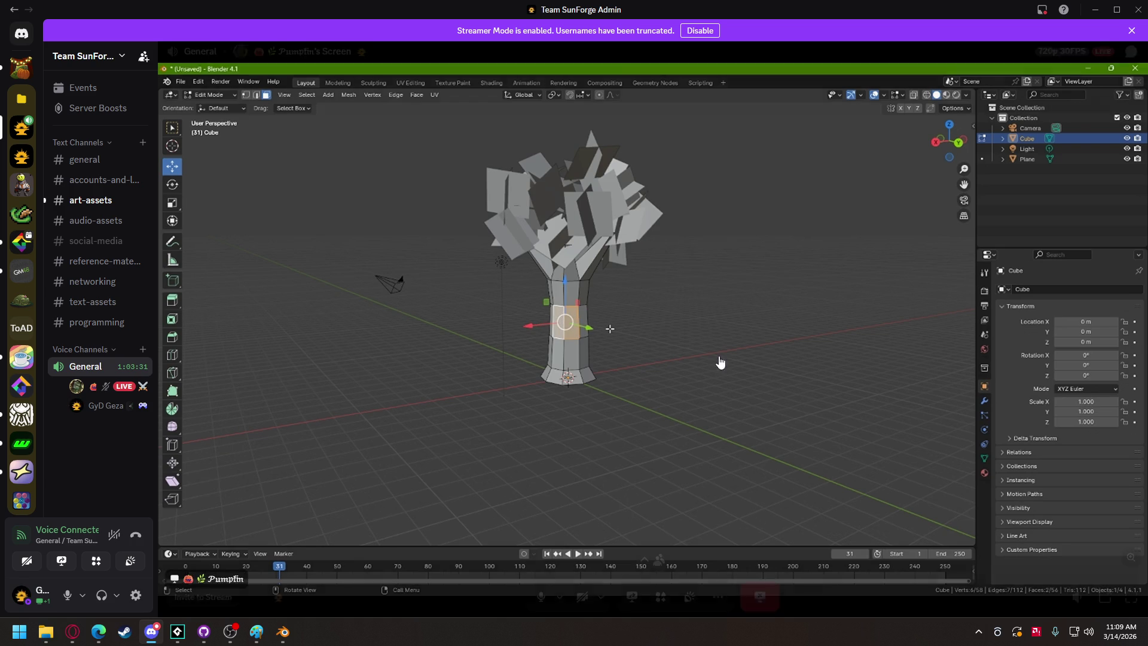
mouse_move(546, 323)
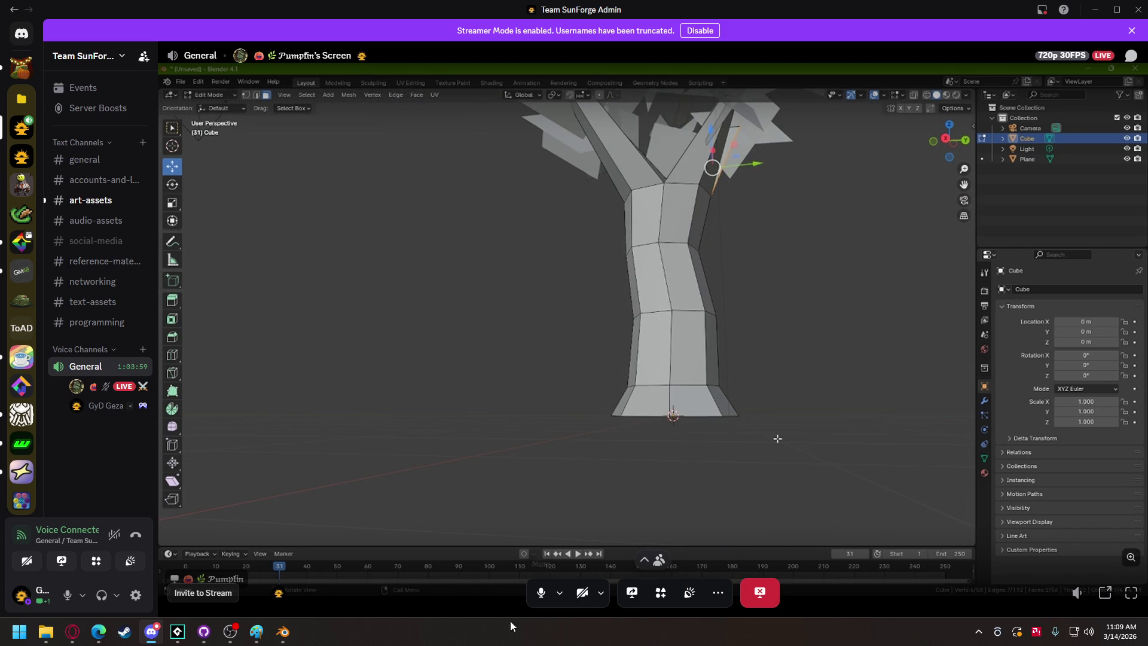
click(256, 632)
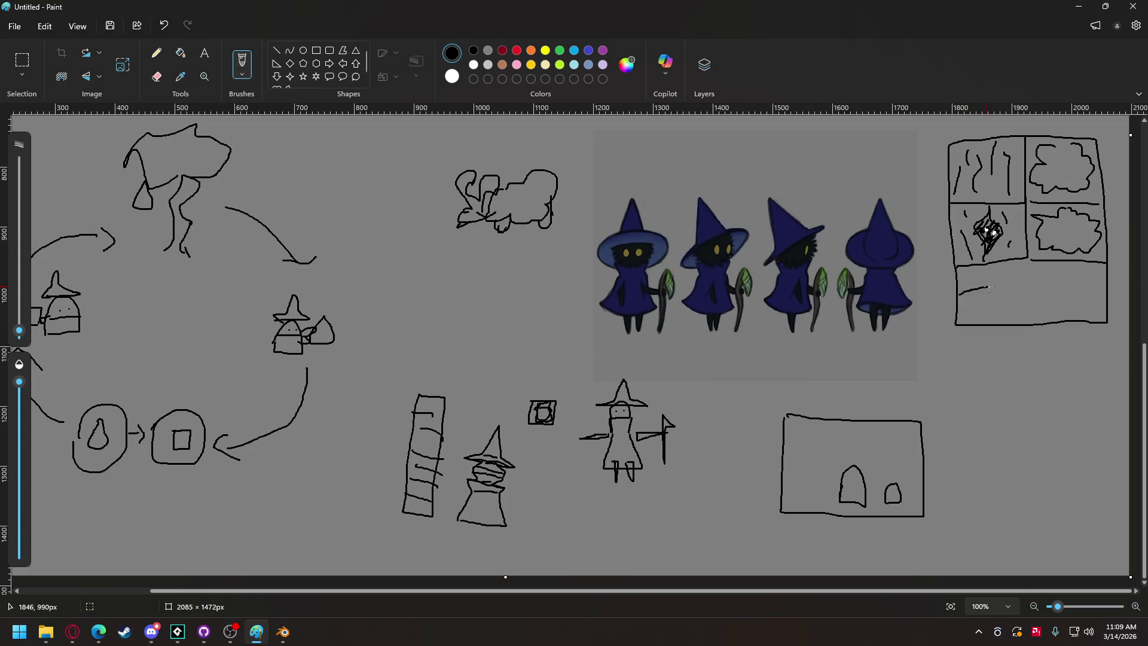
Pencil wavy ground lines and a cloud into the lower panels, and retrace the sketch's left edge.
mouse_move(957, 295)
mouse_down()
mouse_move(1035, 293)
mouse_move(1031, 257)
mouse_up()
drag(958, 292, 1031, 285)
mouse_move(966, 300)
mouse_down()
mouse_move(1005, 290)
mouse_move(964, 284)
mouse_move(983, 271)
mouse_up()
mouse_move(996, 255)
mouse_down()
mouse_move(996, 287)
mouse_move(1023, 276)
mouse_move(974, 292)
mouse_move(1017, 271)
mouse_up()
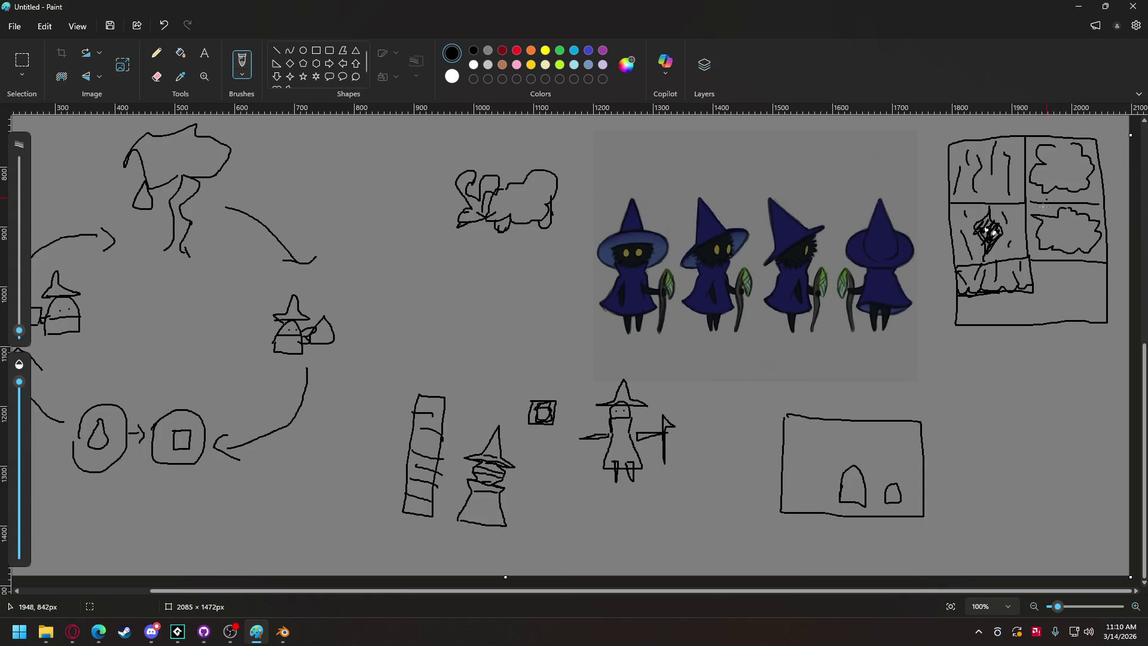
drag(1034, 293, 1037, 319)
mouse_move(1059, 277)
mouse_down()
mouse_move(1070, 311)
mouse_move(1089, 274)
mouse_move(1075, 273)
mouse_up()
mouse_move(958, 303)
mouse_down()
mouse_move(1028, 295)
mouse_move(981, 315)
mouse_move(1030, 311)
mouse_up()
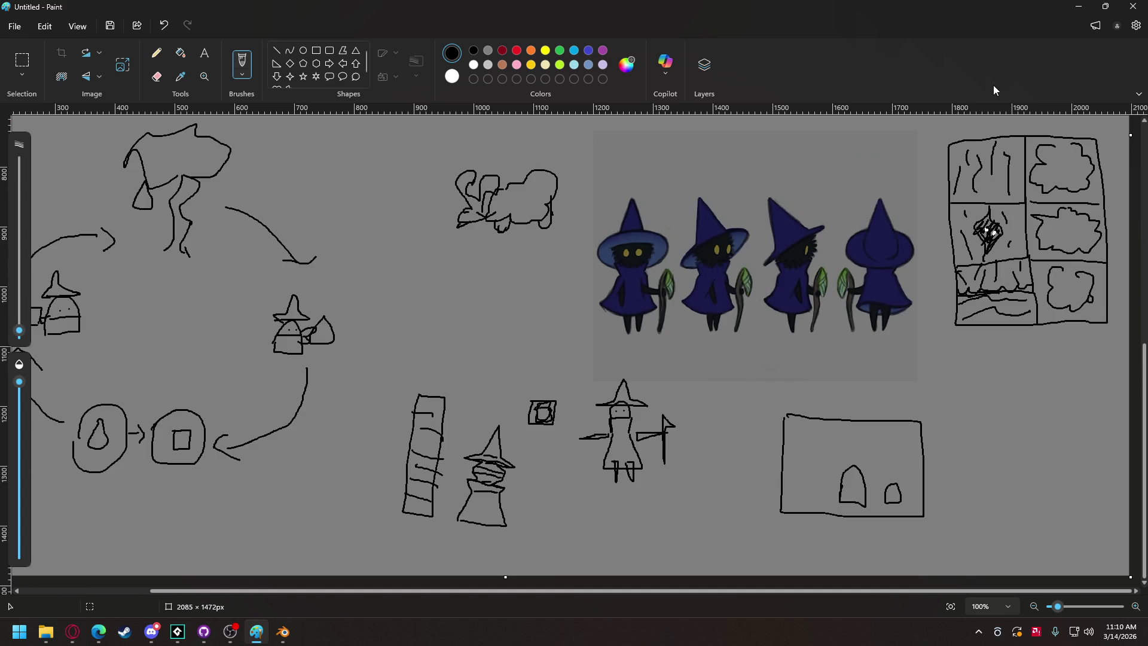
mouse_move(949, 145)
mouse_down()
mouse_move(947, 201)
mouse_move(1024, 205)
mouse_move(1029, 147)
mouse_move(995, 133)
mouse_move(948, 144)
mouse_up()
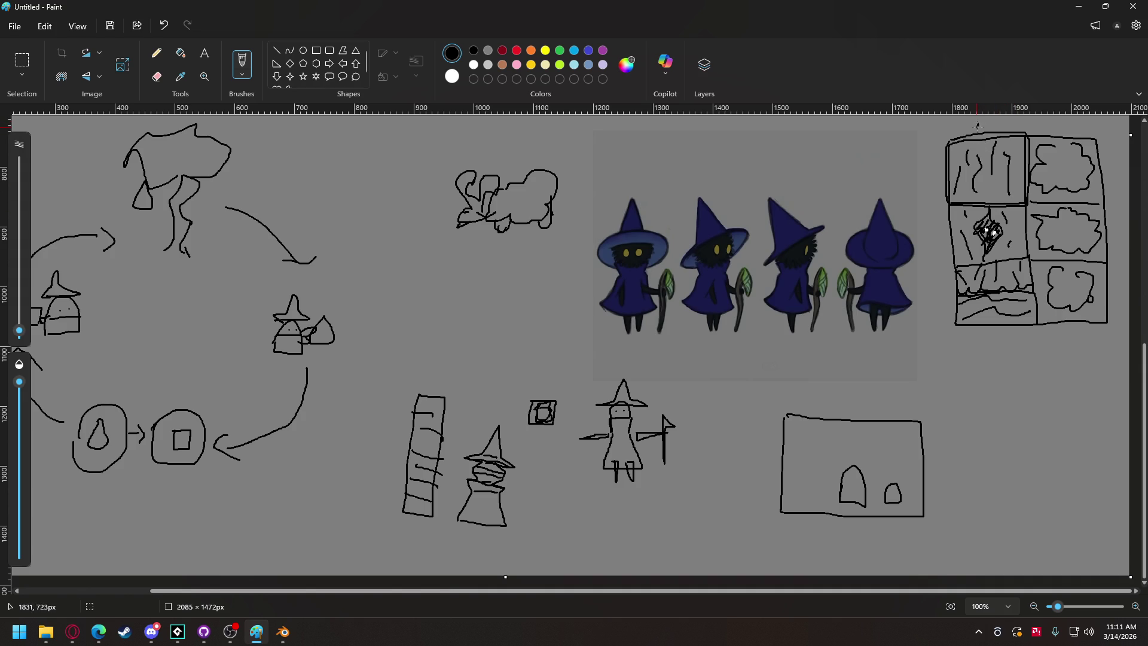
Add braces and size labels 128, 256 and 384 around the panel sketch.
drag(979, 123, 996, 128)
mouse_move(956, 337)
mouse_down()
mouse_move(990, 347)
mouse_move(1109, 333)
mouse_up()
mouse_move(1016, 371)
mouse_down()
mouse_move(1032, 392)
mouse_move(1058, 367)
mouse_move(1073, 386)
mouse_move(1064, 381)
mouse_up()
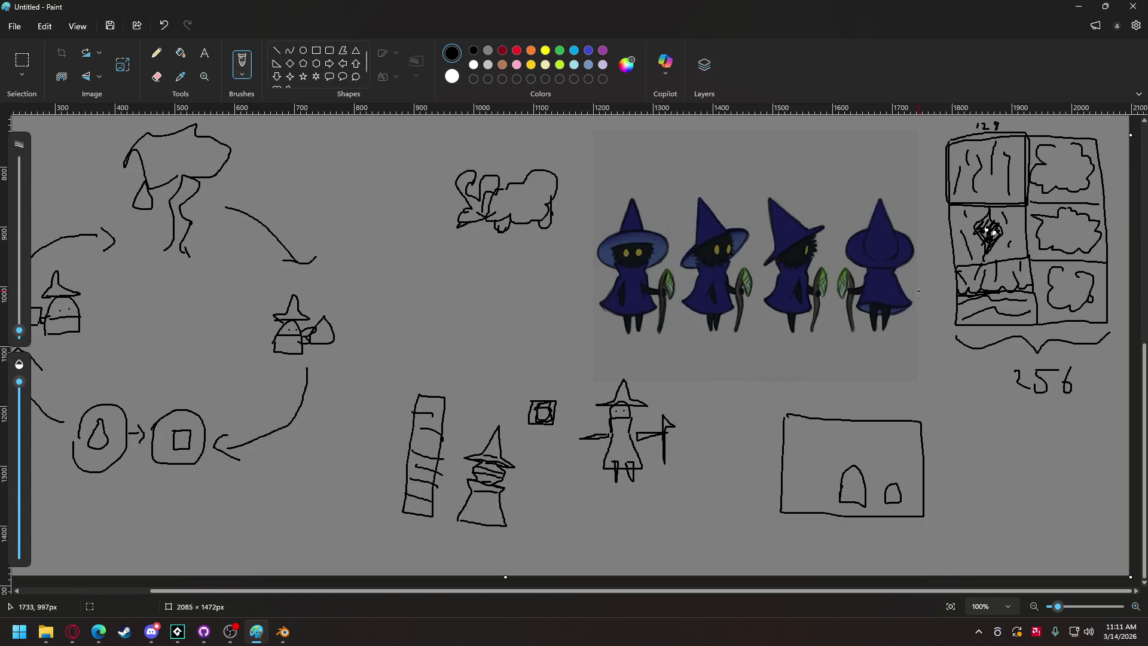
drag(946, 320, 935, 144)
drag(922, 261, 941, 283)
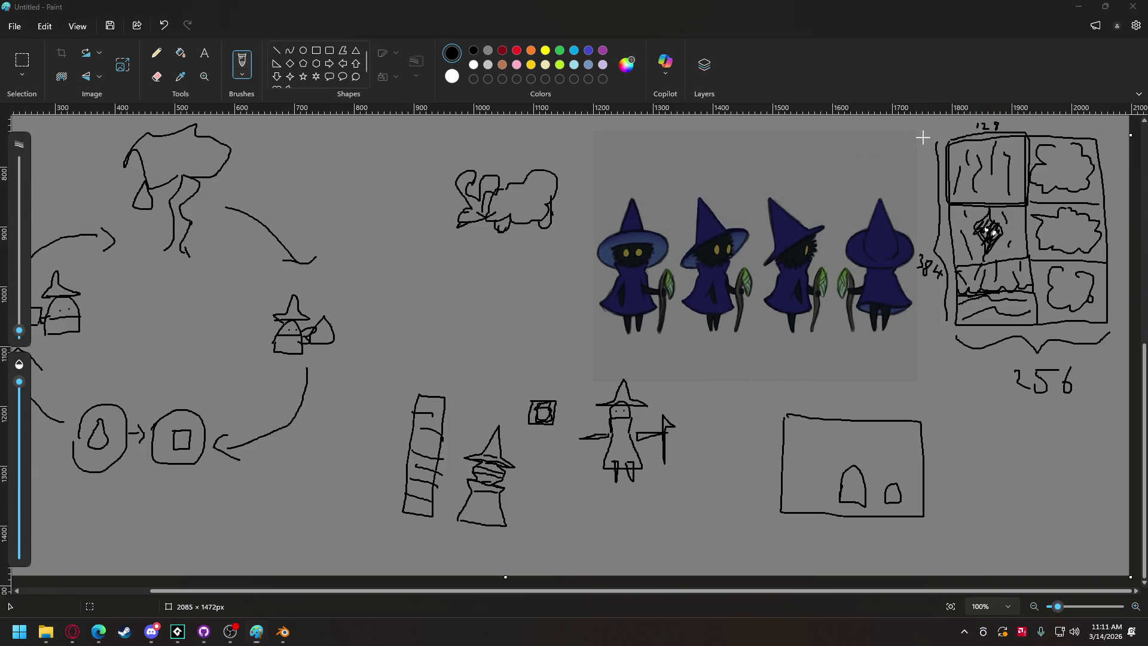
Snip the panel sketch to the clipboard with Win+Shift+S.
key(super+shift+s)
mouse_move(910, 120)
mouse_down()
mouse_move(966, 237)
mouse_move(1097, 410)
mouse_move(1122, 402)
mouse_up()
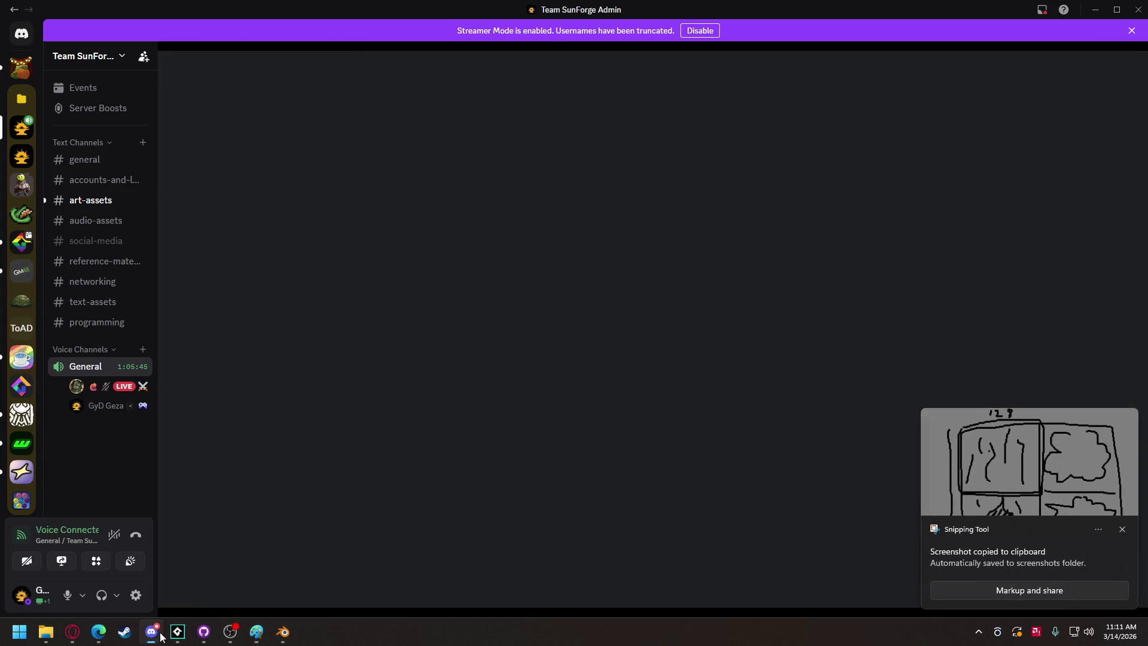
click(152, 632)
Paste the sketch screenshot into #art-assets and send it.
click(91, 200)
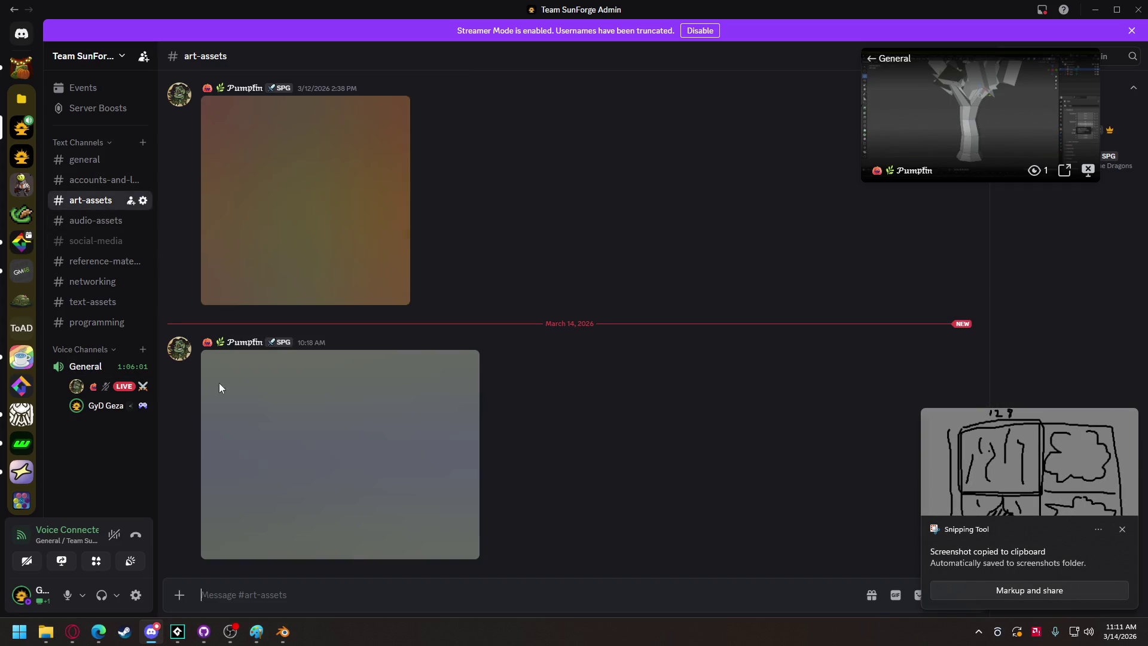
key(ctrl+v)
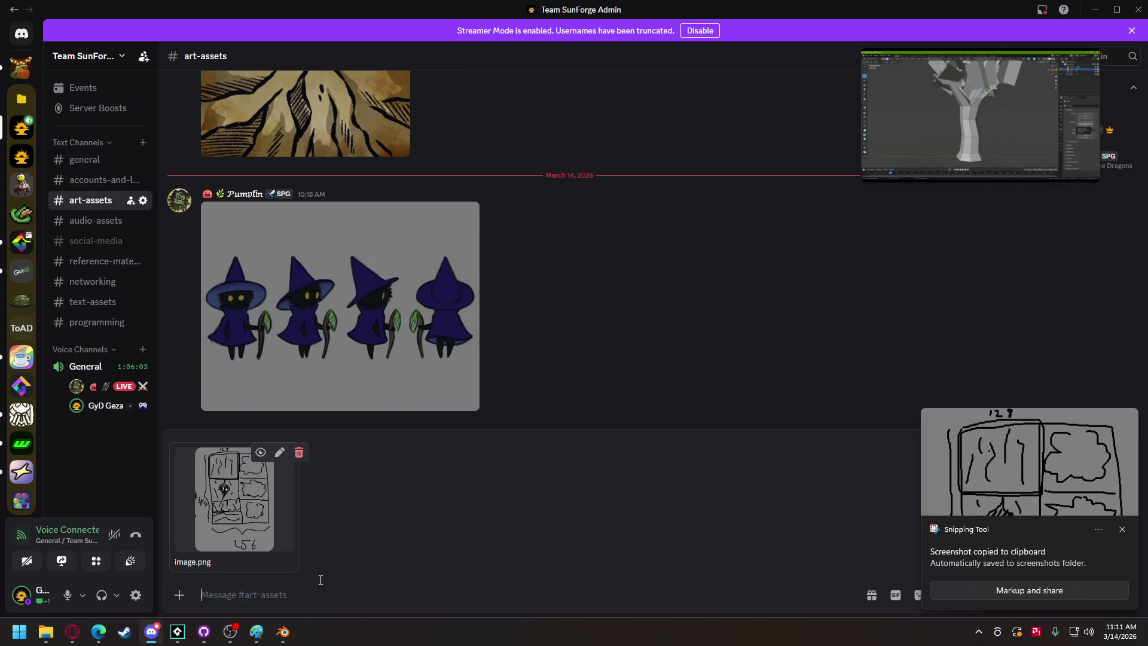
key(Return)
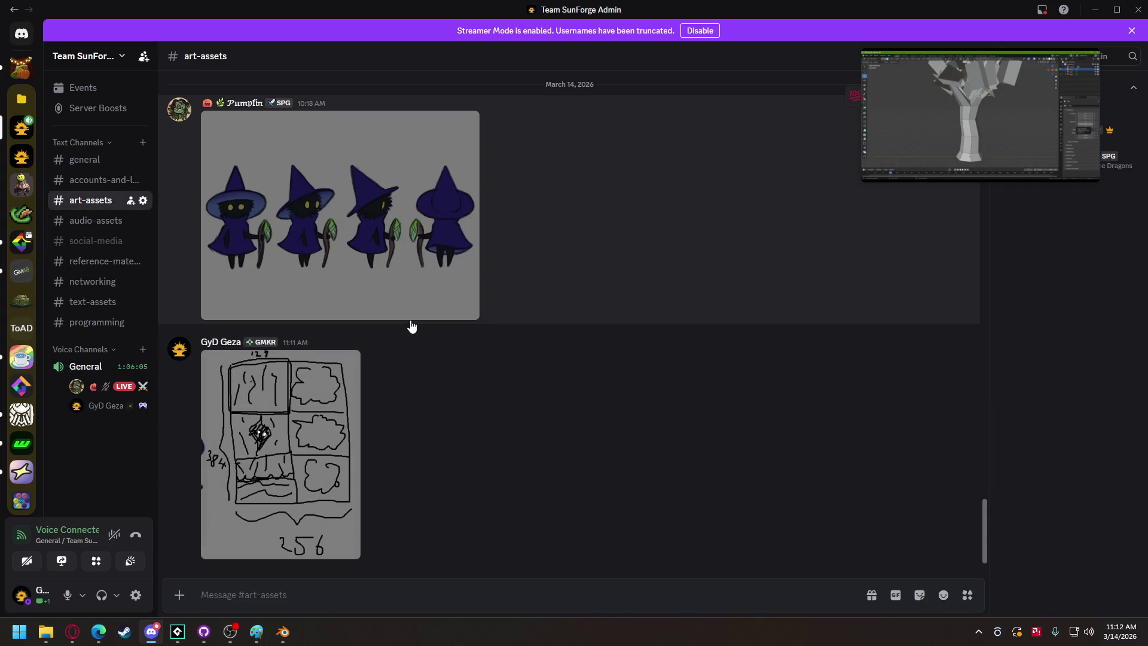
mouse_move(175, 632)
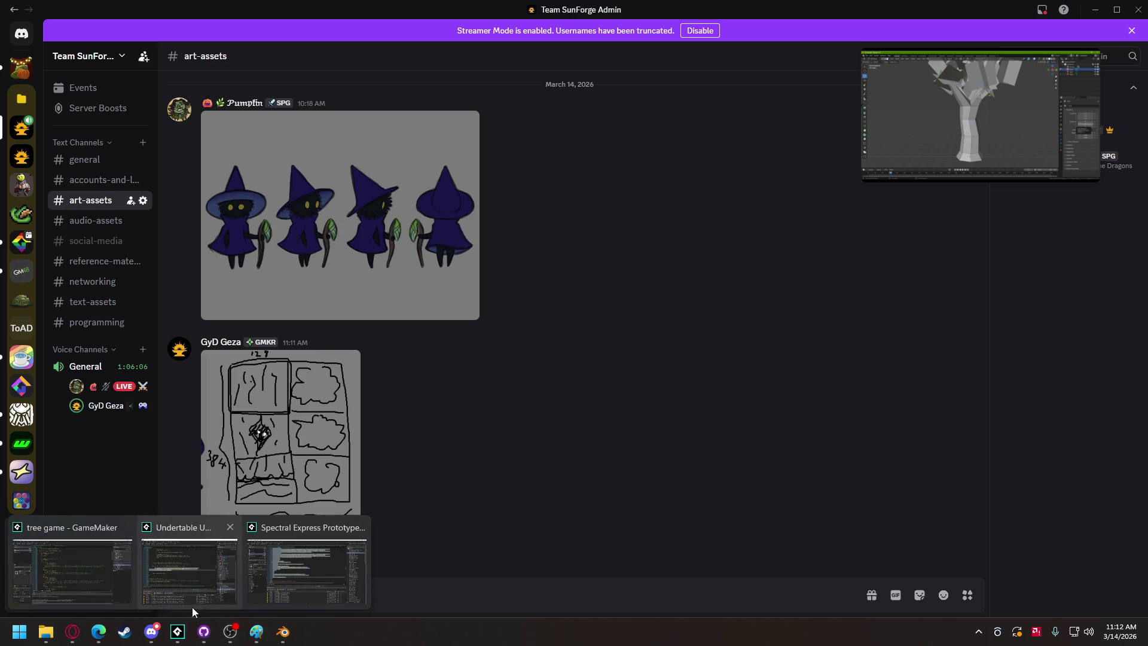
click(72, 571)
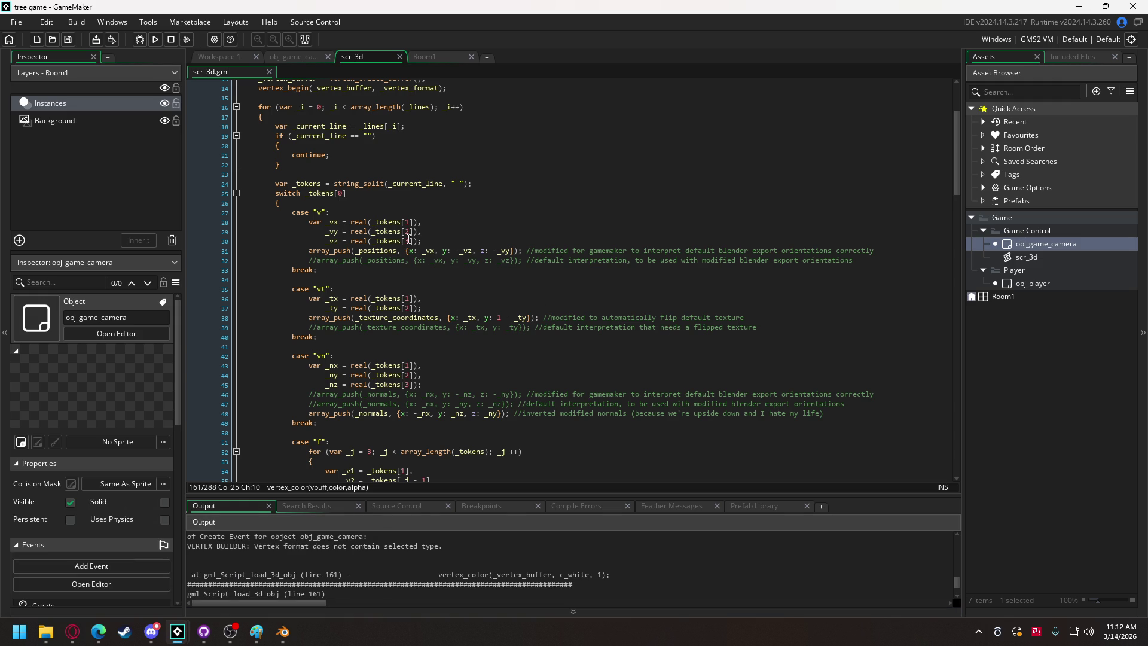
Scroll through scr_3d and the Output log tracing the vertex-format error to load_3d_obj line 161.
mouse_move(326, 250)
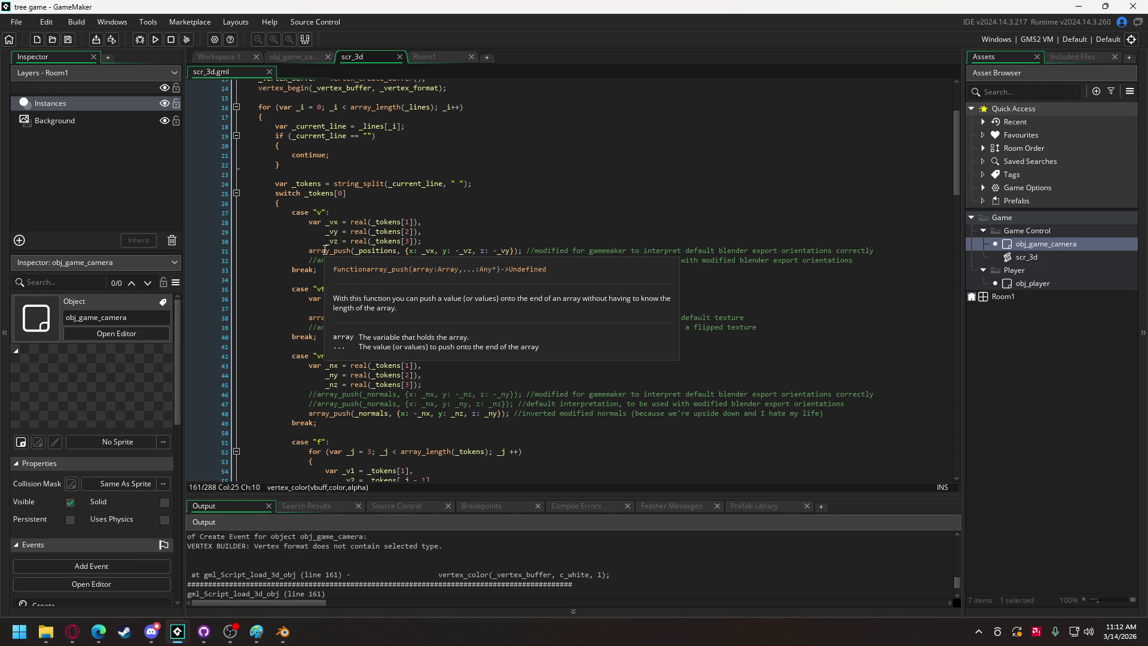
scroll(326, 250, up, 4)
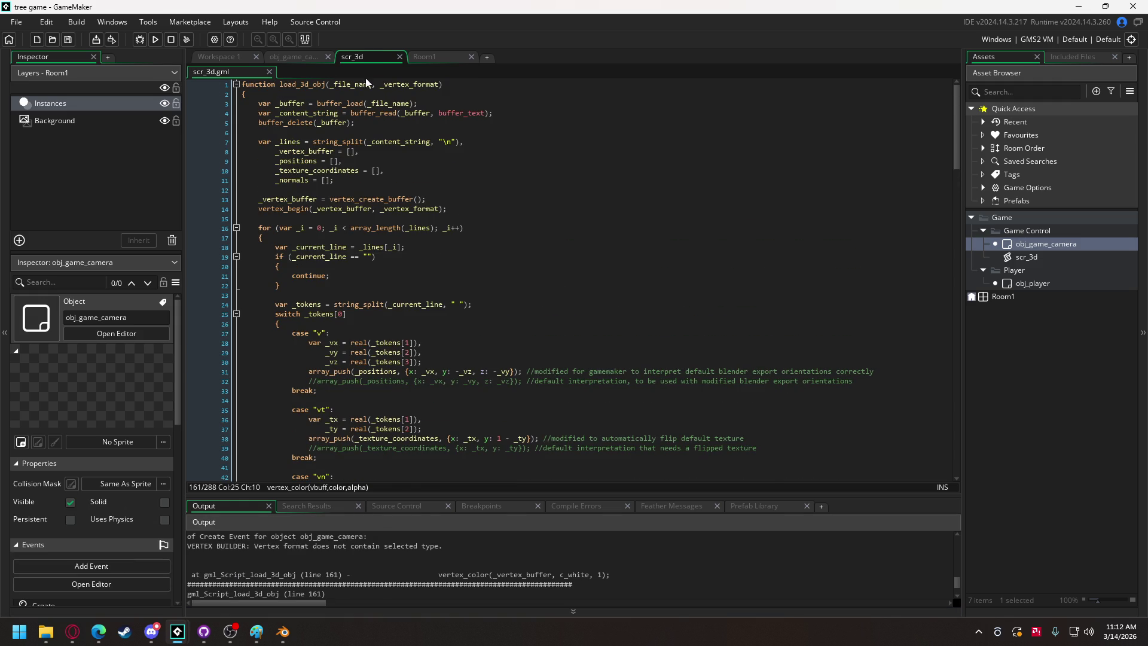
mouse_move(357, 138)
scroll(357, 138, down, 17)
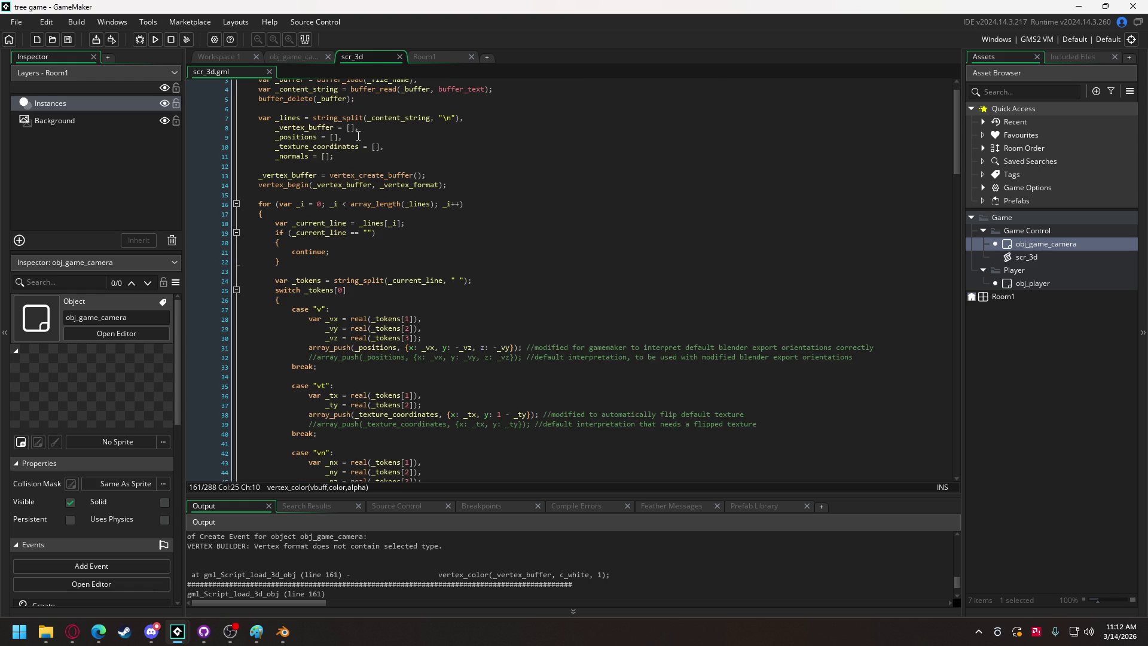
scroll(377, 330, down, 2)
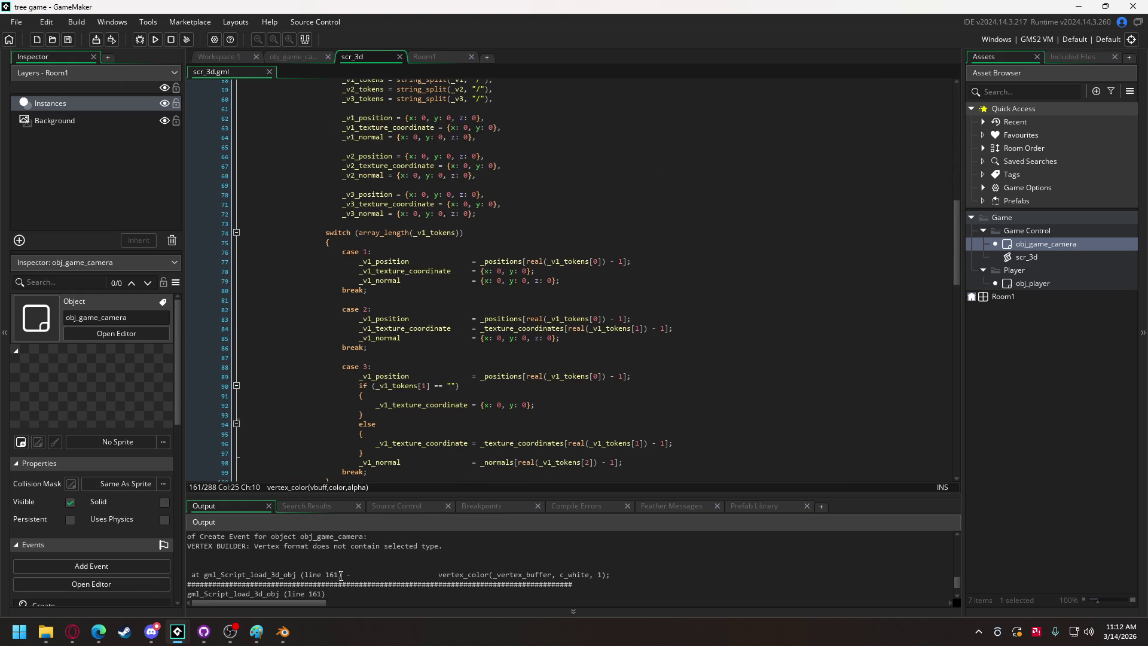
scroll(341, 576, up, 1)
scroll(340, 575, down, 2)
scroll(345, 564, up, 2)
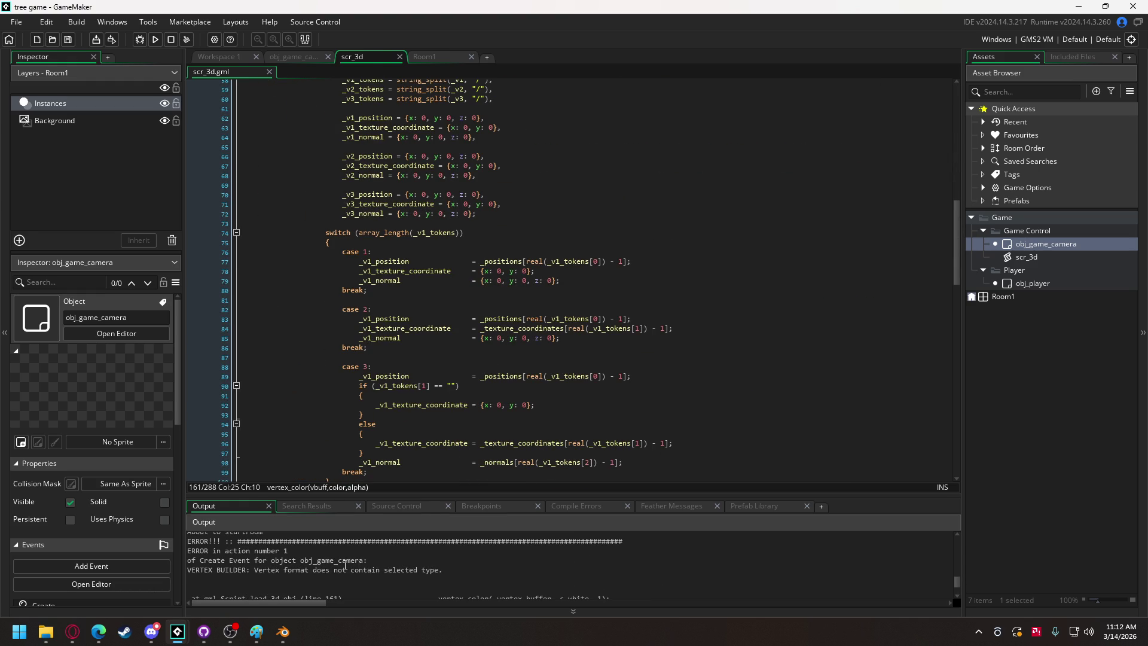
click(281, 56)
Replace the duplicate vertex_format_add_texcoord with vertex_format_add_color and run the game with F5.
scroll(337, 333, up, 15)
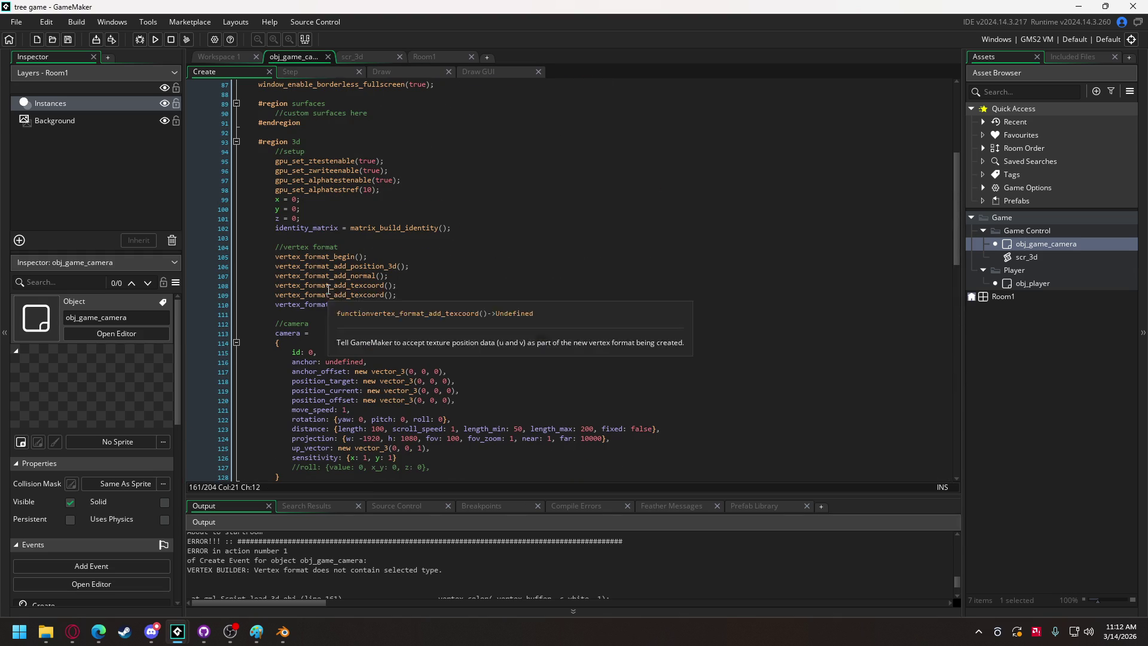
drag(351, 295, 382, 295)
text(color)
key(Delete)
key(F5)
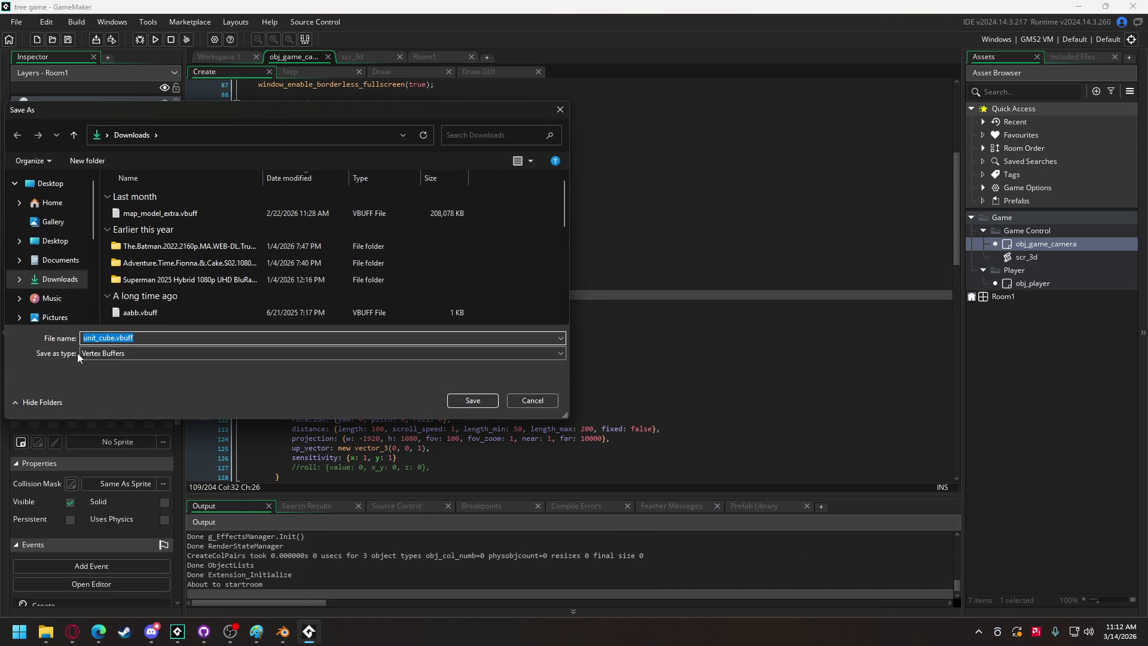
Save unit_cube.vbuff, stop the game after the error, undo, and rerun.
click(485, 405)
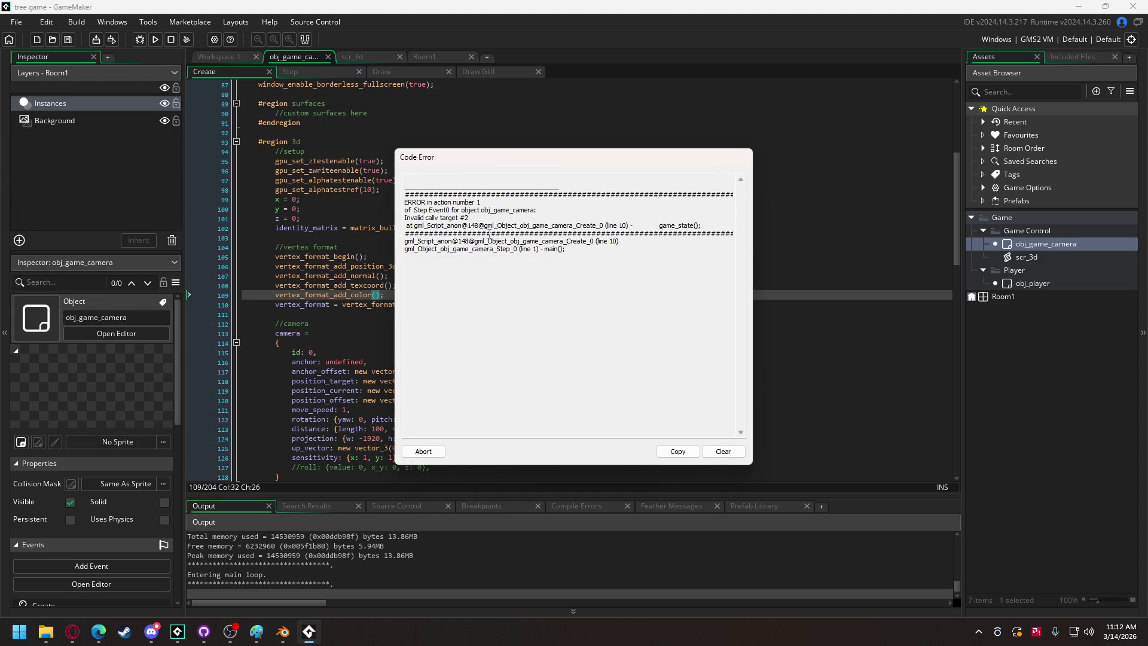
key(Escape)
key(ctrl+z)
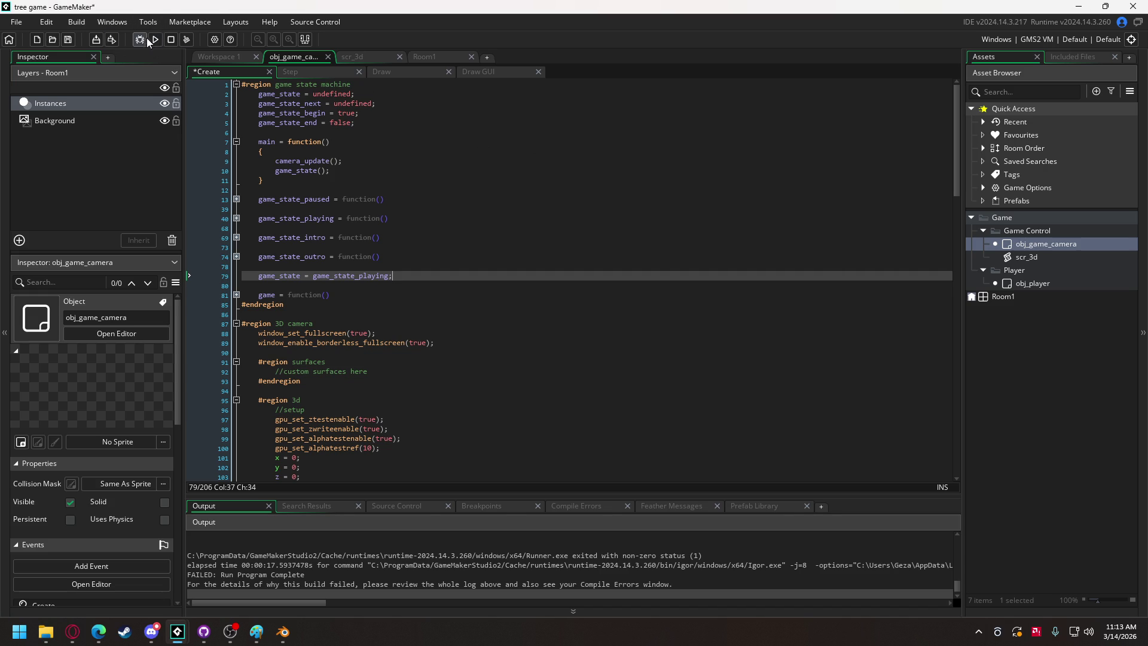
click(155, 39)
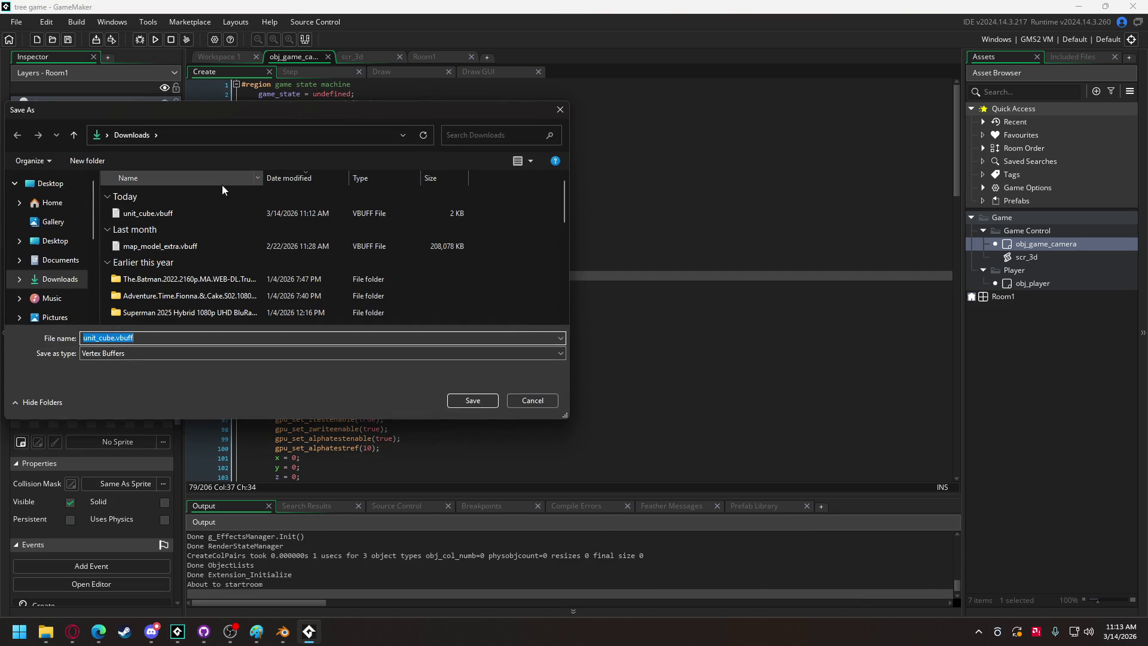
Save unit_cube.vbuff again, replacing the existing file, then go to the camera's empty Draw event.
click(485, 401)
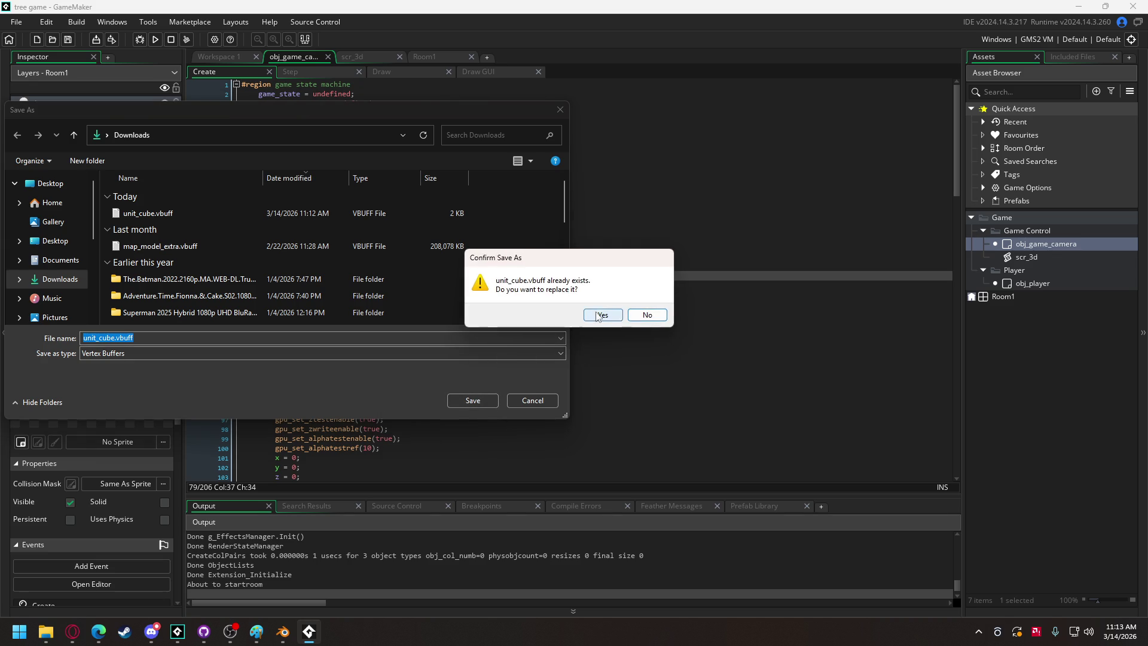
click(603, 316)
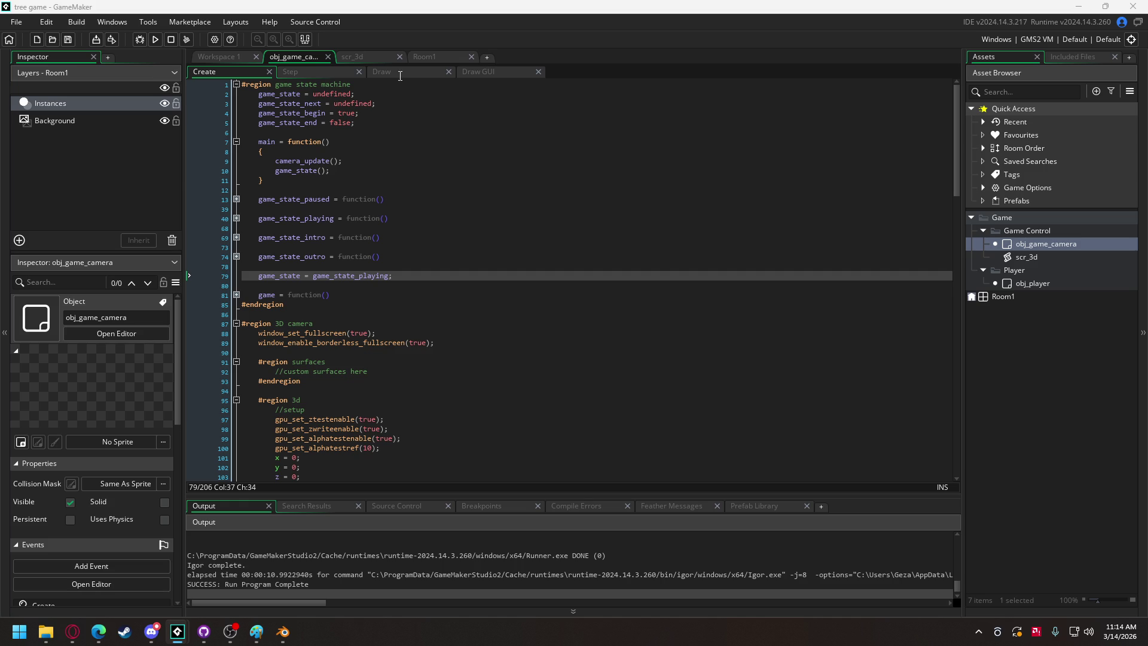
click(397, 73)
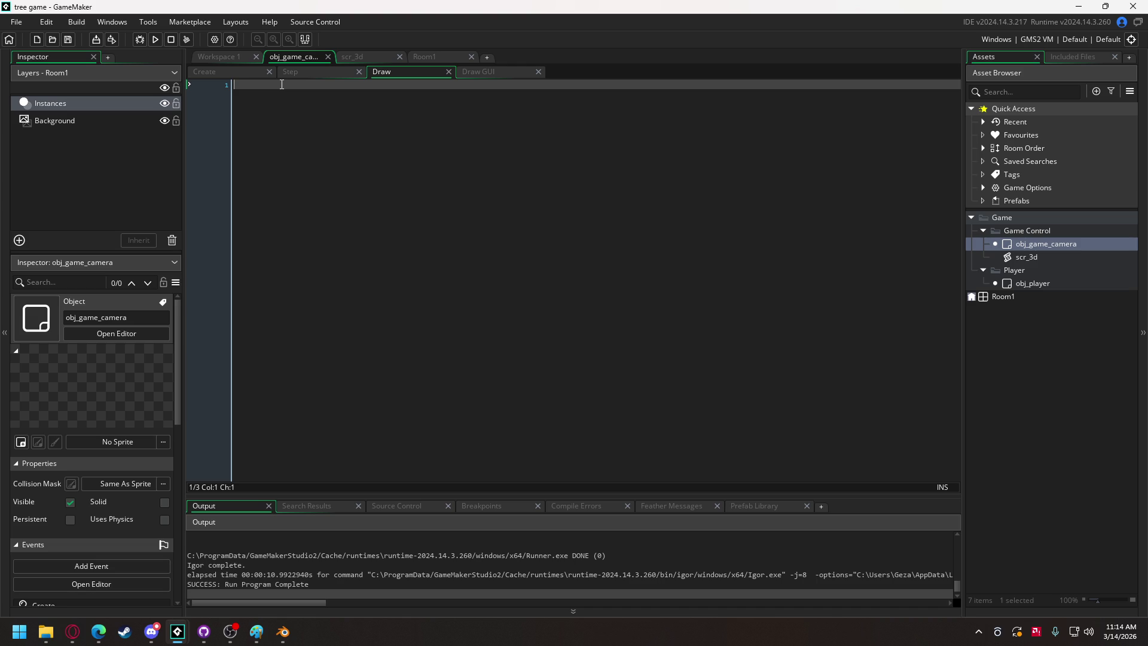
Write camera_set_view_mat(camera.id, view_matrix); as the first Draw event line.
text(camera_set_v)
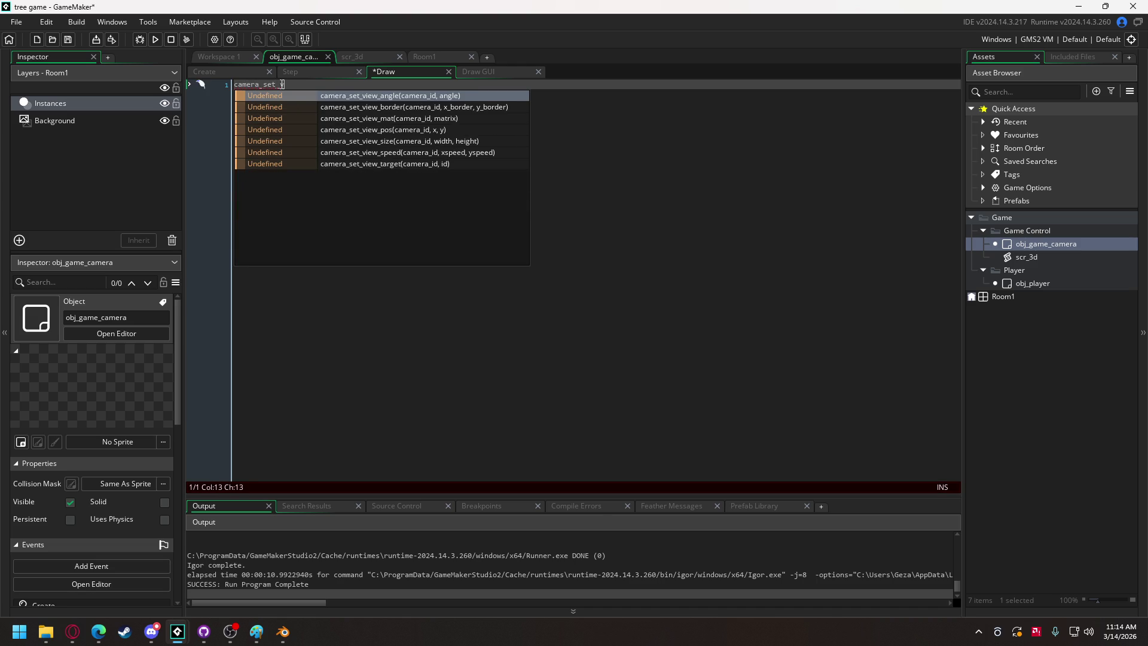
text(iew)
key(Down)
key(Down)
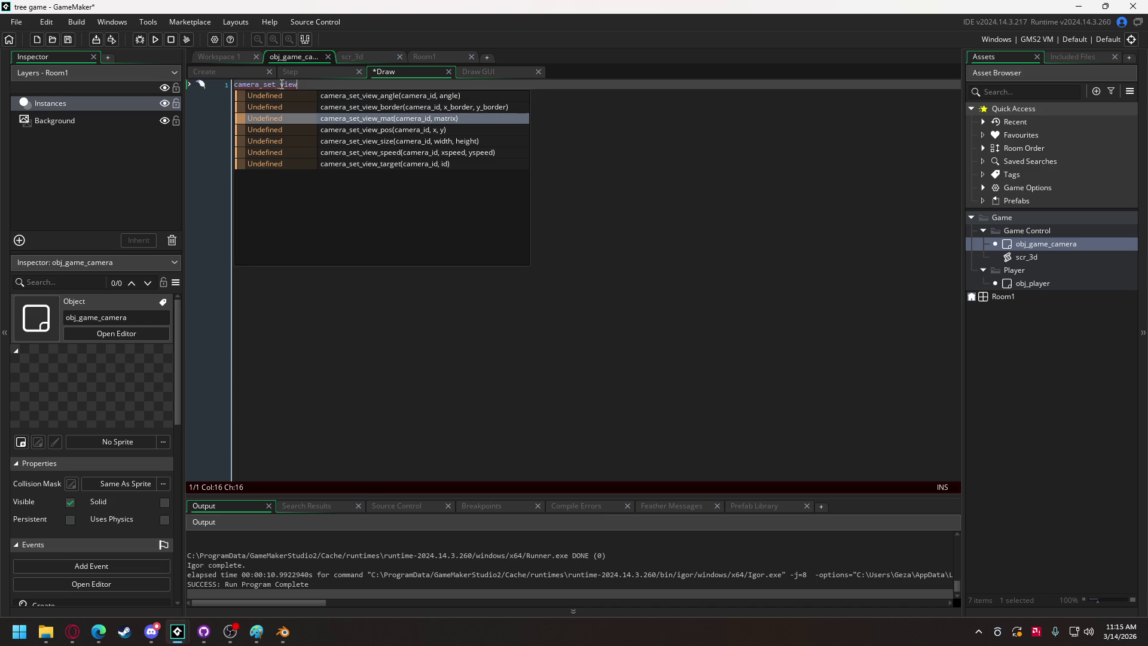
key(Return)
text(camer)
text(at(camera)
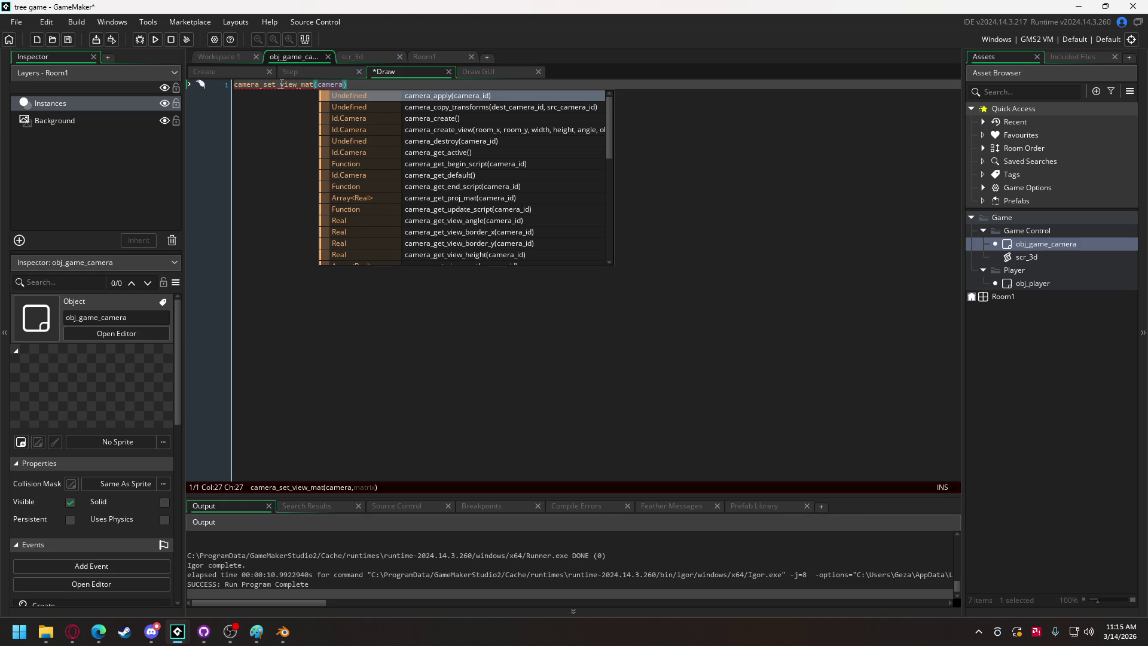
text(.id, )
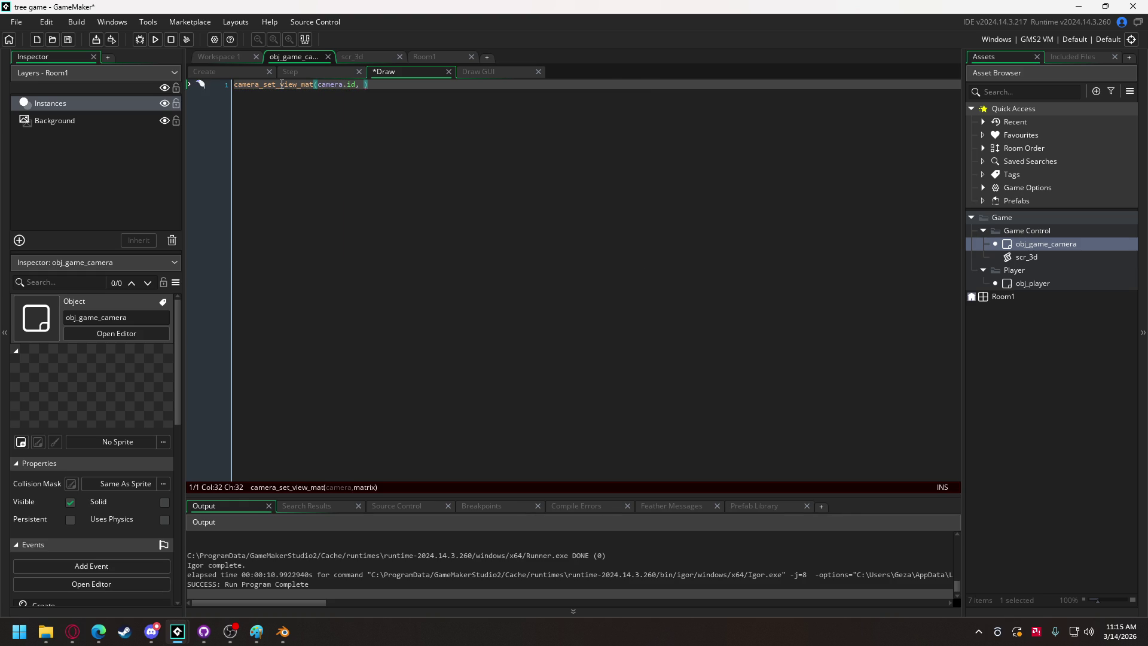
text(camera)
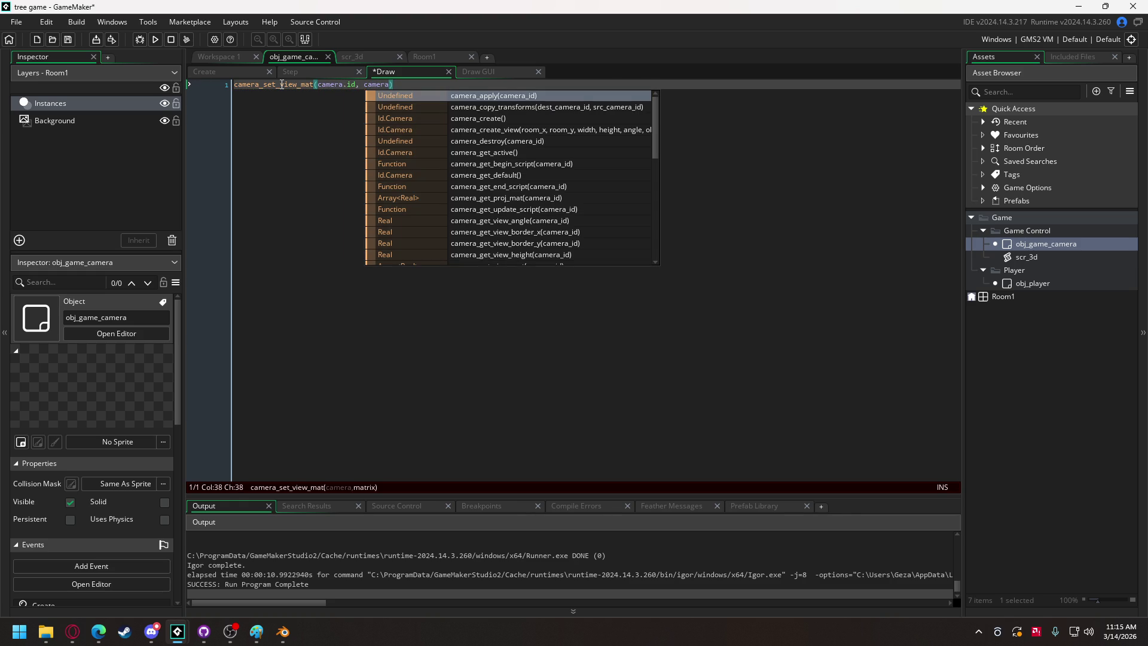
key(BackSpace)
key(BackSpace)
key(BackSpace)
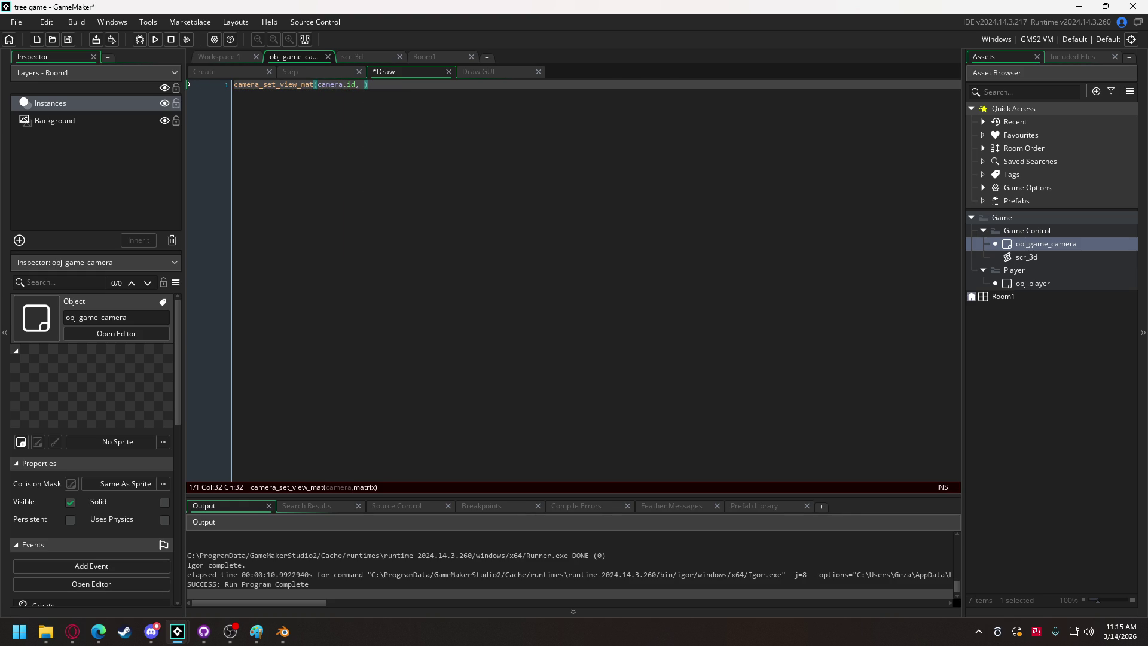
text(view)
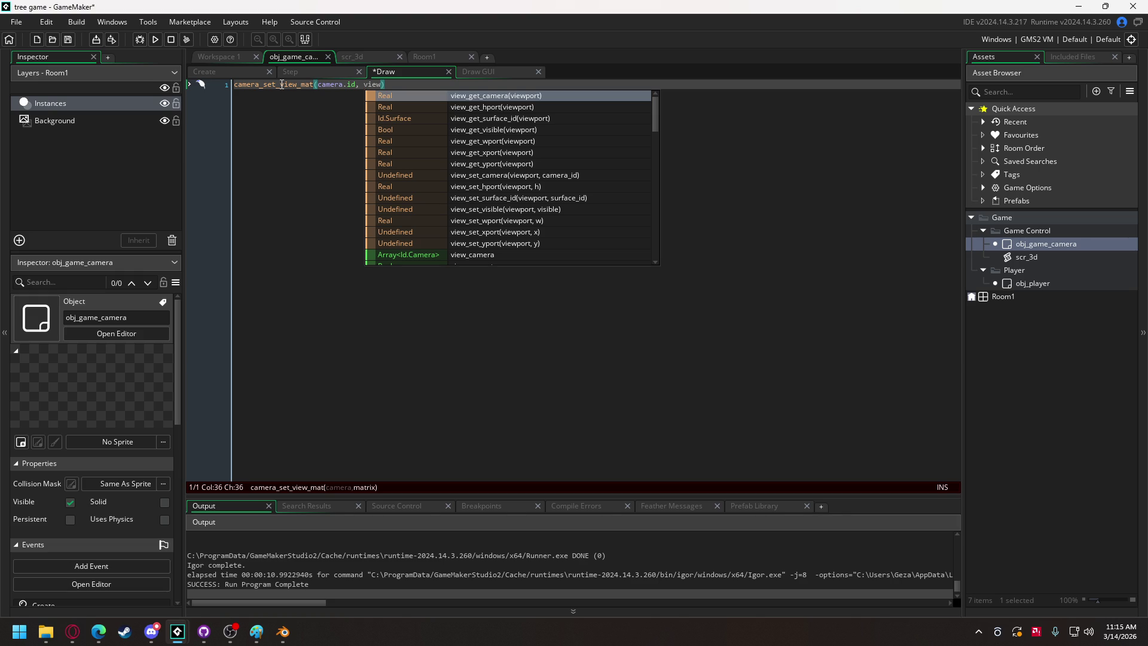
text(_matr)
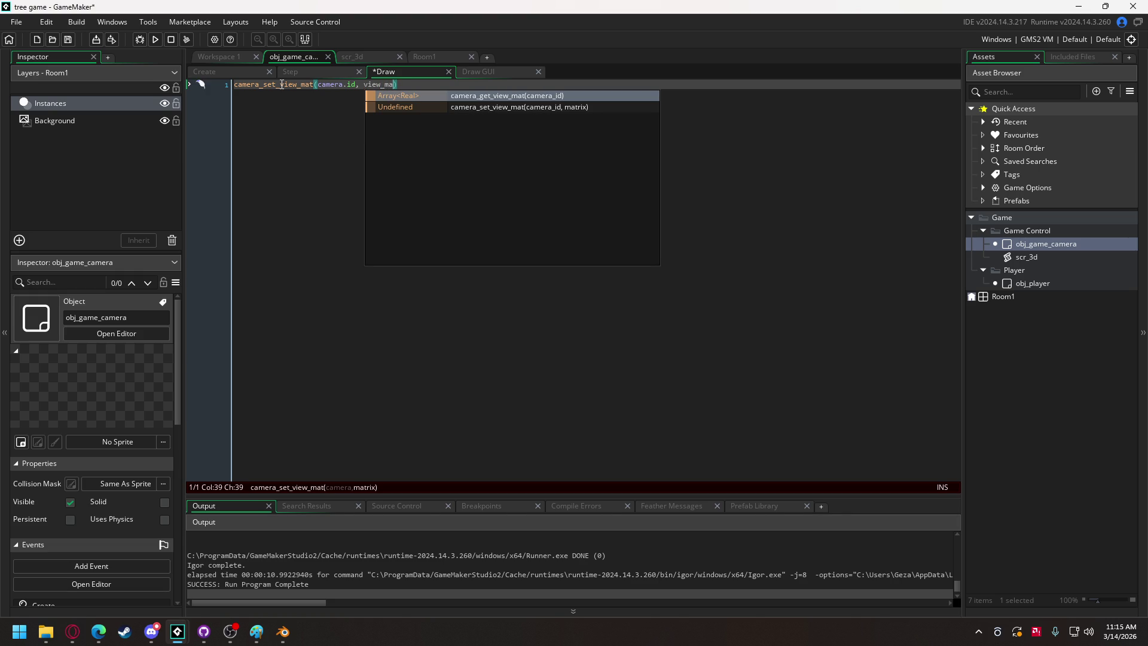
text(ix)
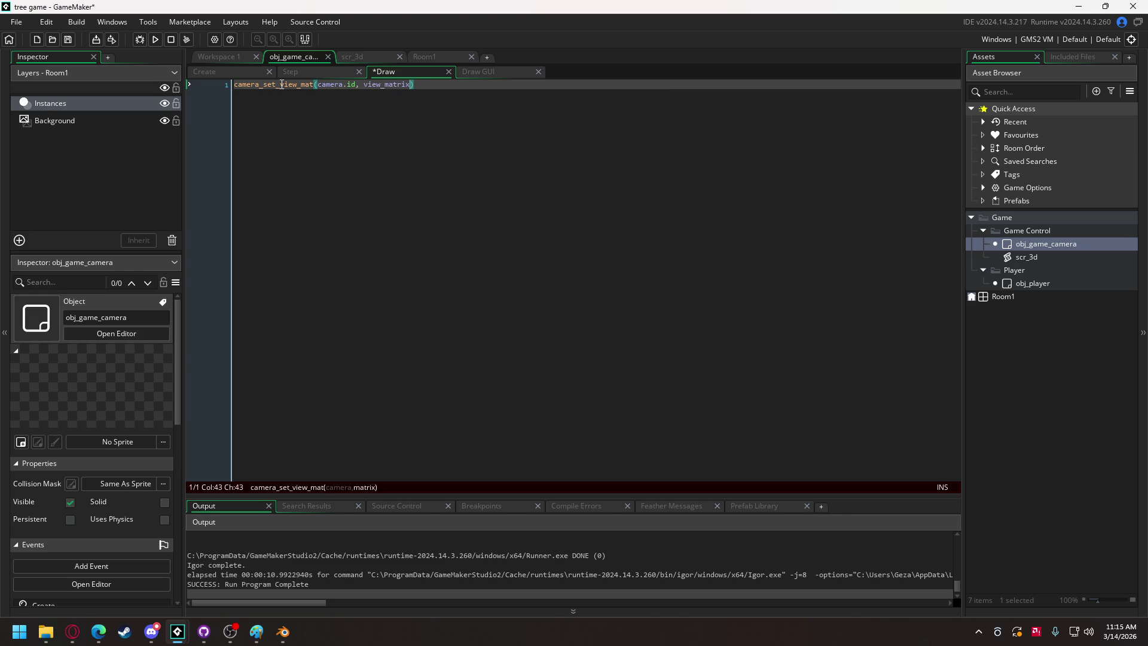
text();)
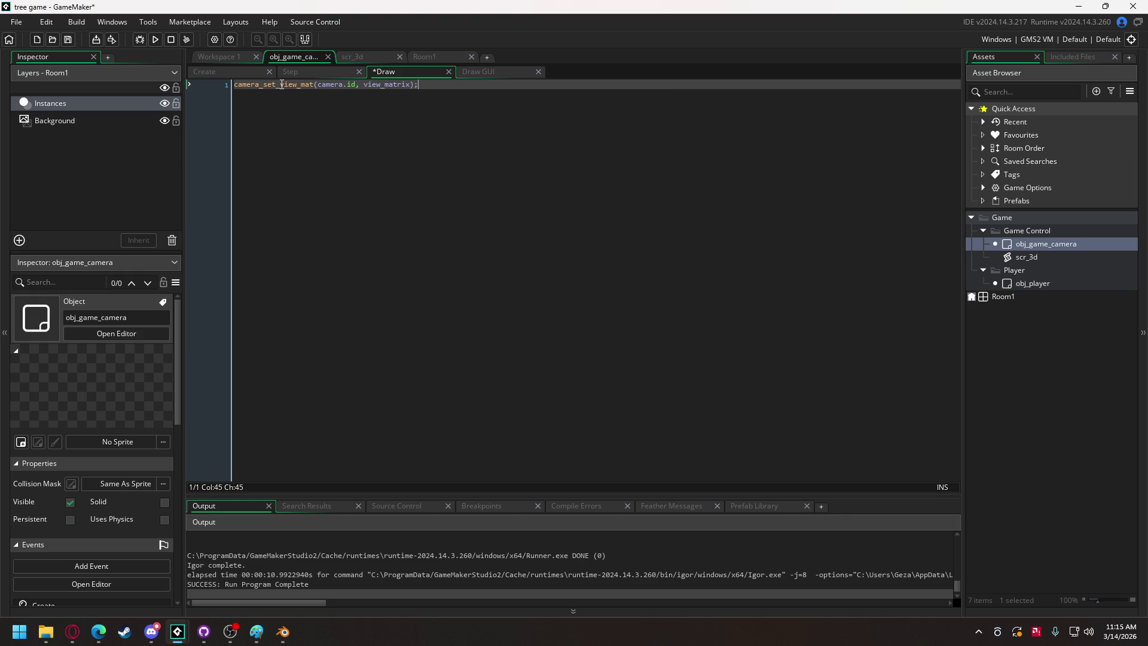
key(Return)
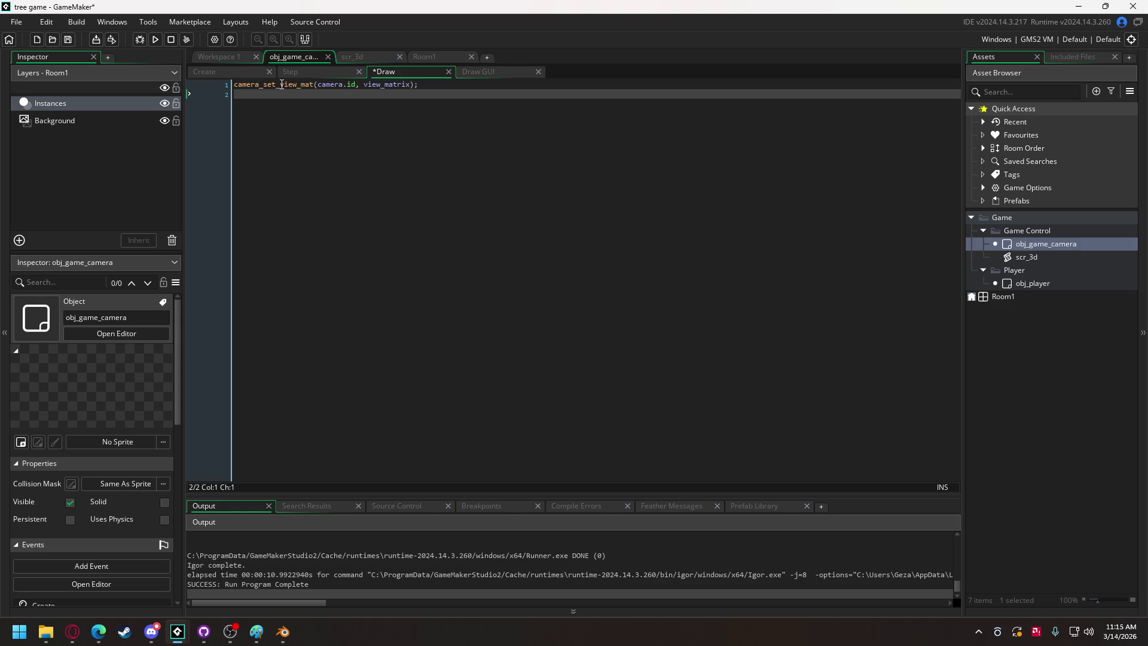
Add camera_set_proj_mat(camera.id, projection_matrix); and camera_apply(camera.id);, then begin a matrix_set line.
text(camera)
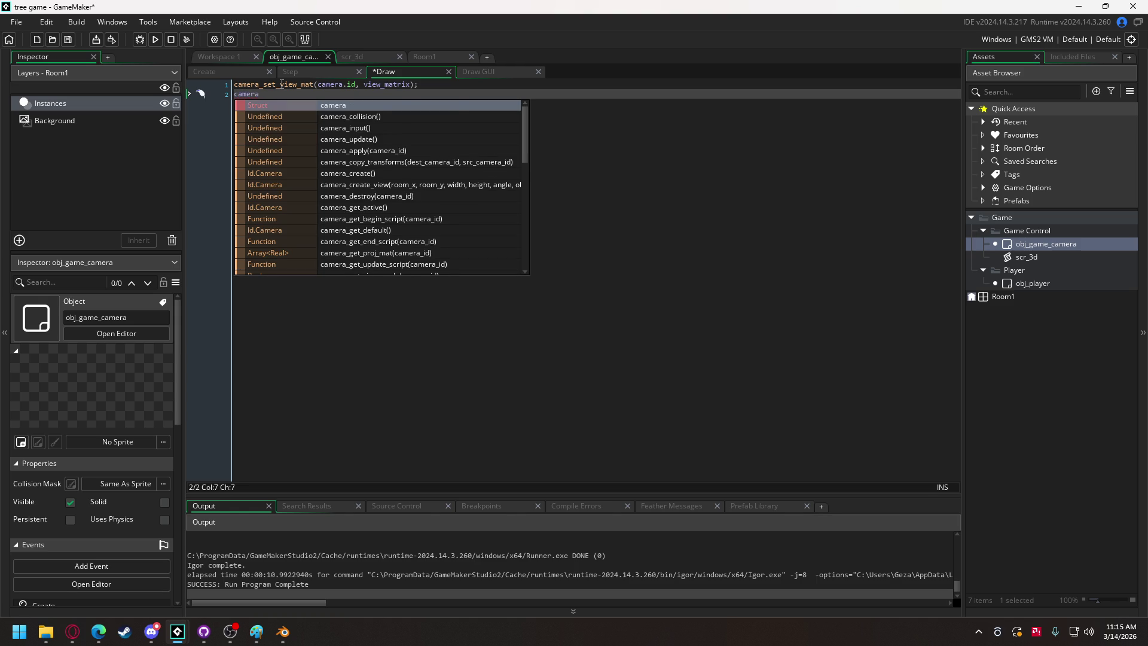
text(_set_pro)
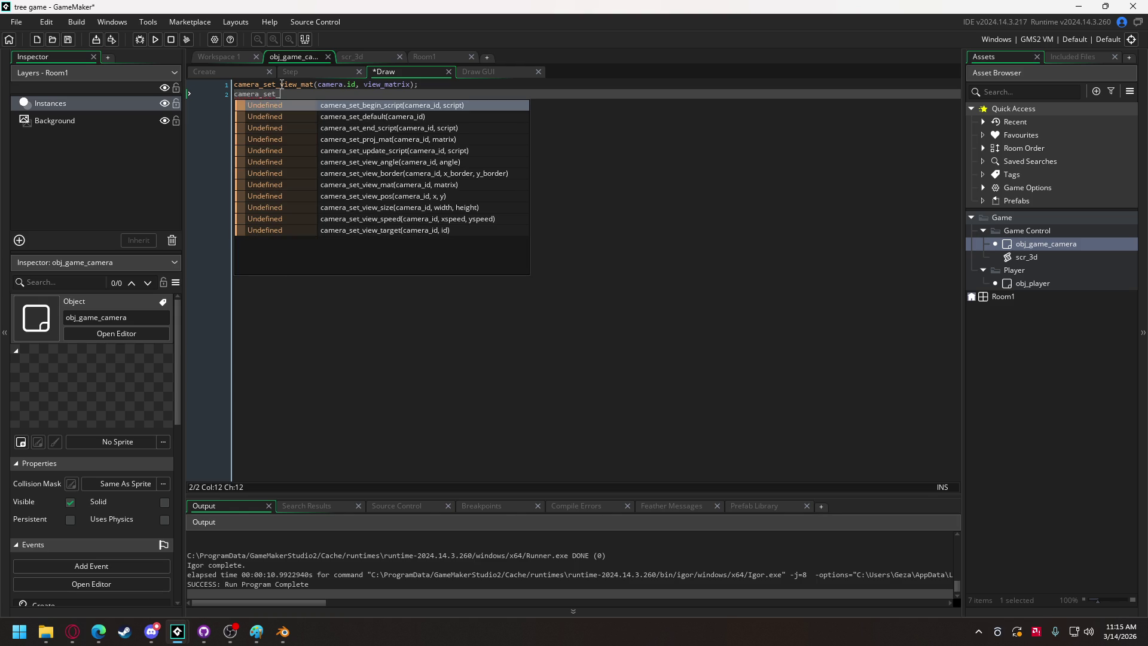
key(Return)
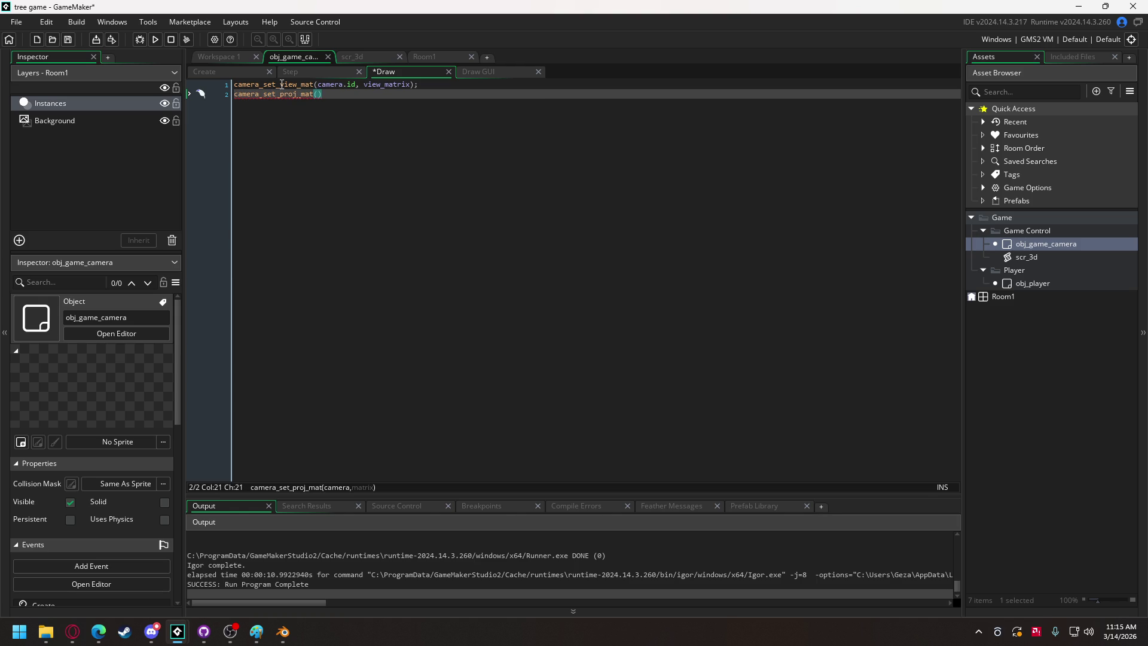
text(camer)
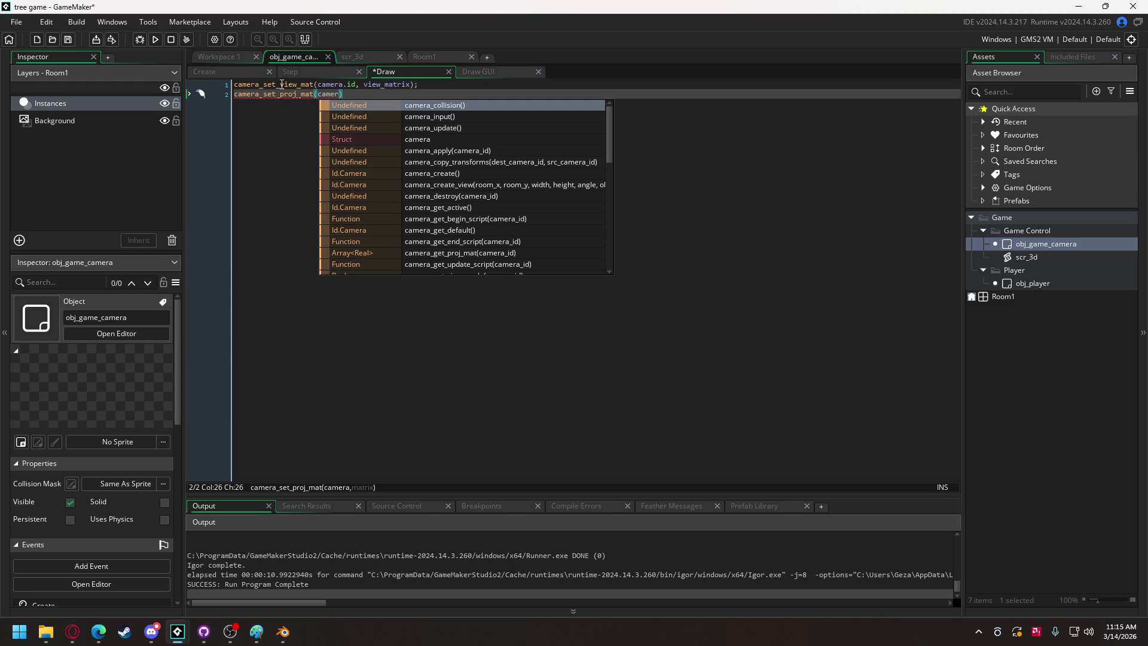
text(a.id)
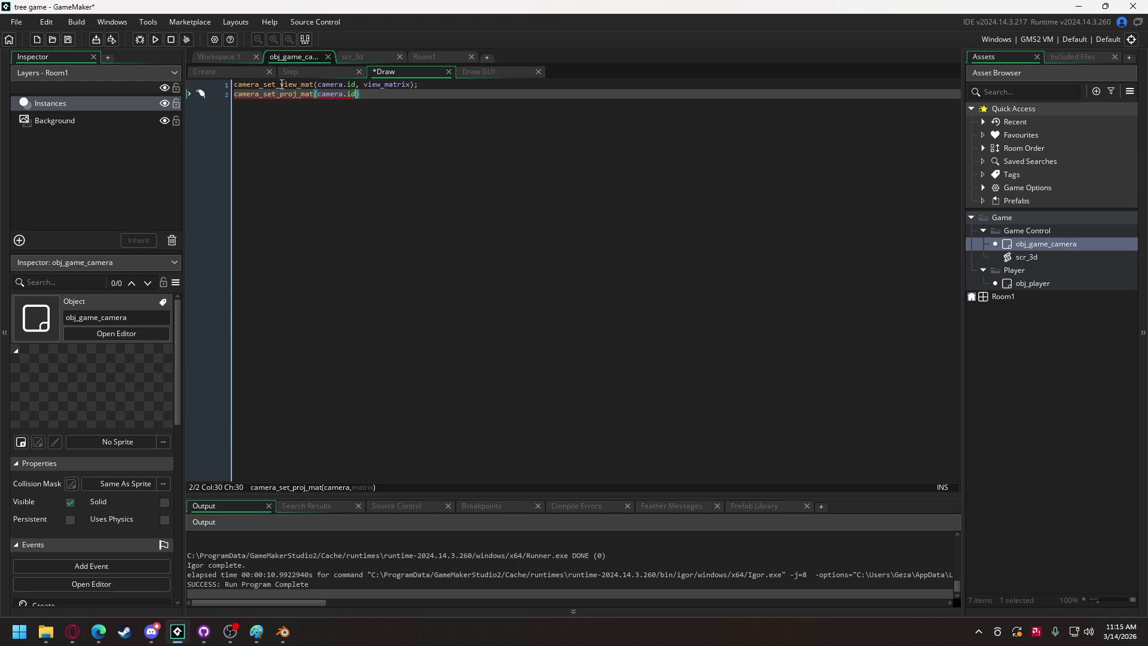
text(, p)
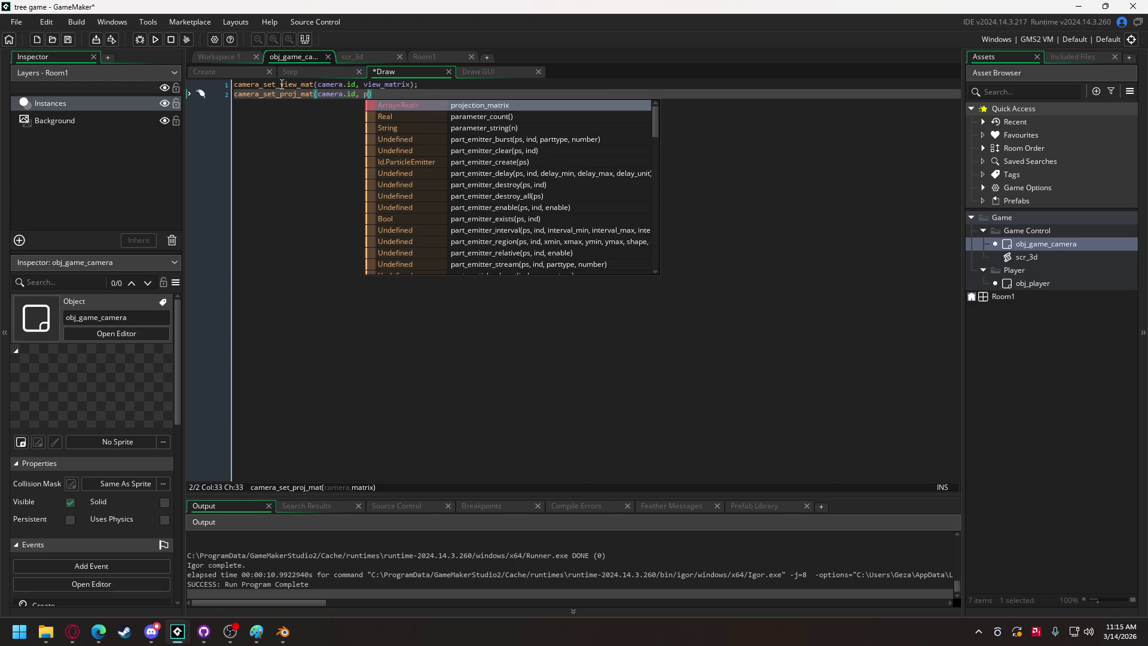
key(Return)
text();)
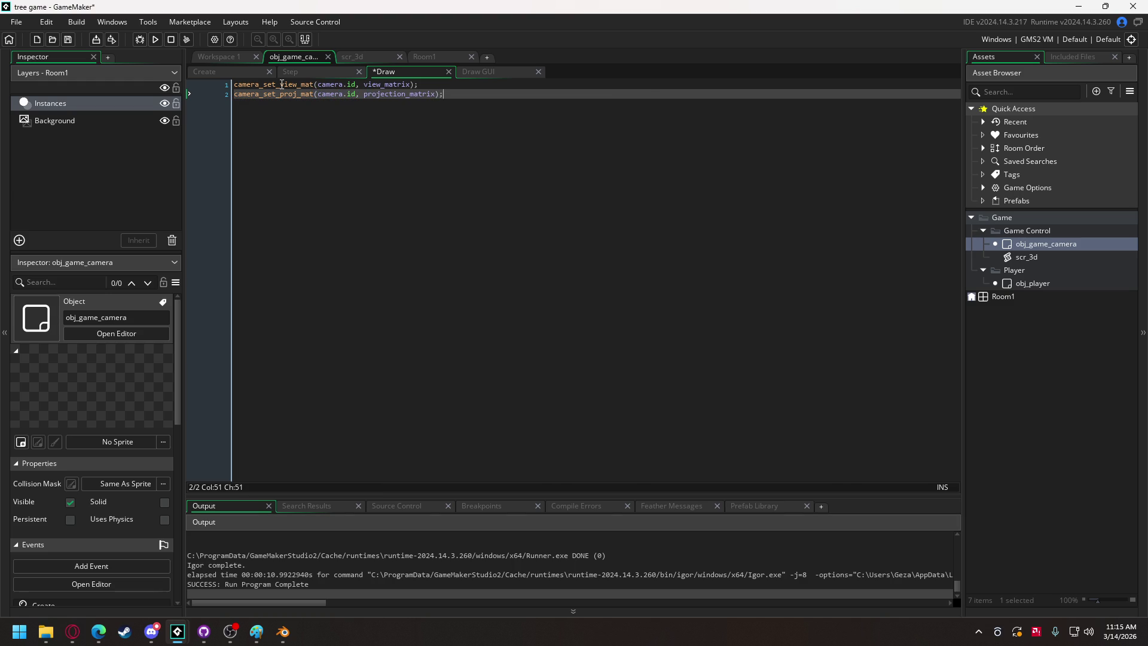
key(Return)
text(camera)
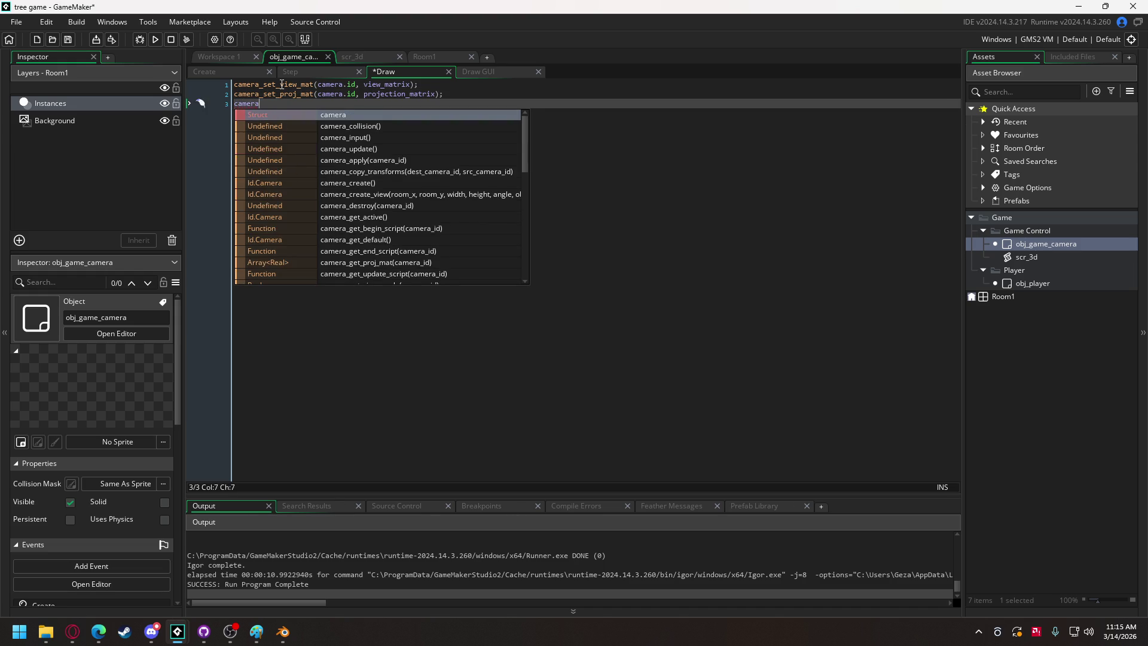
text(_apply(camera)
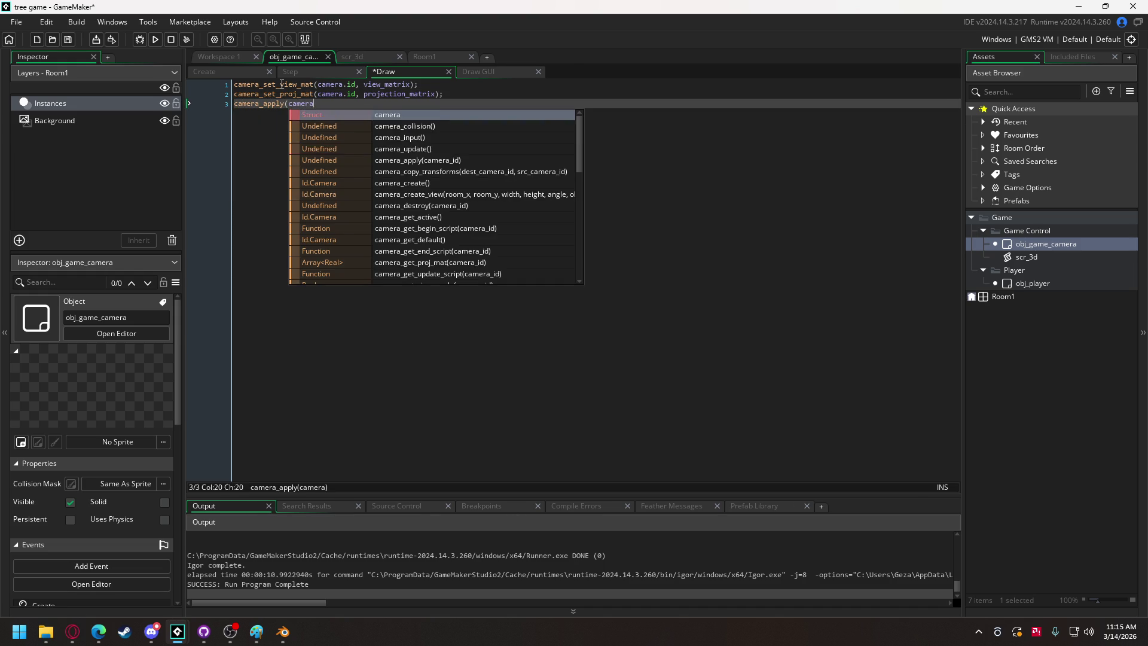
text(.id);)
key(Return)
key(Return)
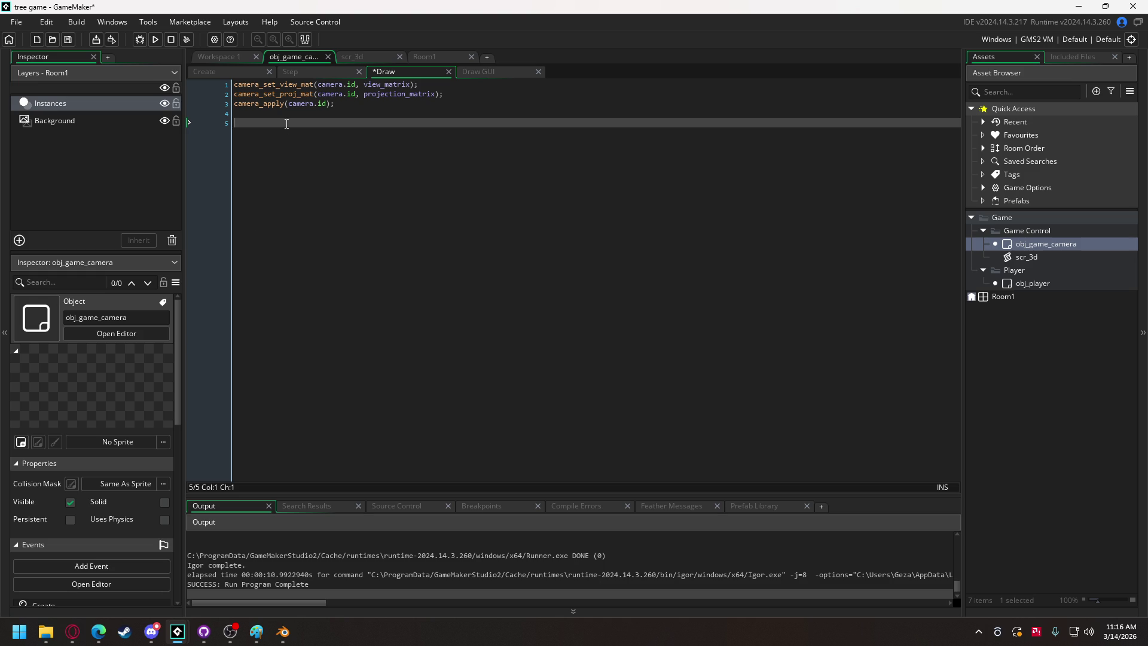
text(matrix)
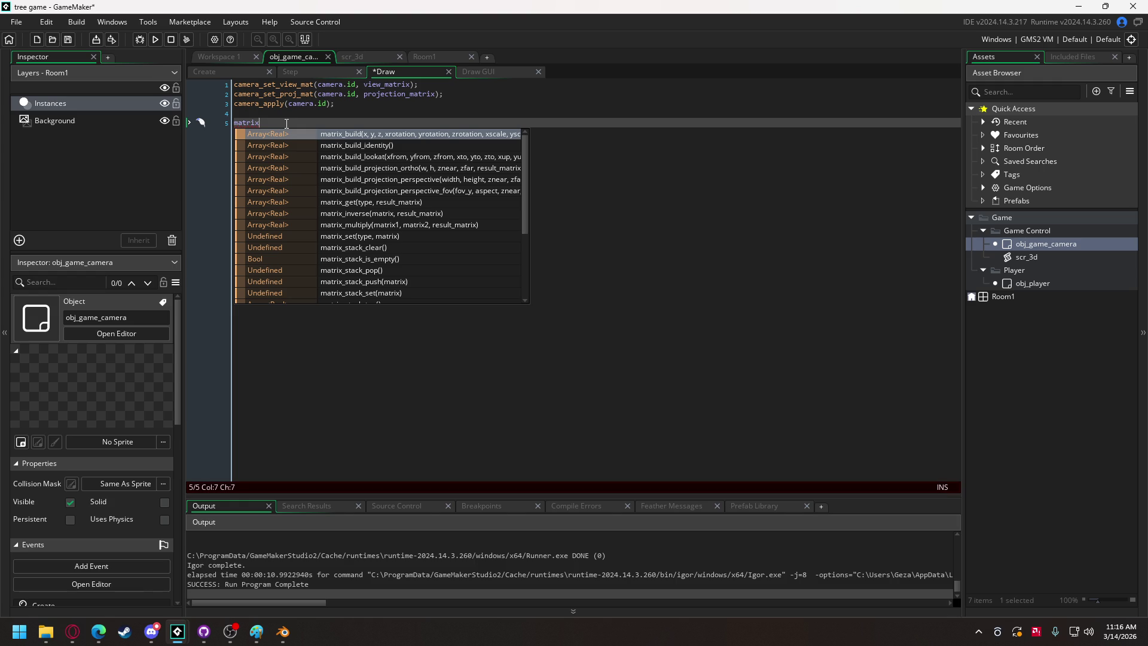
text(_set)
Complete line 5 as matrix_set(matrix_world, matrix_build(0,0,0,0,0,0,1,1,1));.
key(Escape)
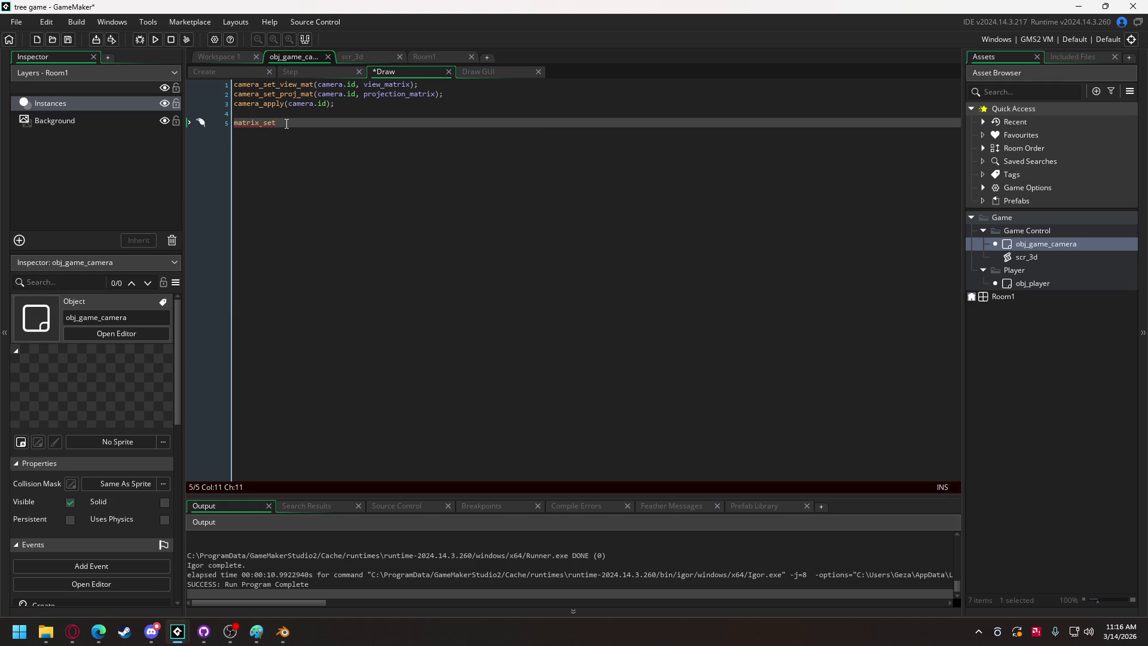
text(())
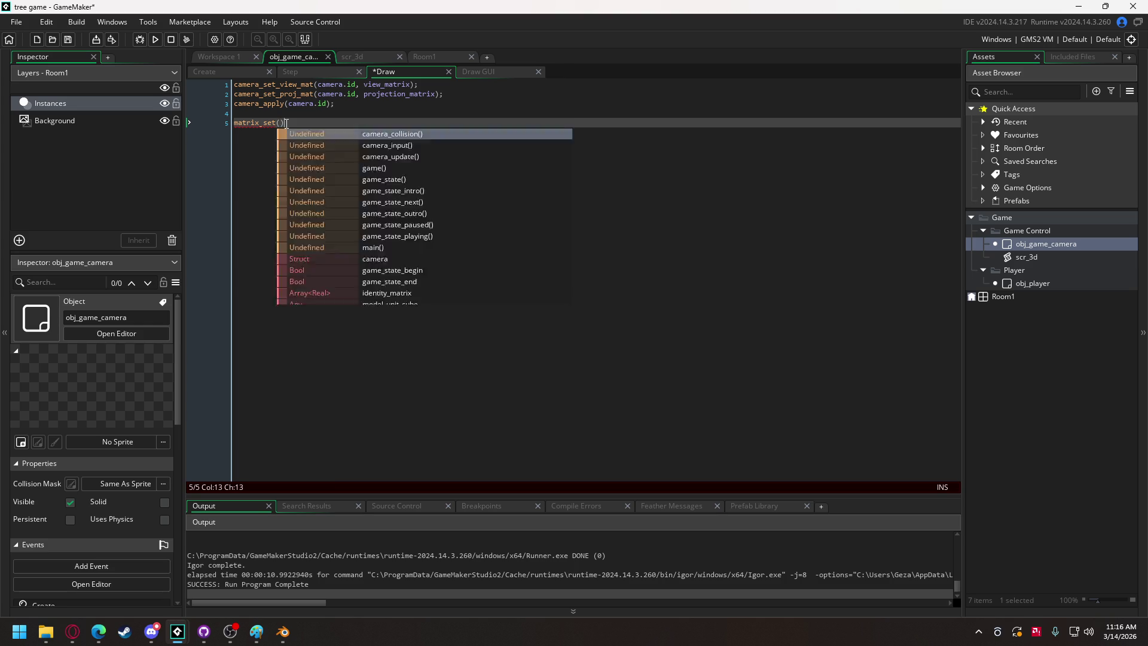
key(Left)
text(matrix_wor)
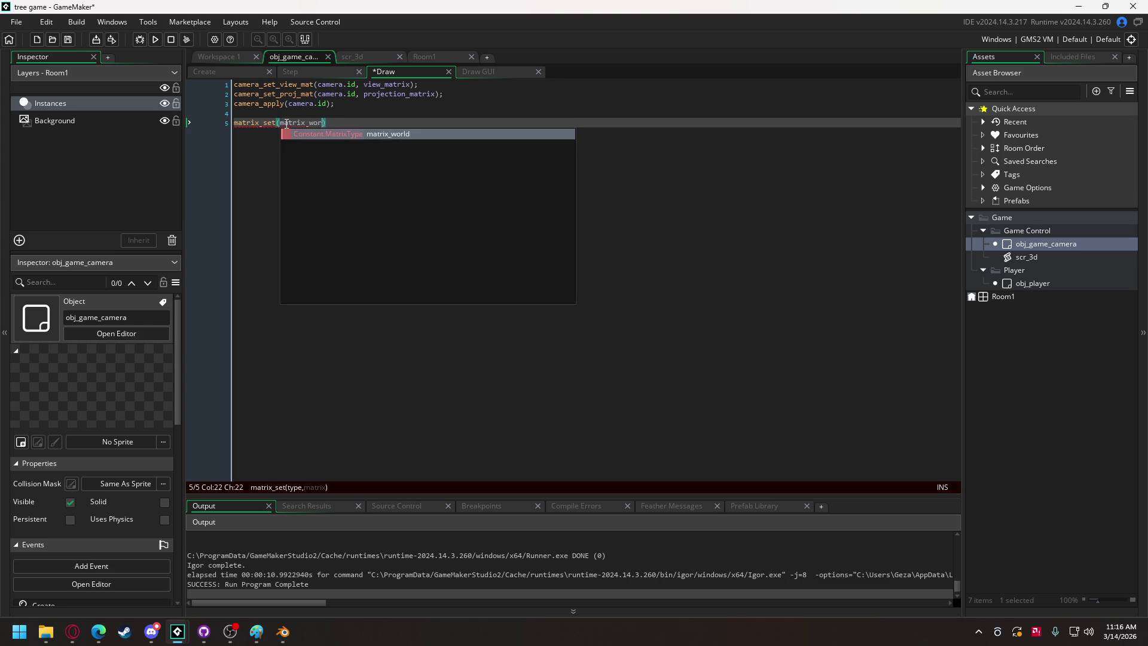
key(Return)
text(, matrix_)
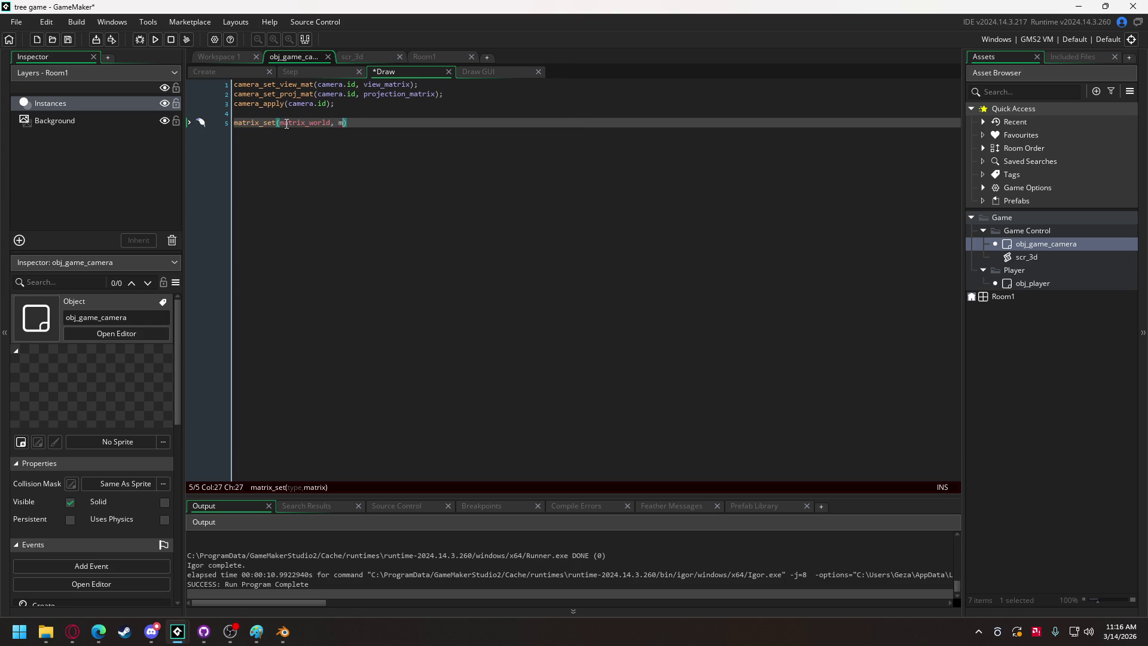
text(build)
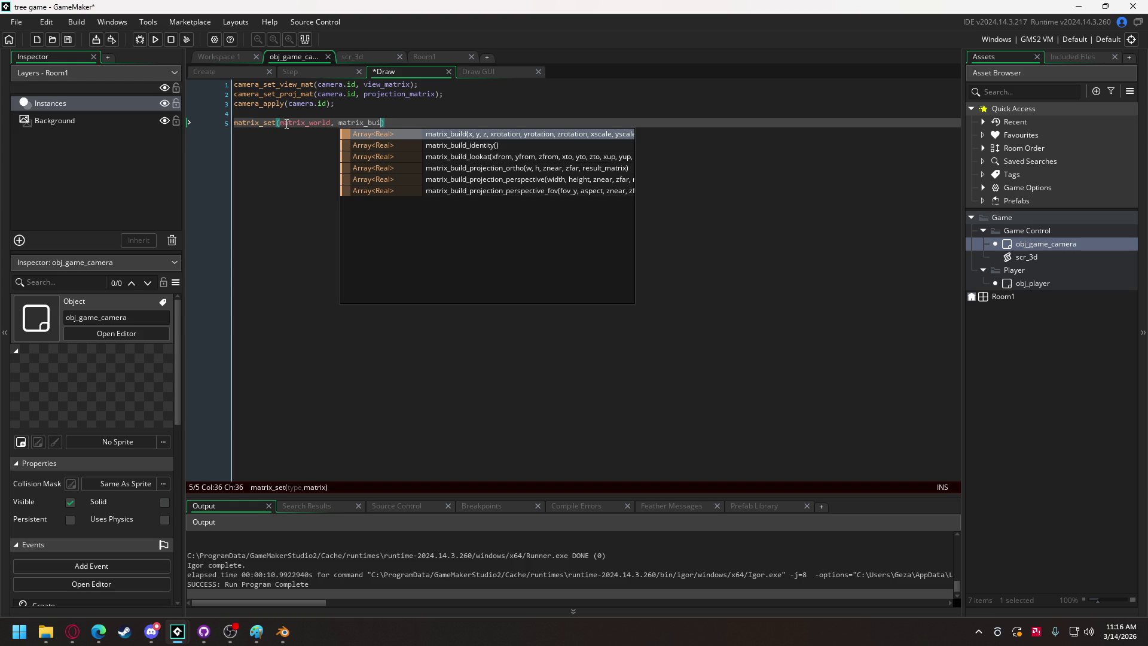
text()()
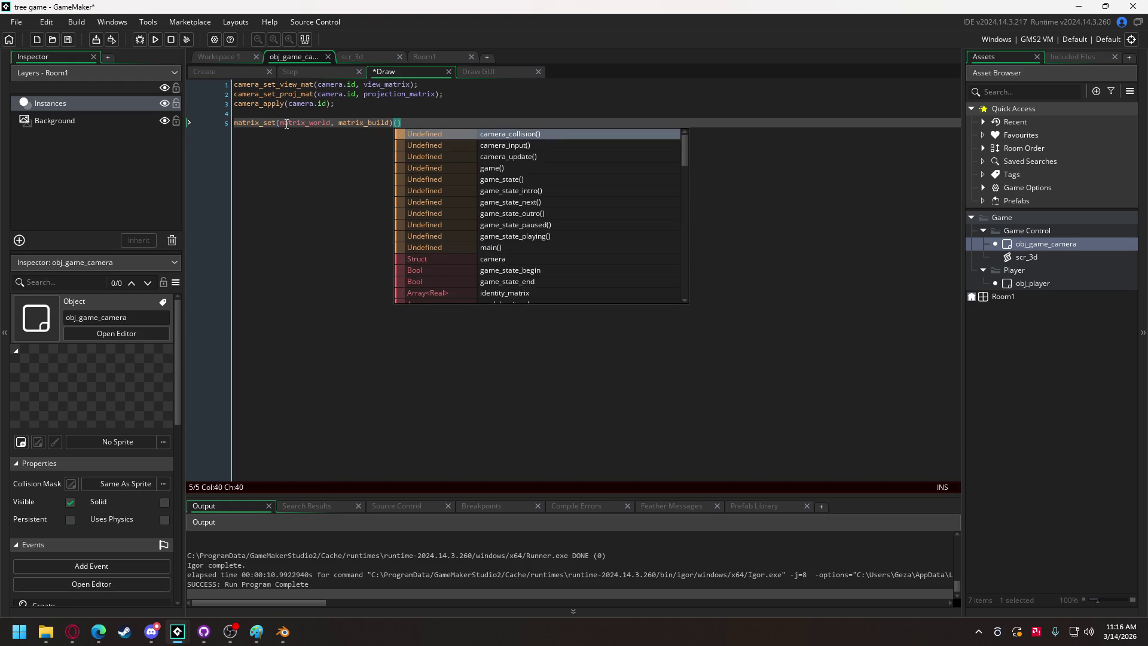
key(BackSpace)
key(BackSpace)
text(()
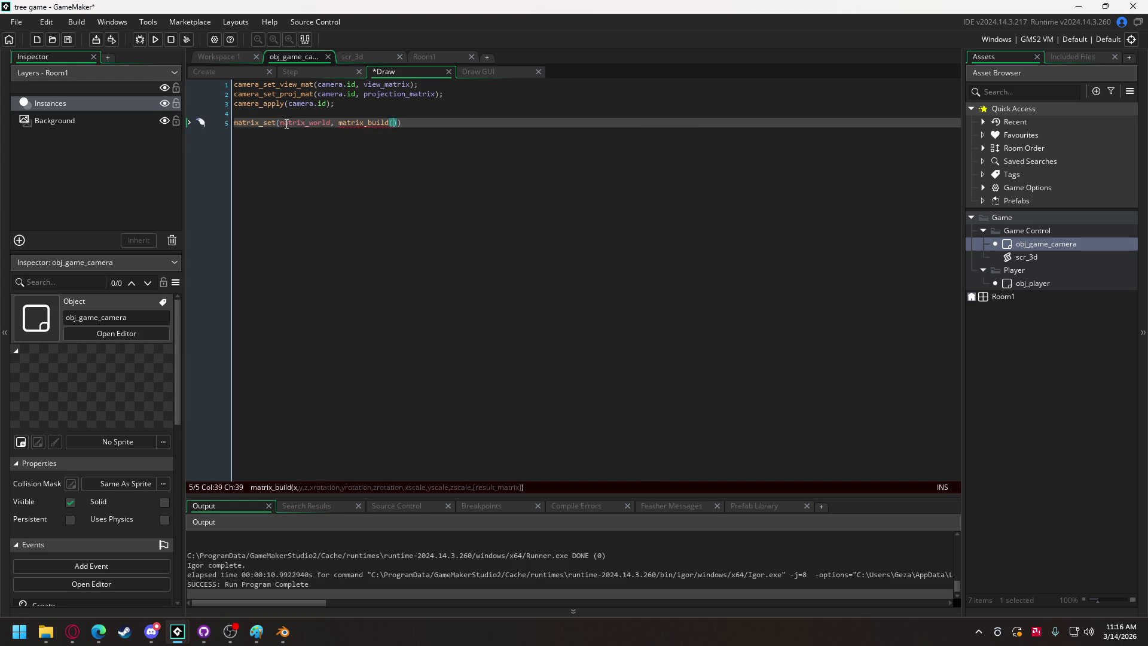
text(0, 0, 0,)
text( 0, 0, 0,)
text( 1, 1, 1)
text());)
Add matrix_set(matrix_world, identity_matrix); two lines below and begin vertex_submit on line 6.
key(Return)
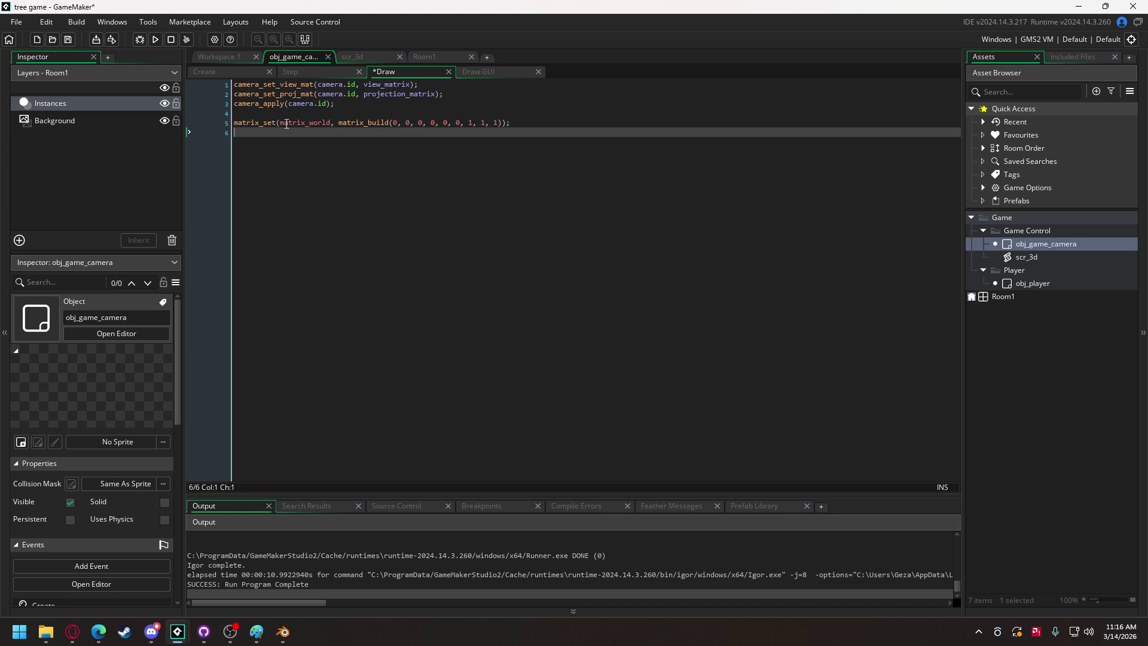
key(Return)
key(Return)
text(mat)
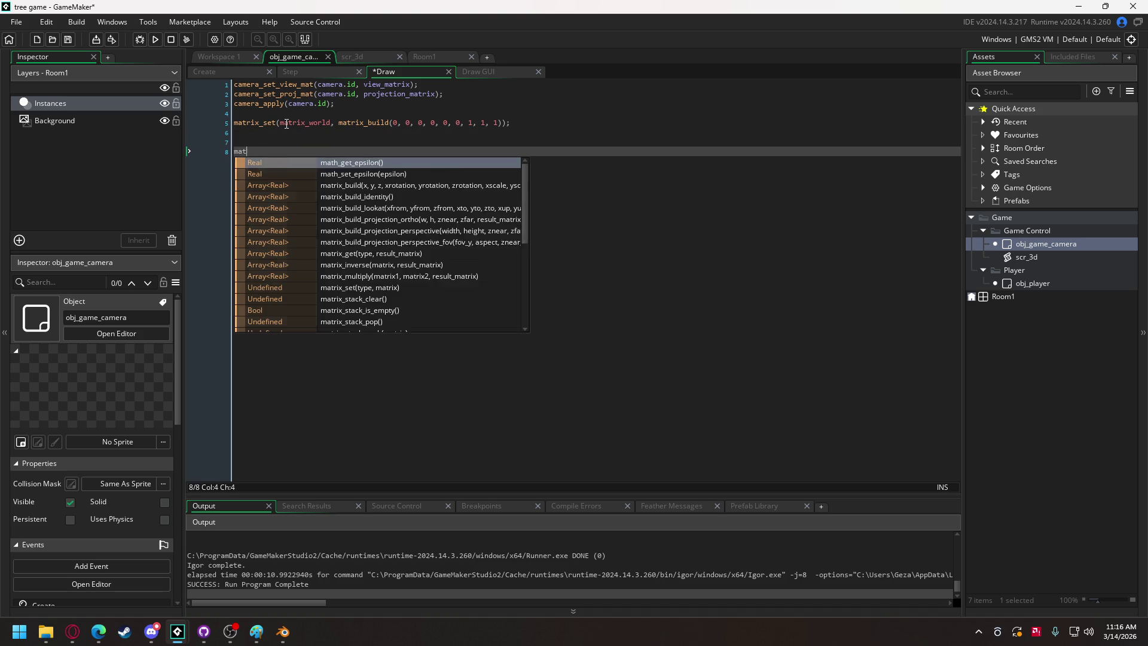
text(rix_set()
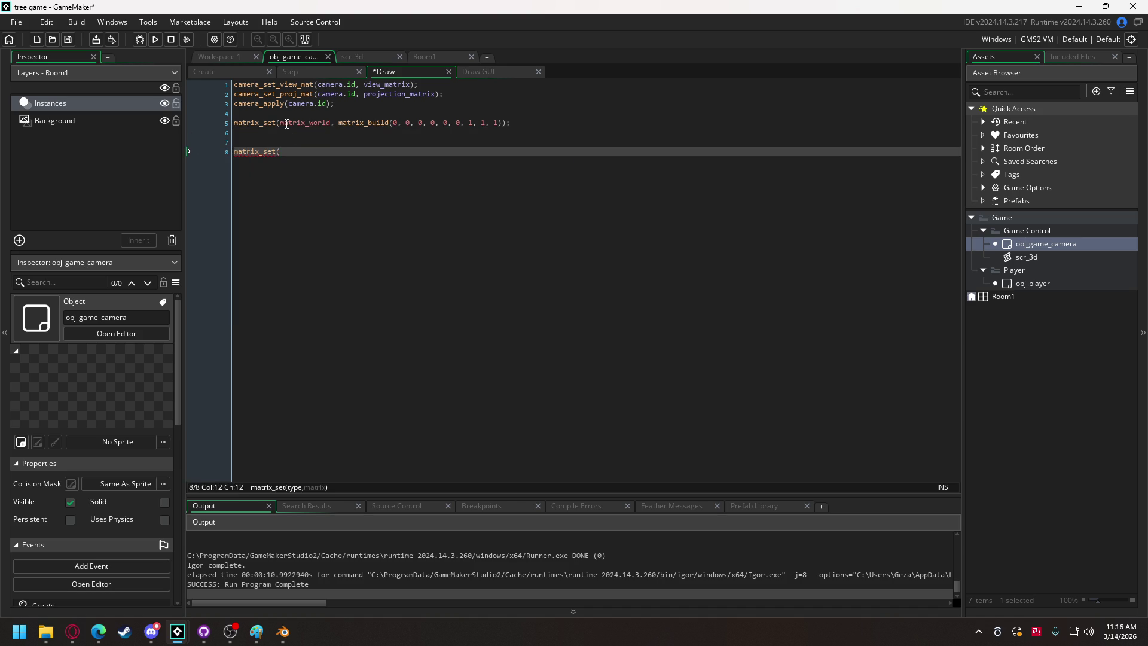
text(matrix_worl)
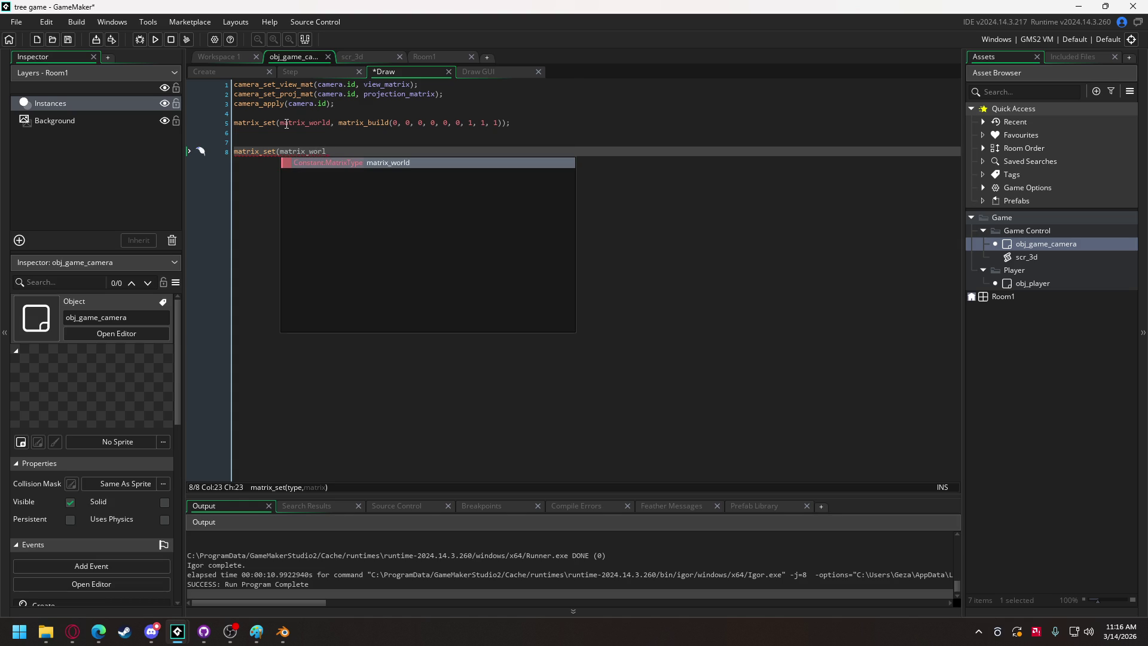
text(d, ide)
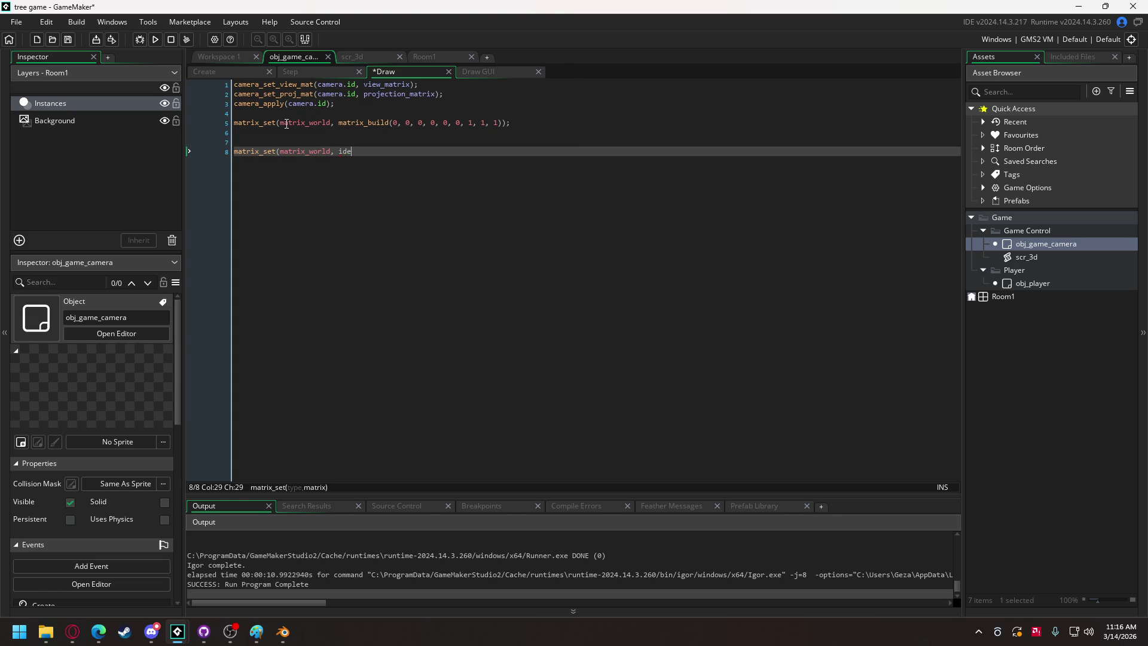
key(Return)
text();)
key(Up)
key(Up)
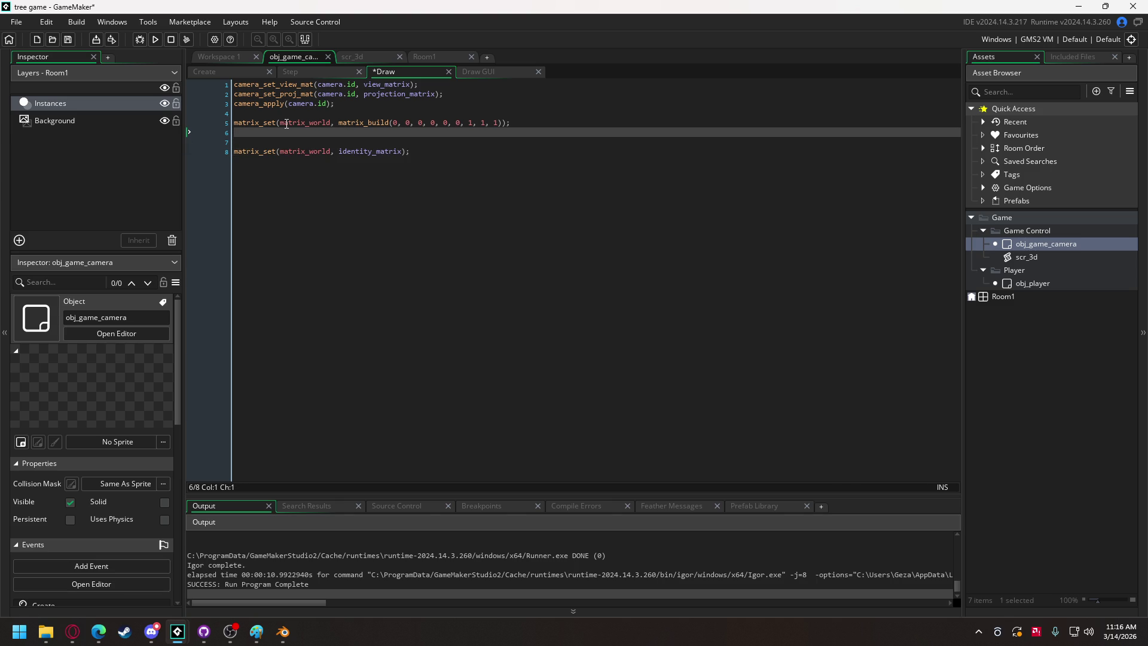
text(vertex_submit()
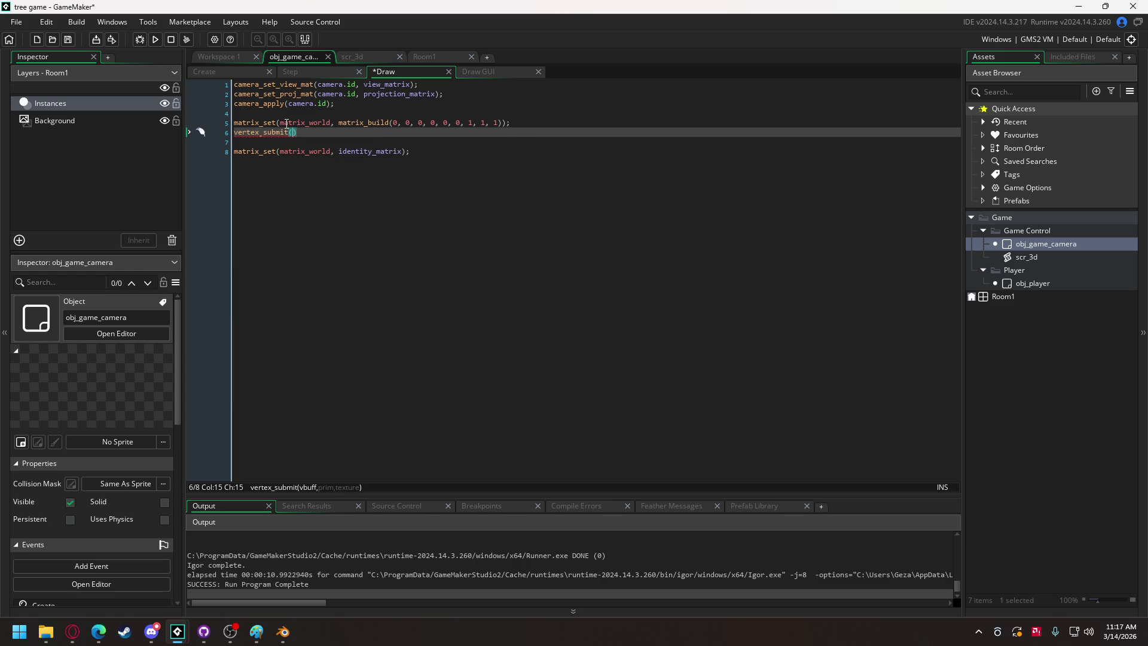
text(model)
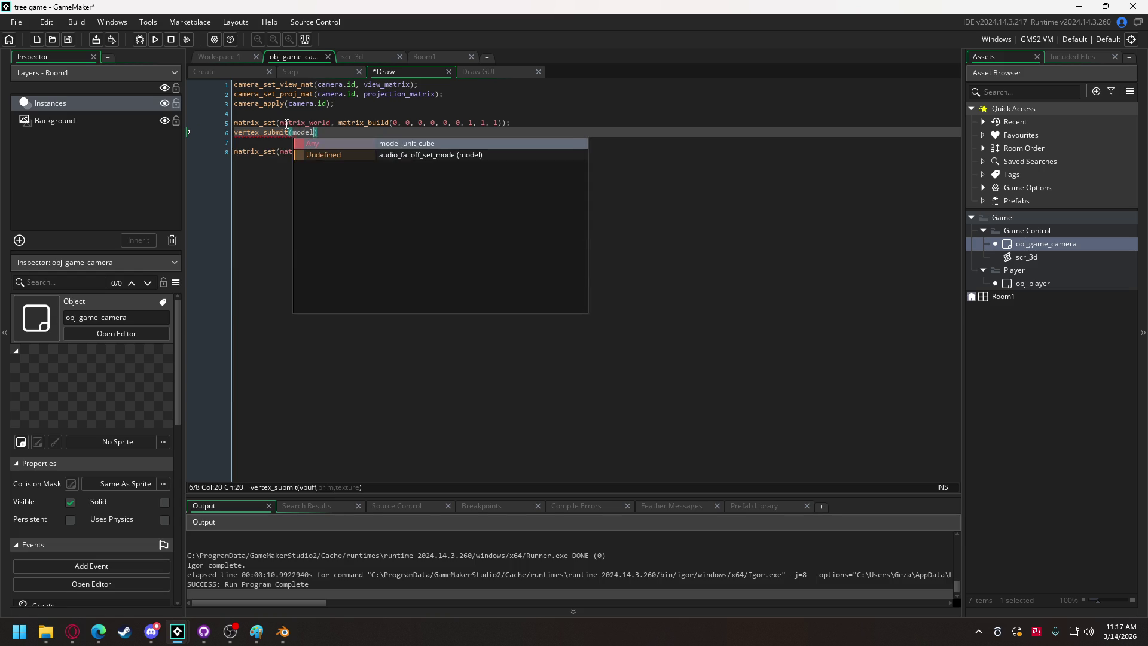
Complete vertex_submit(model_unit_cube, pr_trianglelist, sprite_get_texture(spr_default, 0)) on line 6.
key(Return)
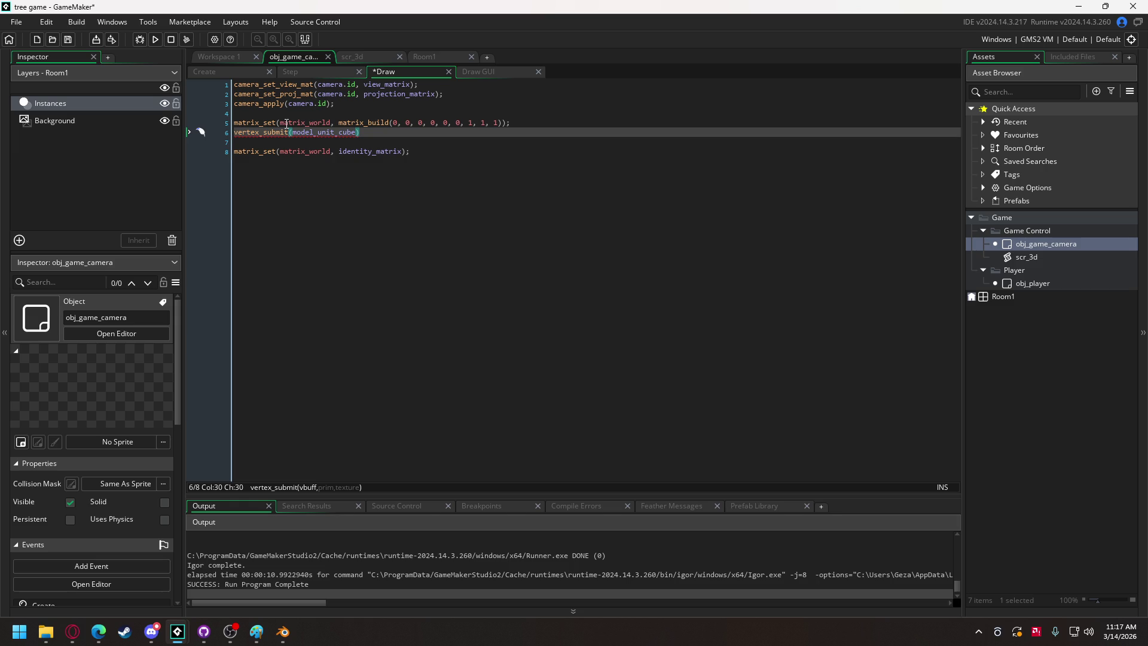
text(, pr_)
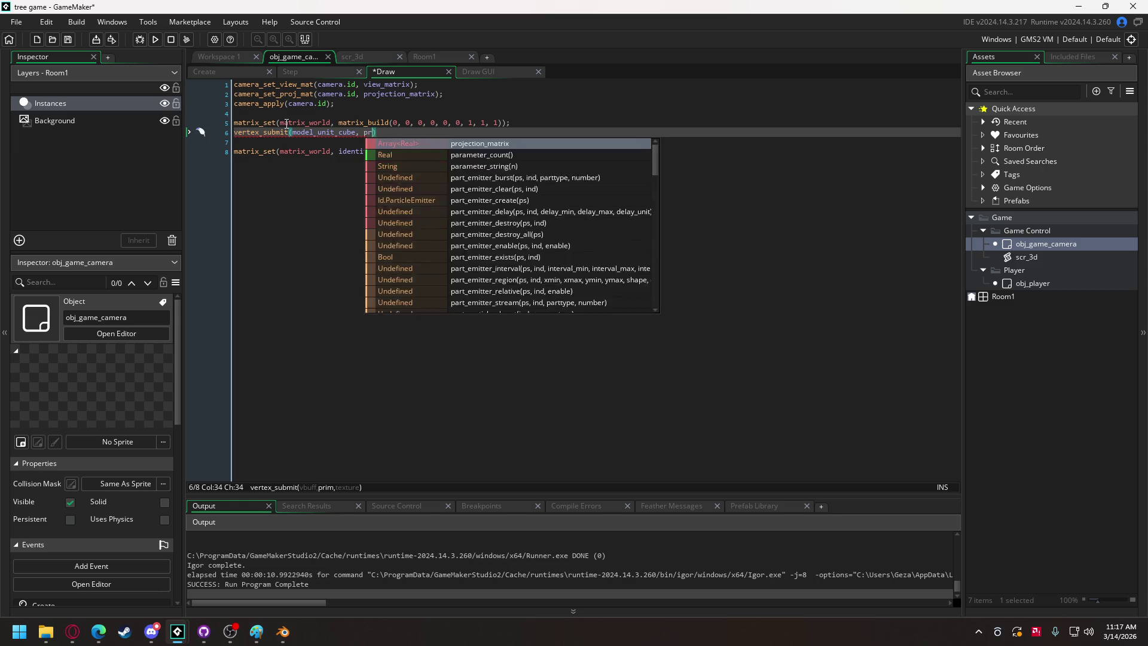
text(tr)
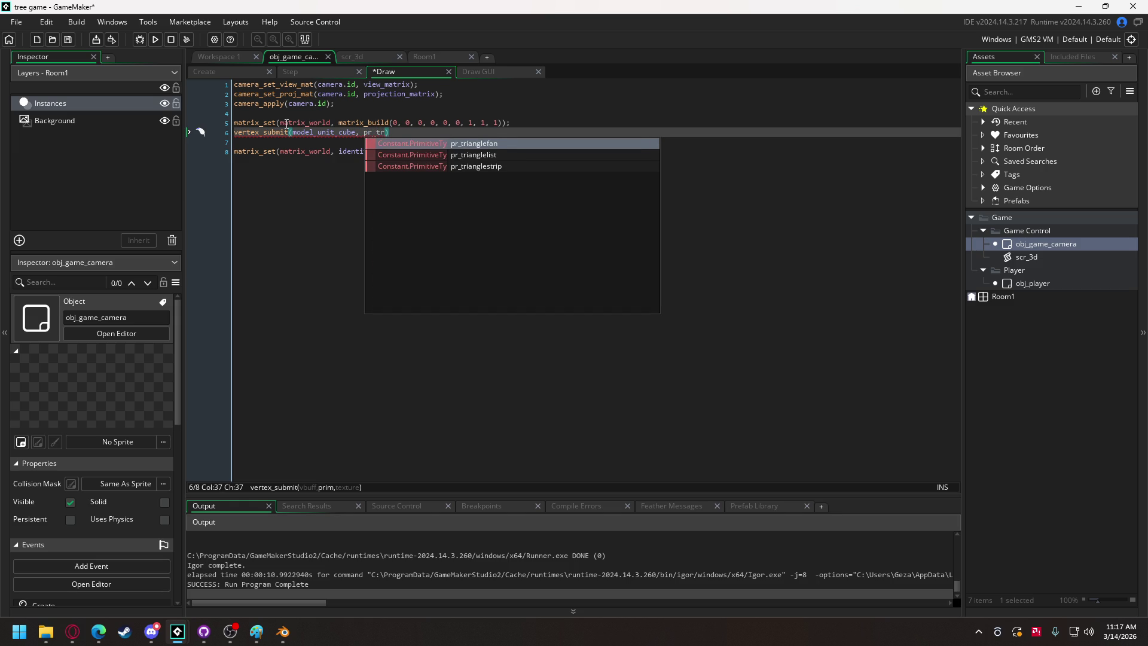
key(Down)
key(Return)
text(,)
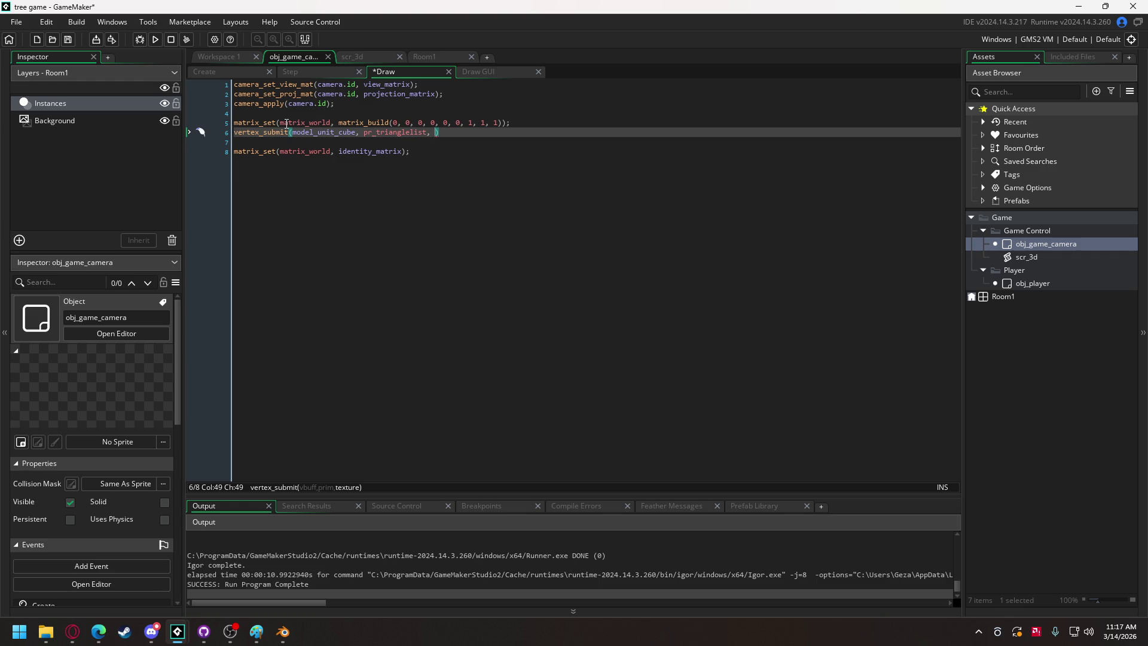
text(prite_get)
key(BackSpace)
key(BackSpace)
key(BackSpace)
text(sp)
text(rite)
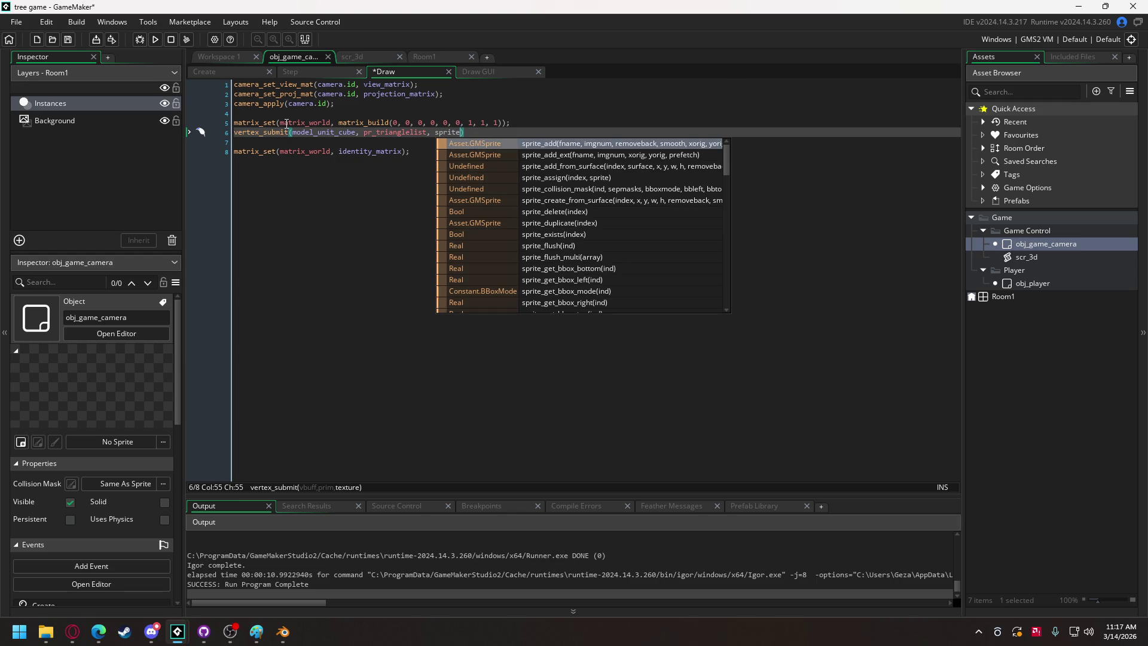
text(_get_)
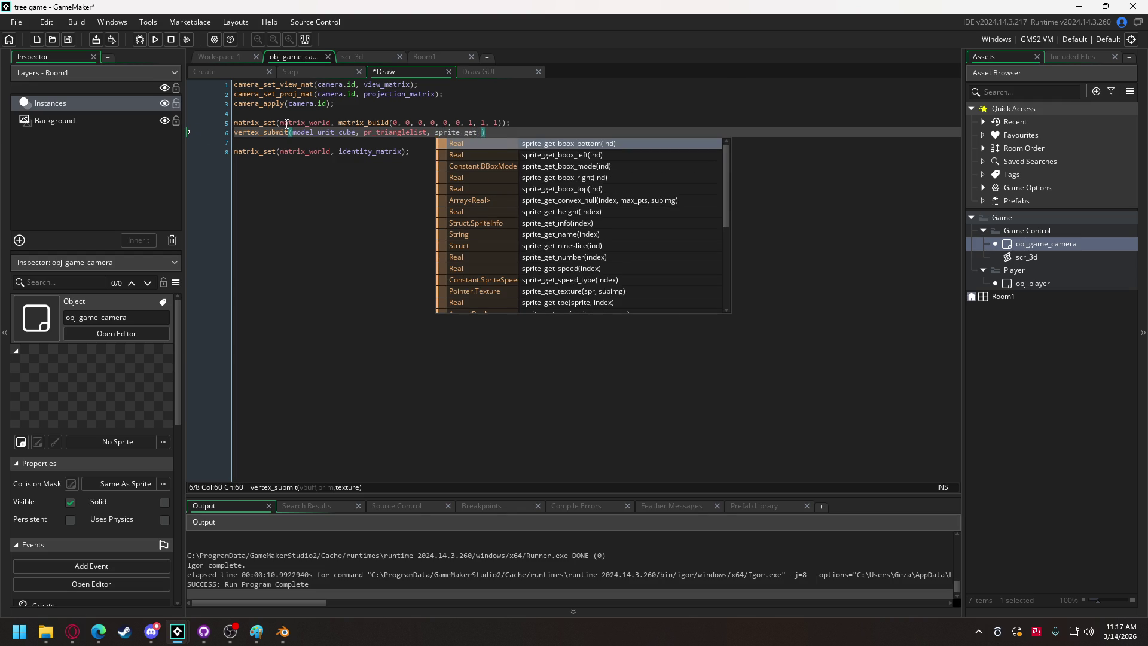
text(tex)
key(Return)
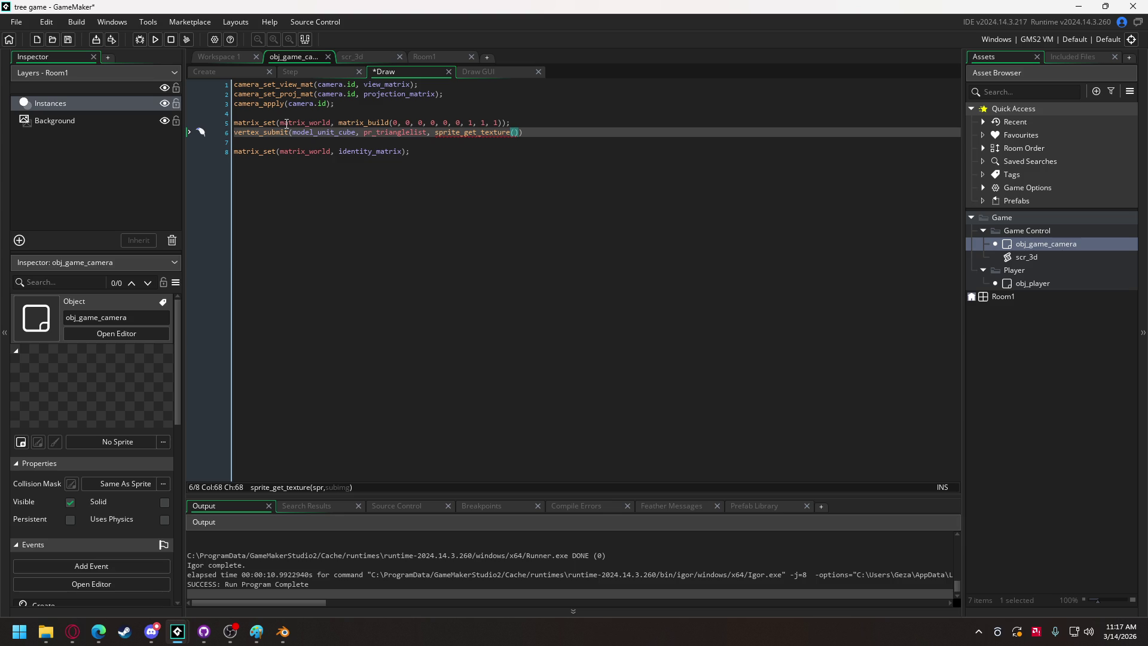
text(spr_)
text(default, 0)
Create a new sprite in the Game Control group named tex_default.
right_click(1042, 243)
mouse_move(1030, 247)
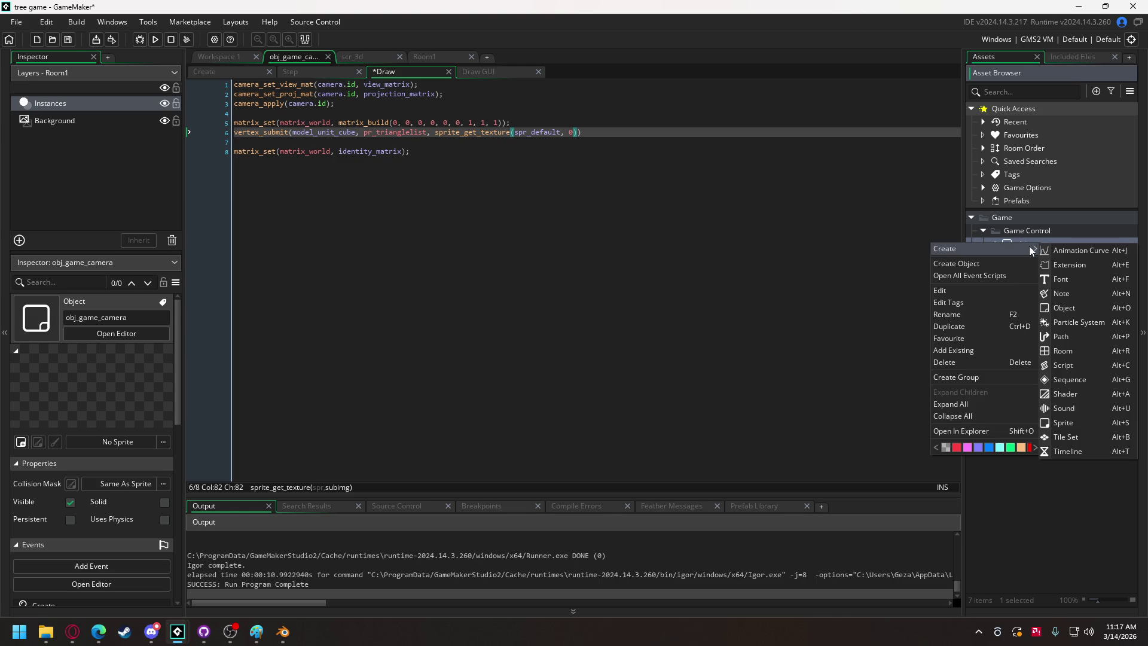
click(1070, 422)
text(spr_default)
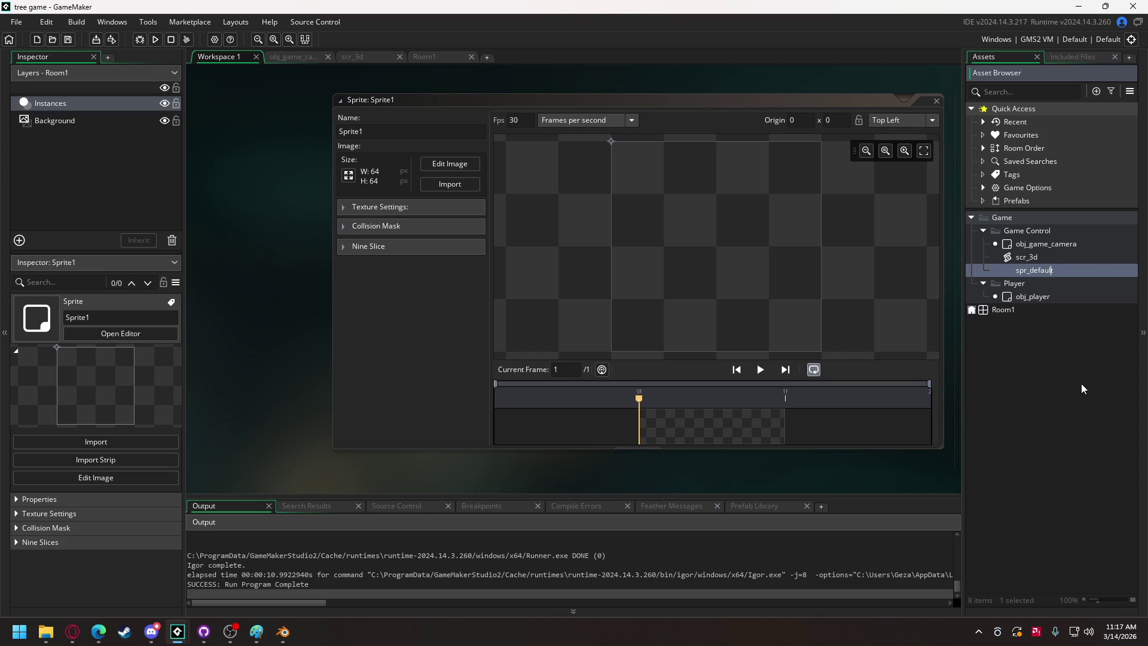
key(Left)
key(BackSpace)
key(BackSpace)
key(BackSpace)
text(tex)
key(Return)
Resize tex_default from 64×64 to 2×2 px and check its collision mask and texture settings.
click(348, 175)
double_click(110, 158)
text(2)
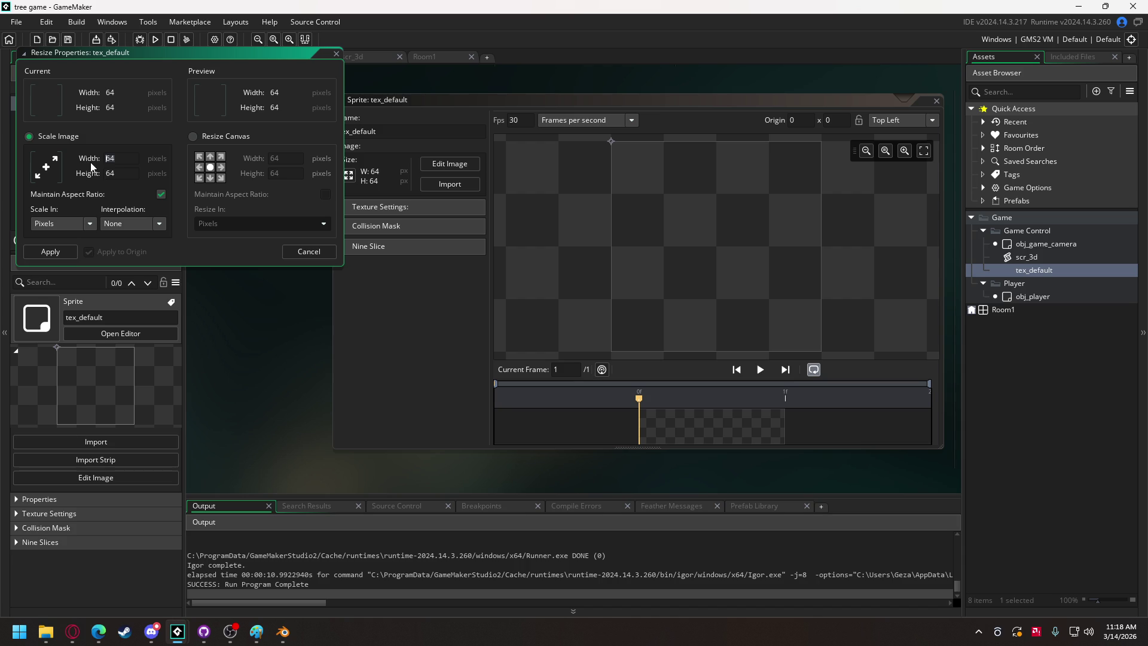
click(112, 178)
key(Return)
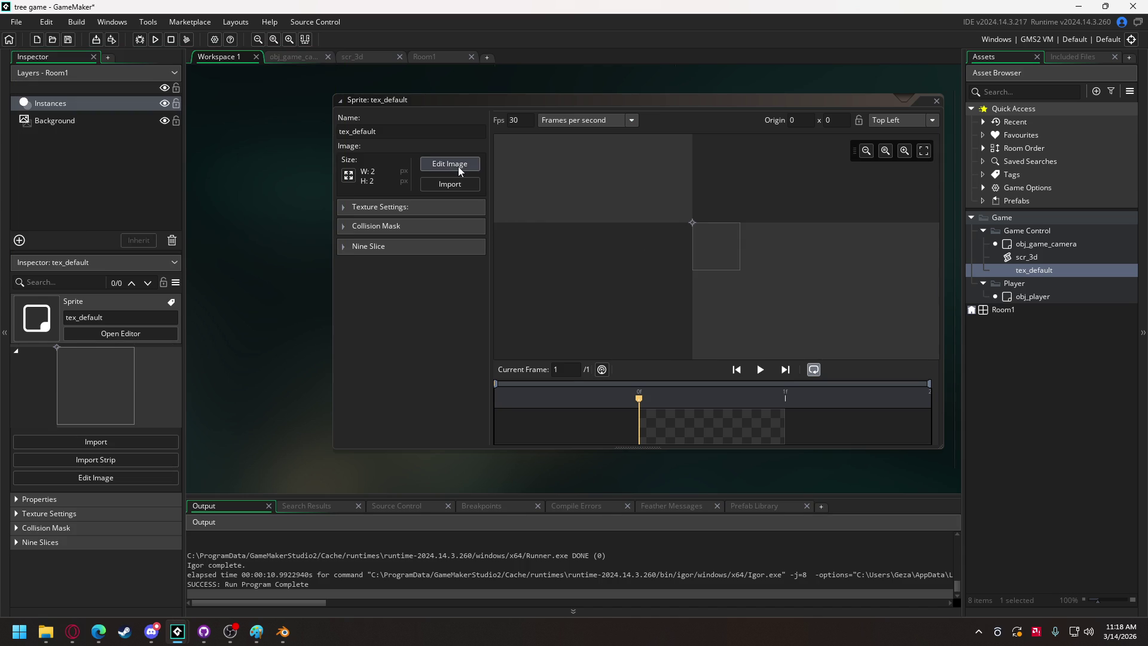
click(394, 227)
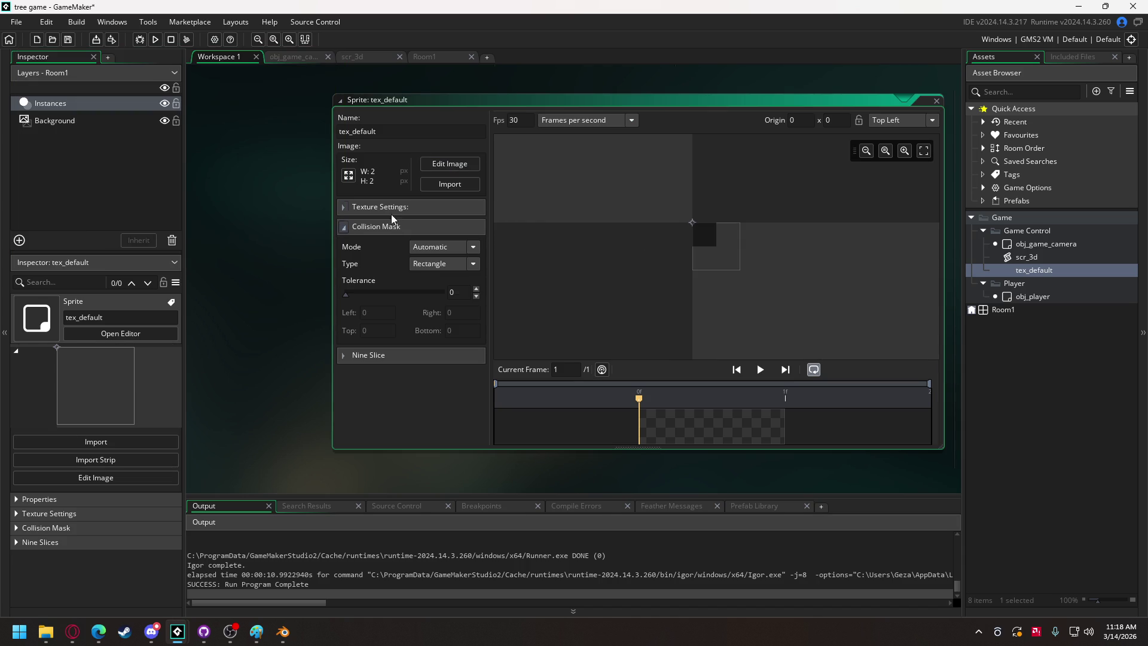
click(396, 208)
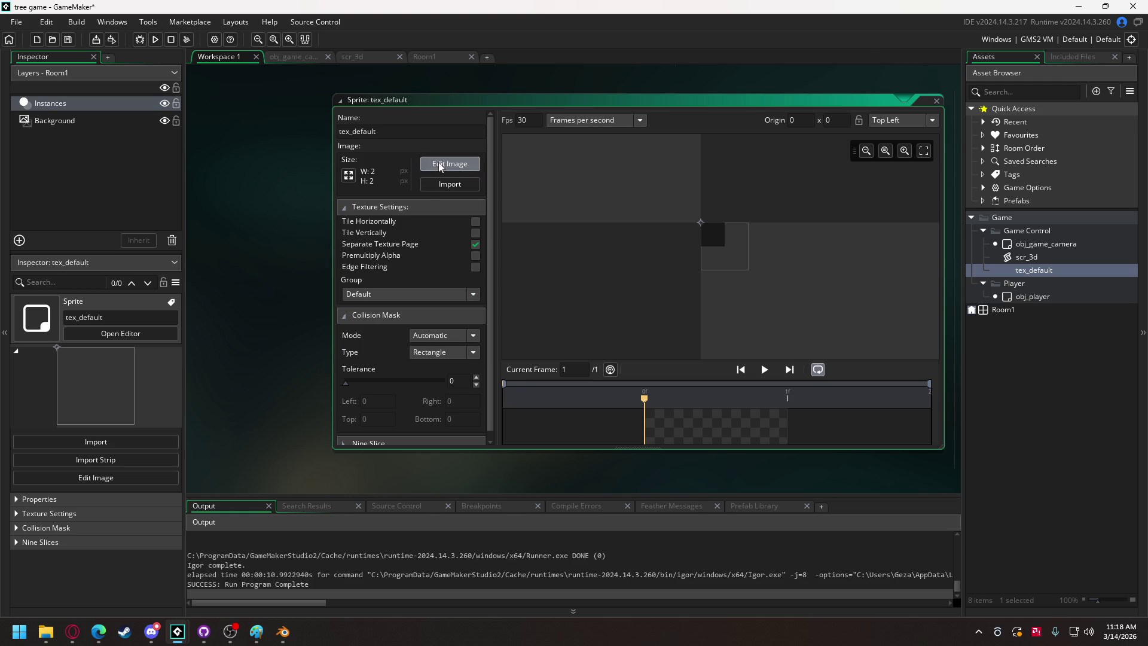
click(471, 163)
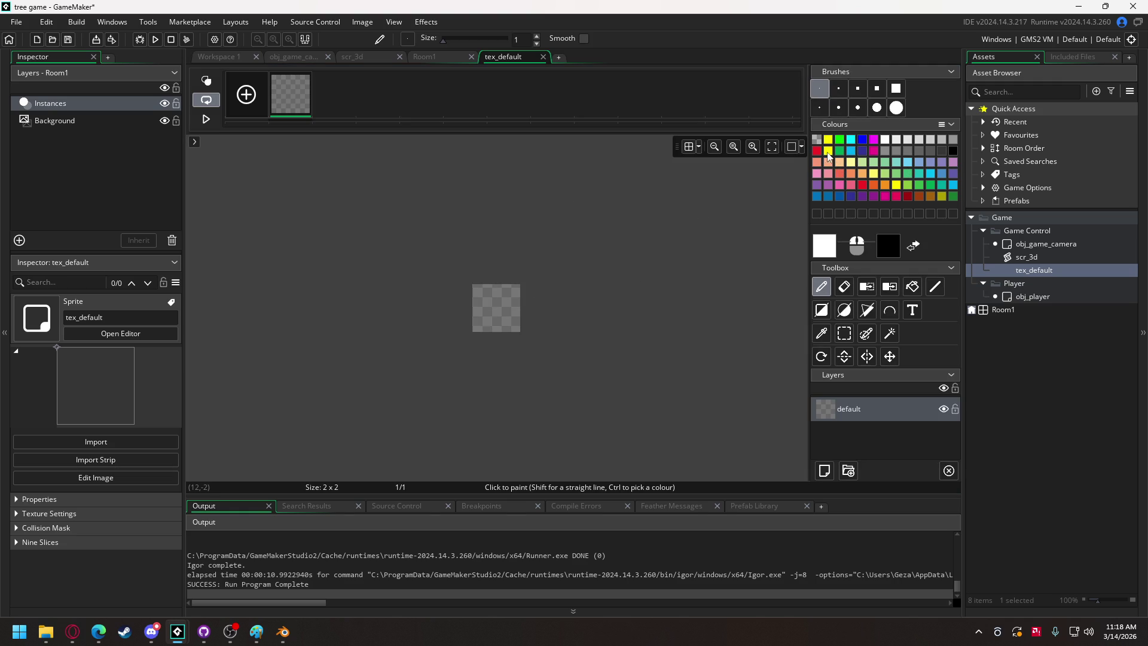
Paint tex_default's pixels: top-left yellow, bottom-right red, top-right blue, bottom-left green.
click(828, 151)
click(485, 295)
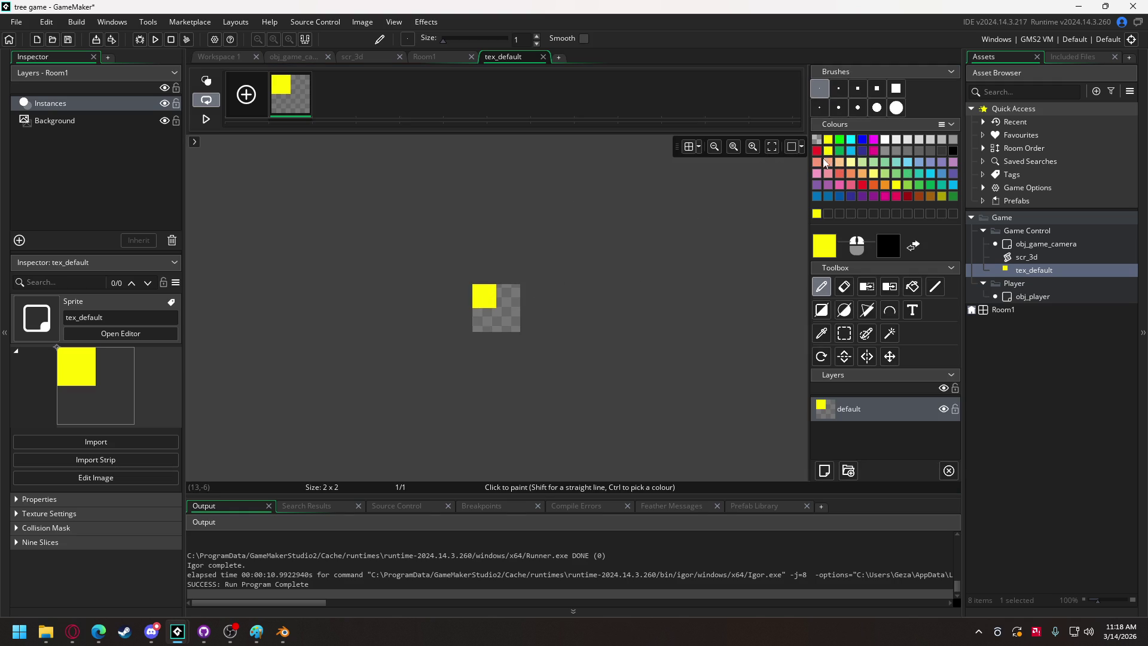
click(818, 149)
click(508, 320)
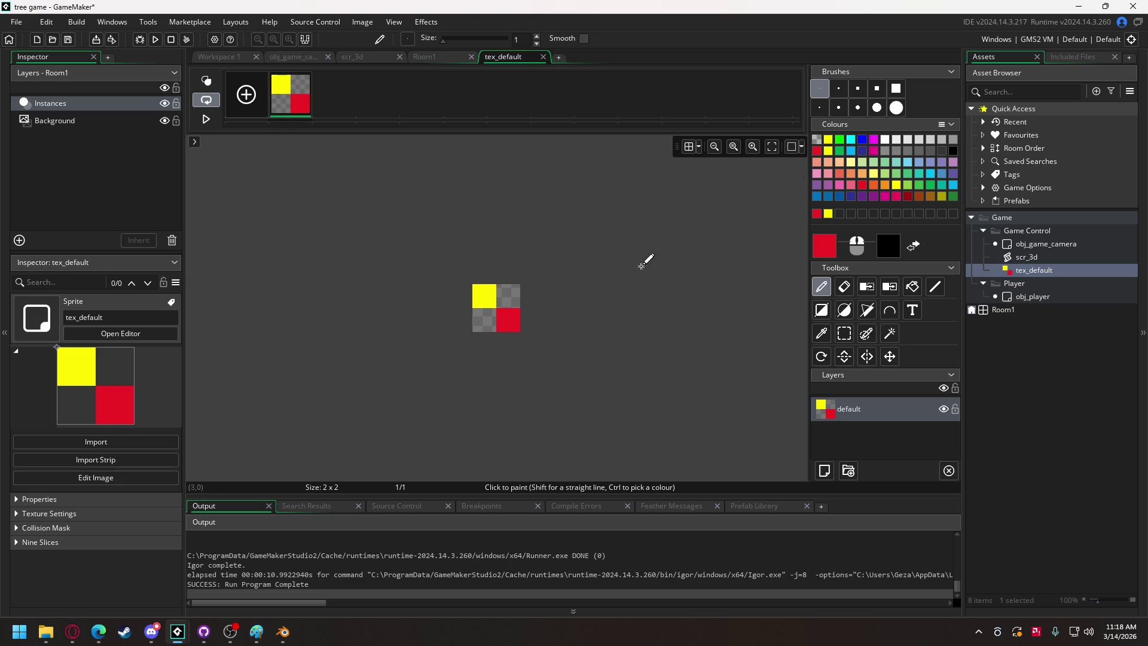
click(863, 139)
click(508, 293)
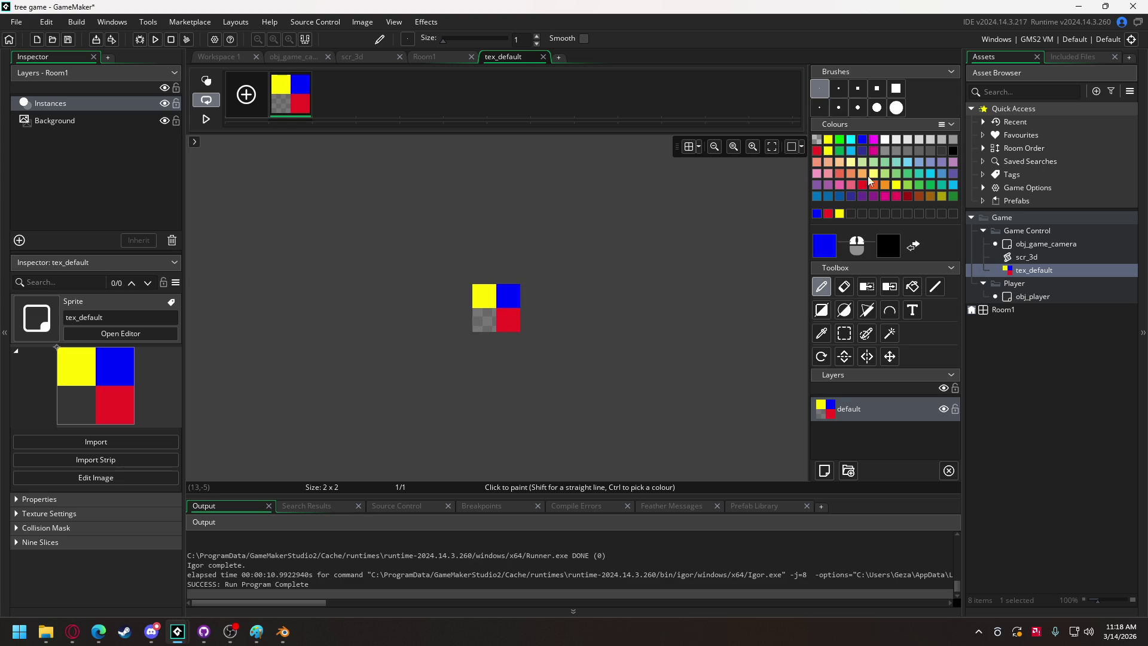
click(920, 186)
click(484, 320)
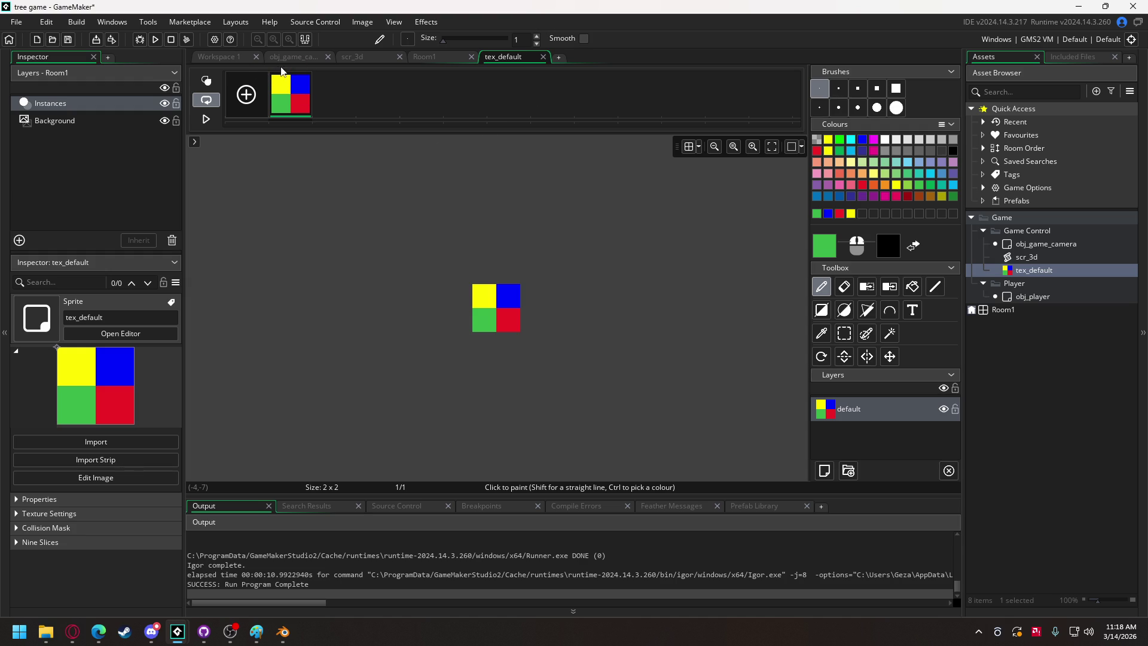
In the camera's Draw code, change the texture call's spr prefix to tex so it uses tex_default.
click(291, 56)
drag(529, 132, 515, 133)
text(tex)
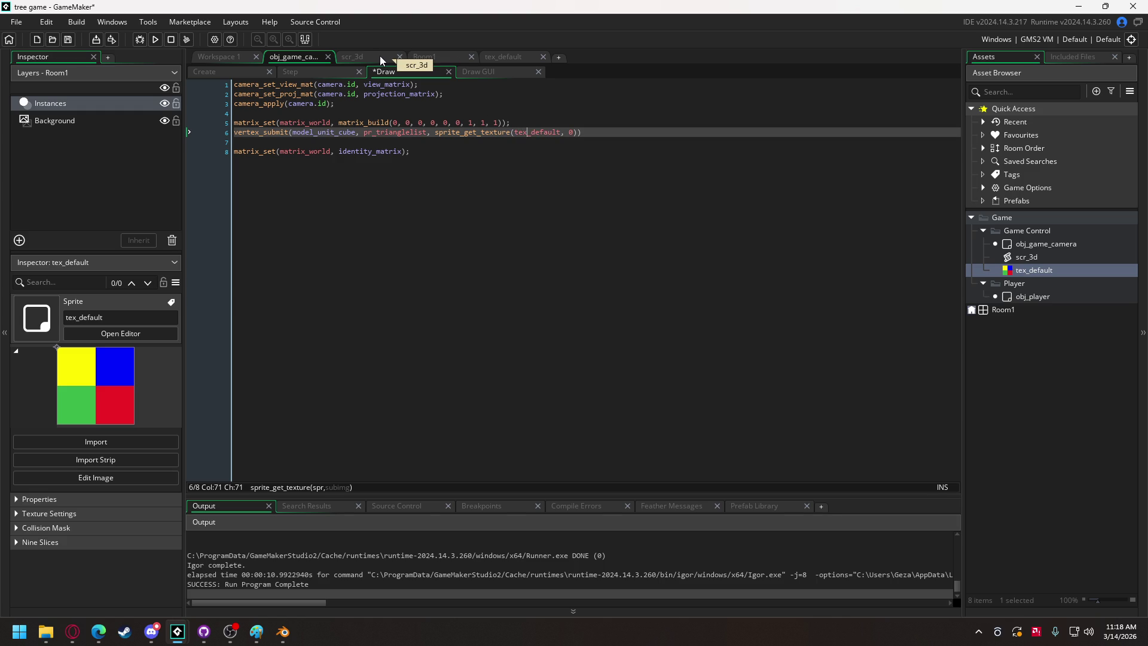
Test-run the game with the textured cube, declining the save prompt, then return to the Create code.
click(156, 39)
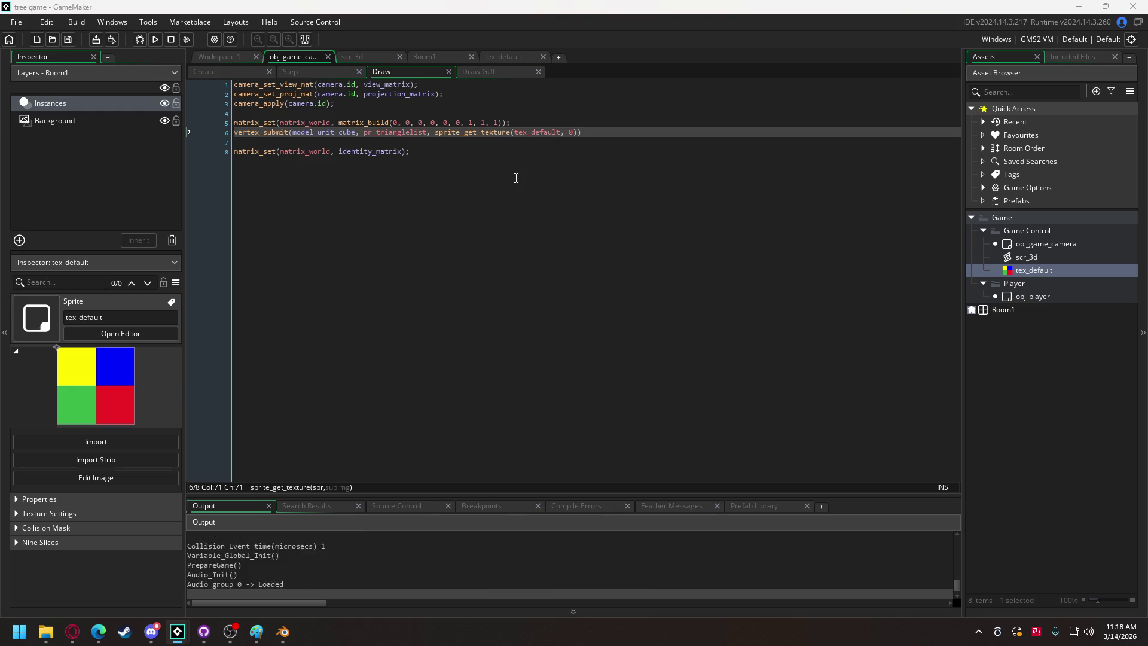
click(521, 399)
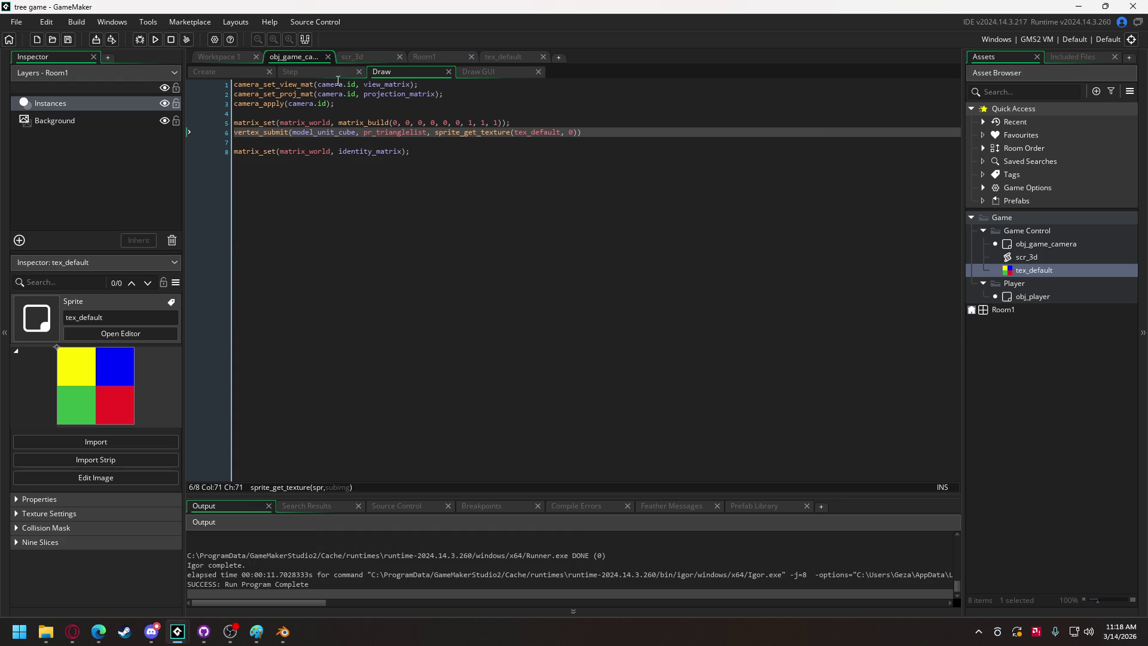
click(213, 72)
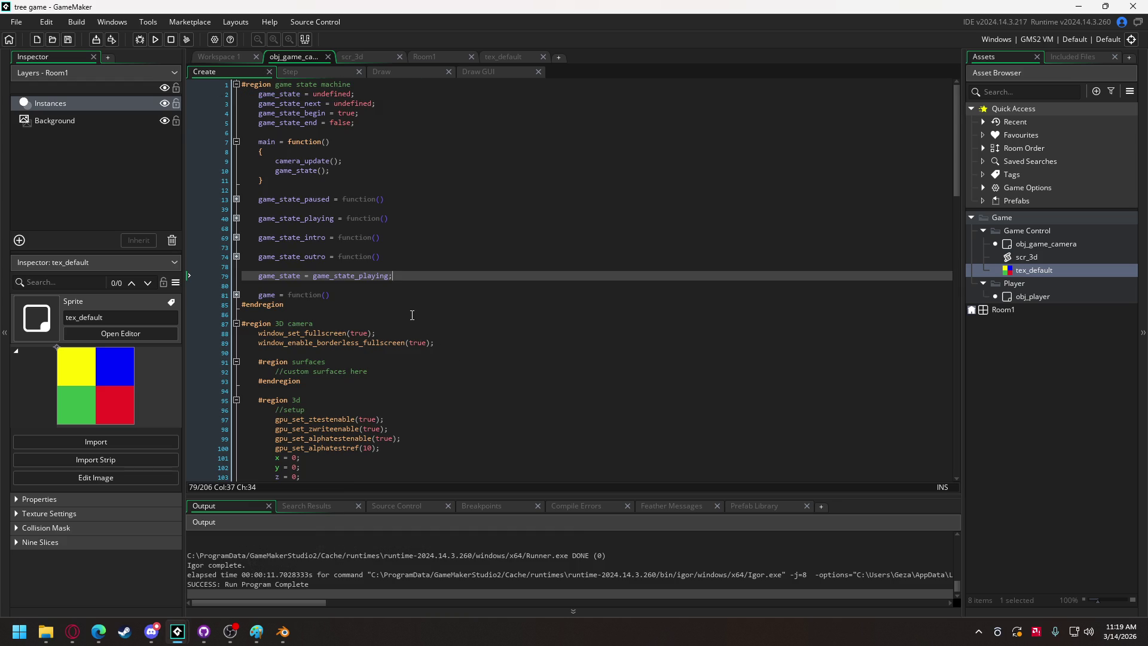
Scroll through camera_input's mouse yaw/pitch, wheel zoom and third-person positioning code.
scroll(412, 315, down, 12)
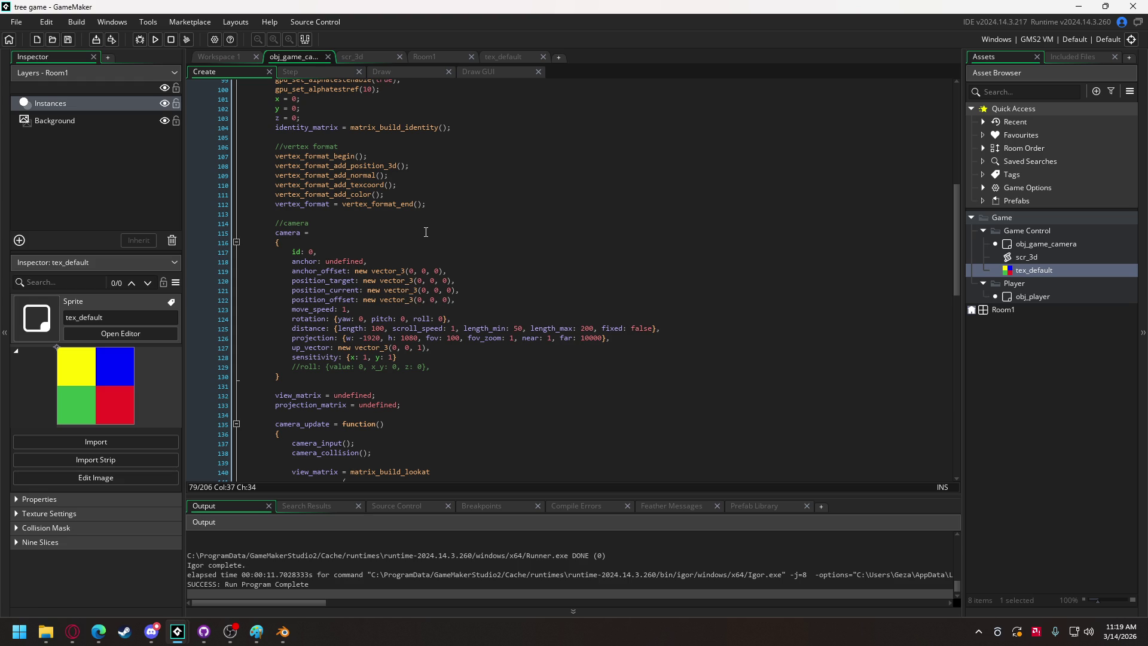
scroll(418, 232, down, 5)
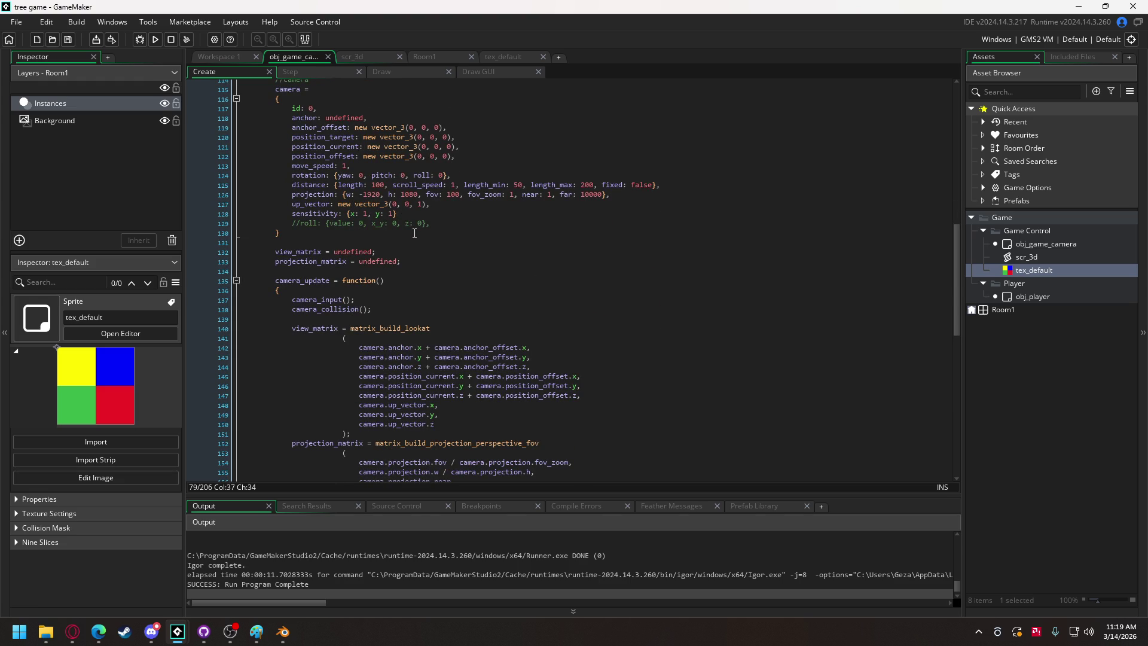
scroll(413, 232, down, 2)
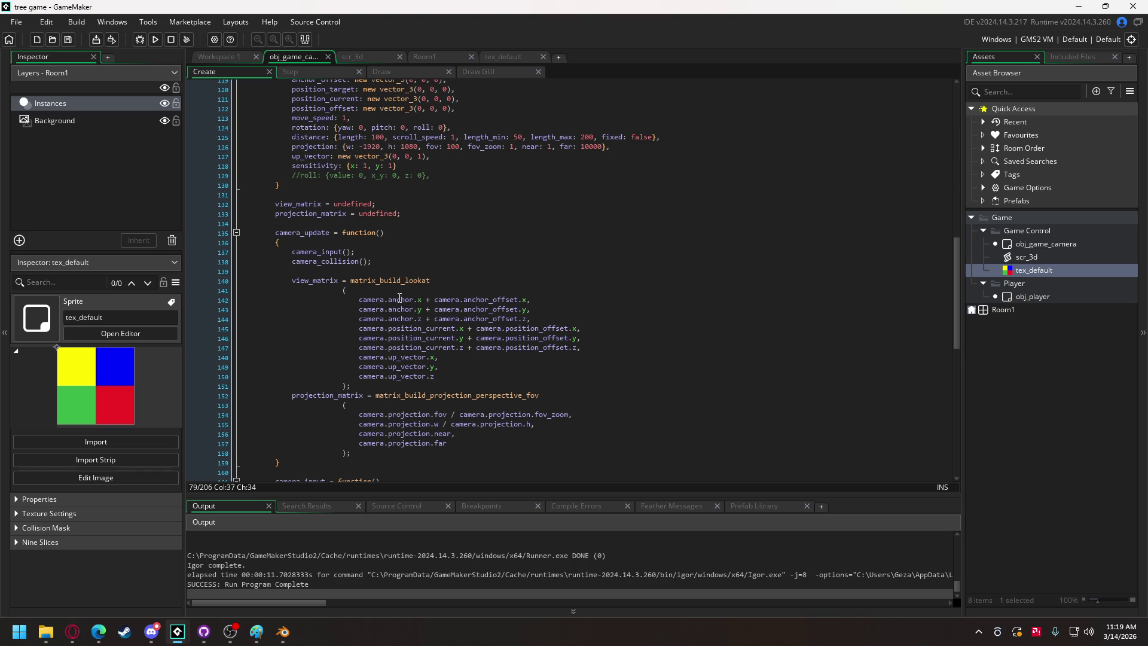
mouse_move(400, 298)
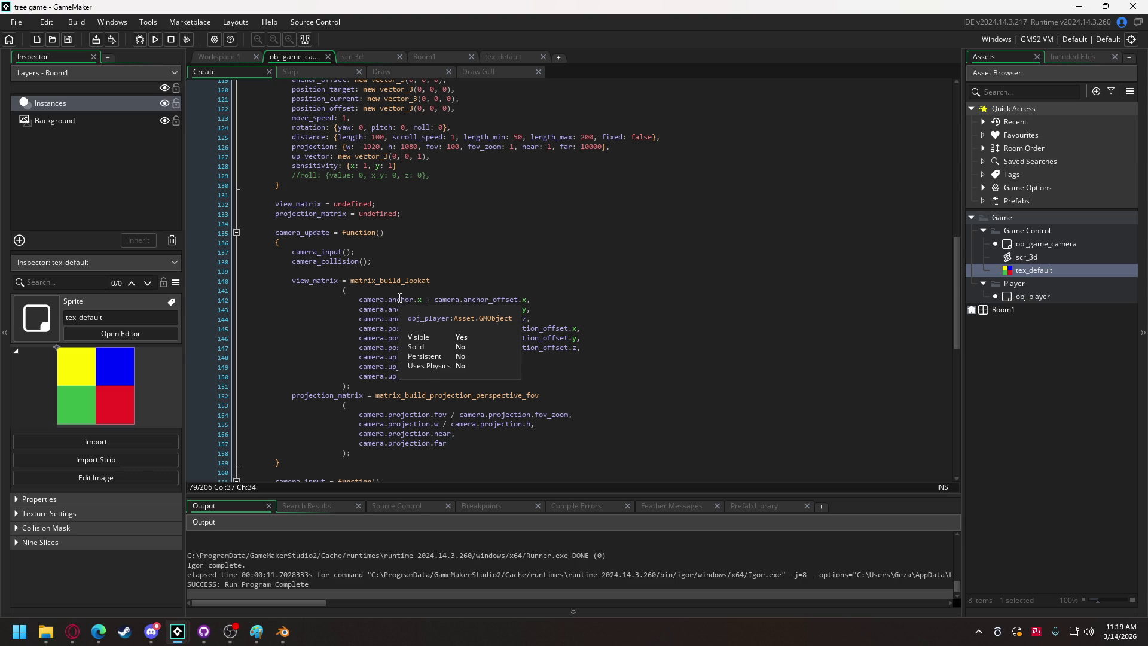
mouse_move(484, 294)
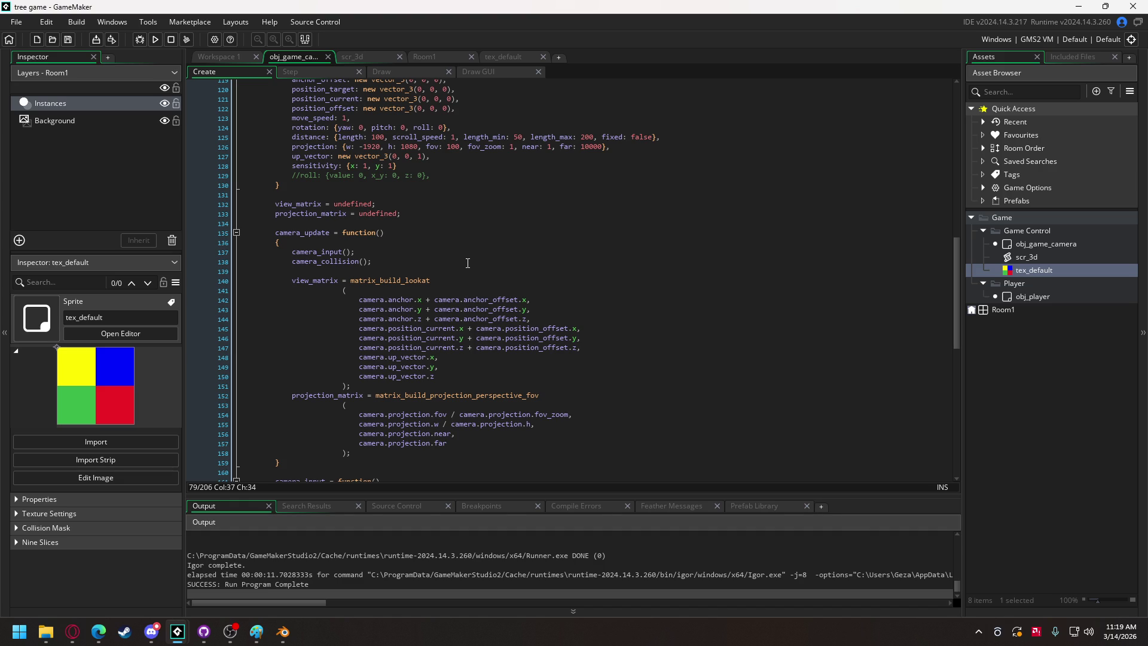
scroll(365, 279, down, 2)
scroll(366, 279, down, 10)
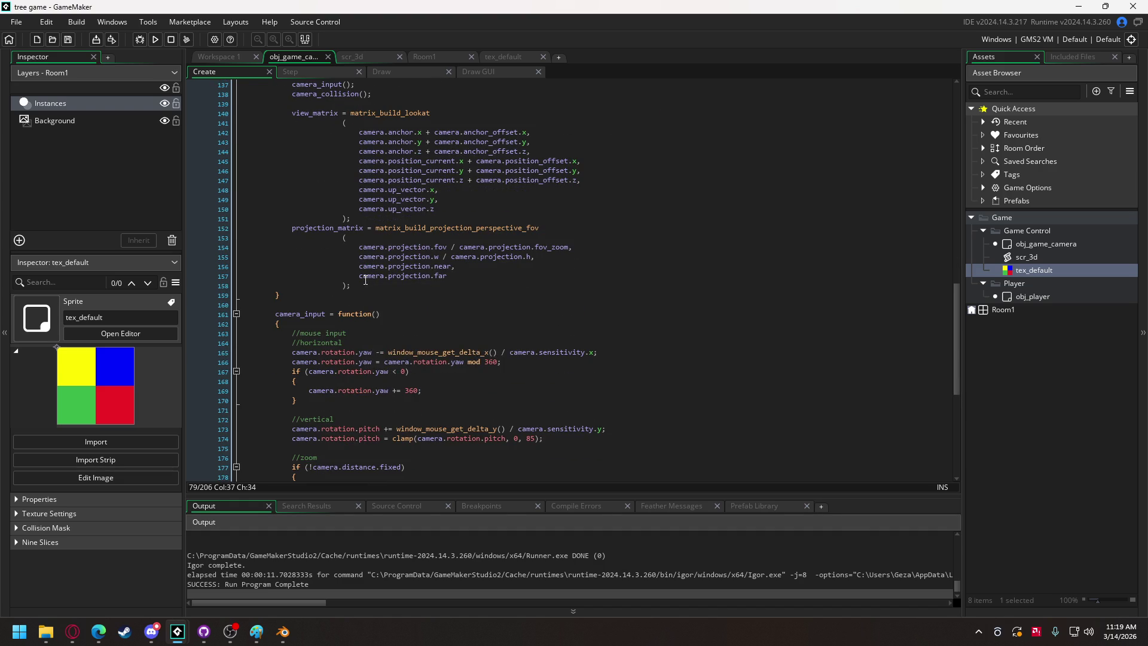
scroll(365, 279, down, 3)
scroll(366, 279, up, 7)
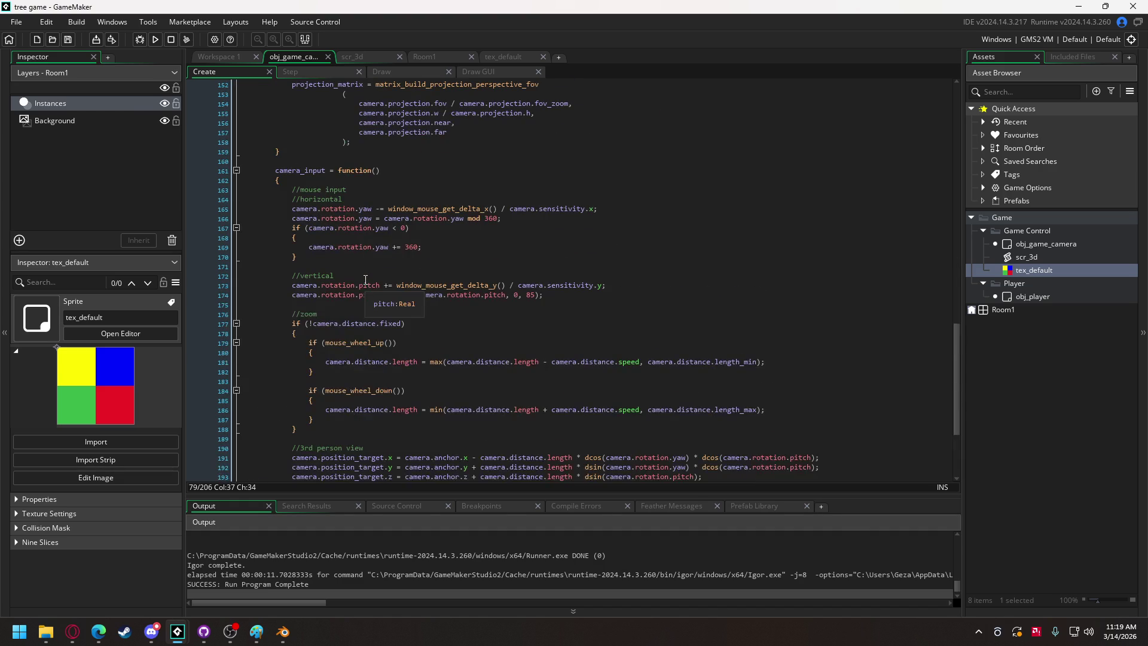
scroll(366, 279, down, 3)
scroll(365, 279, up, 7)
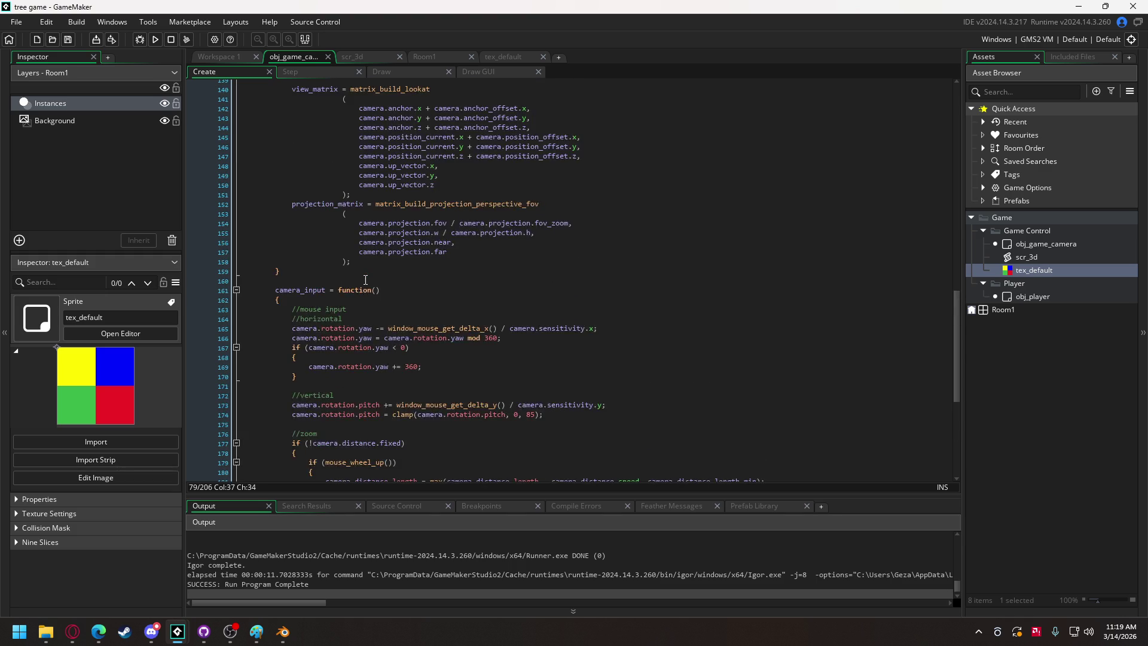
scroll(365, 280, down, 10)
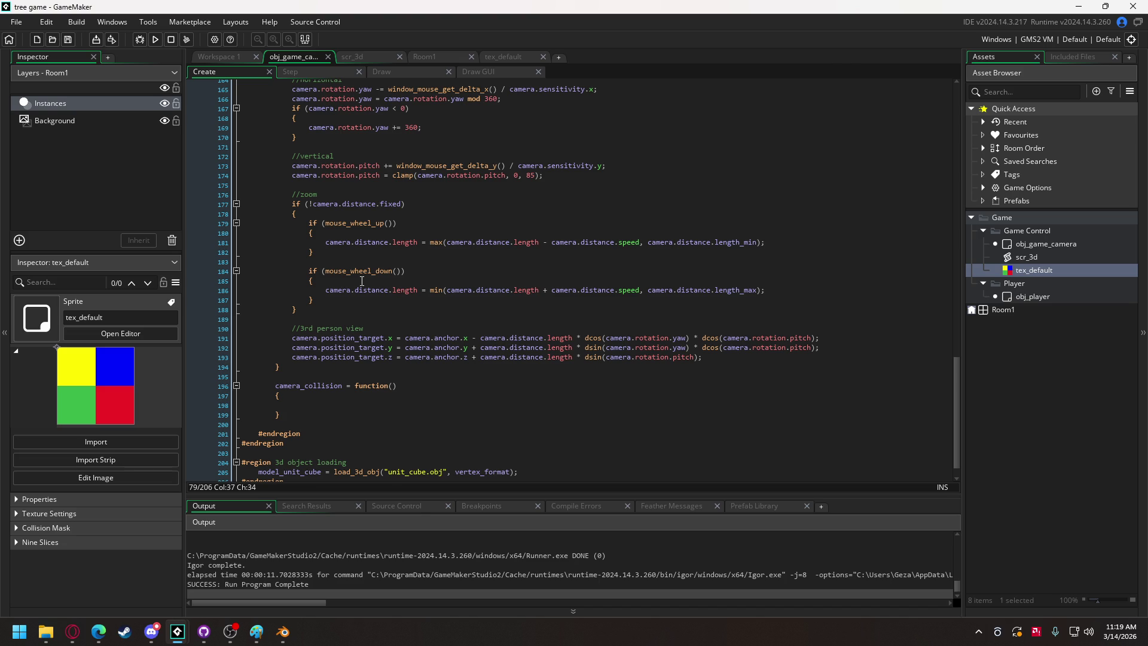
scroll(361, 281, up, 10)
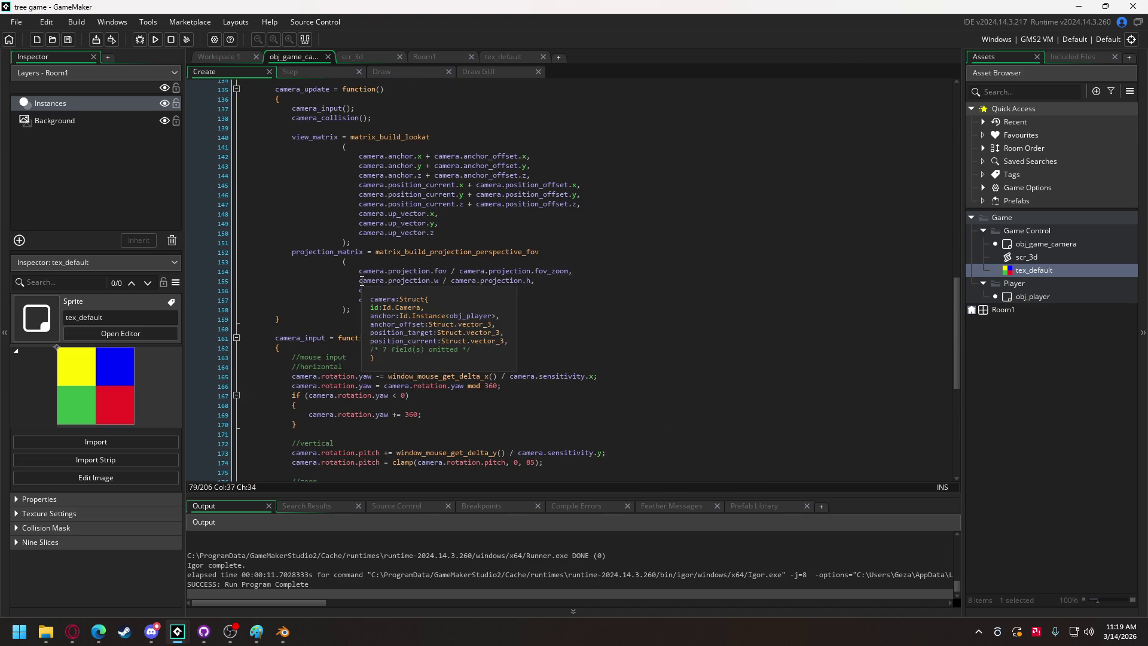
scroll(412, 250, down, 7)
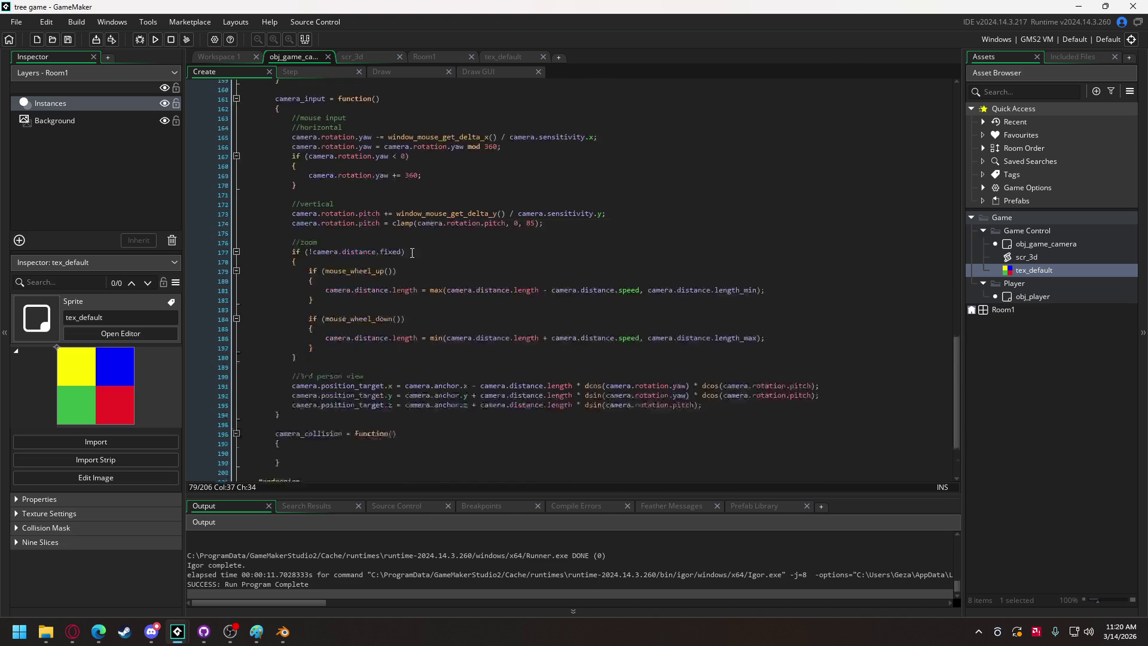
scroll(395, 288, down, 3)
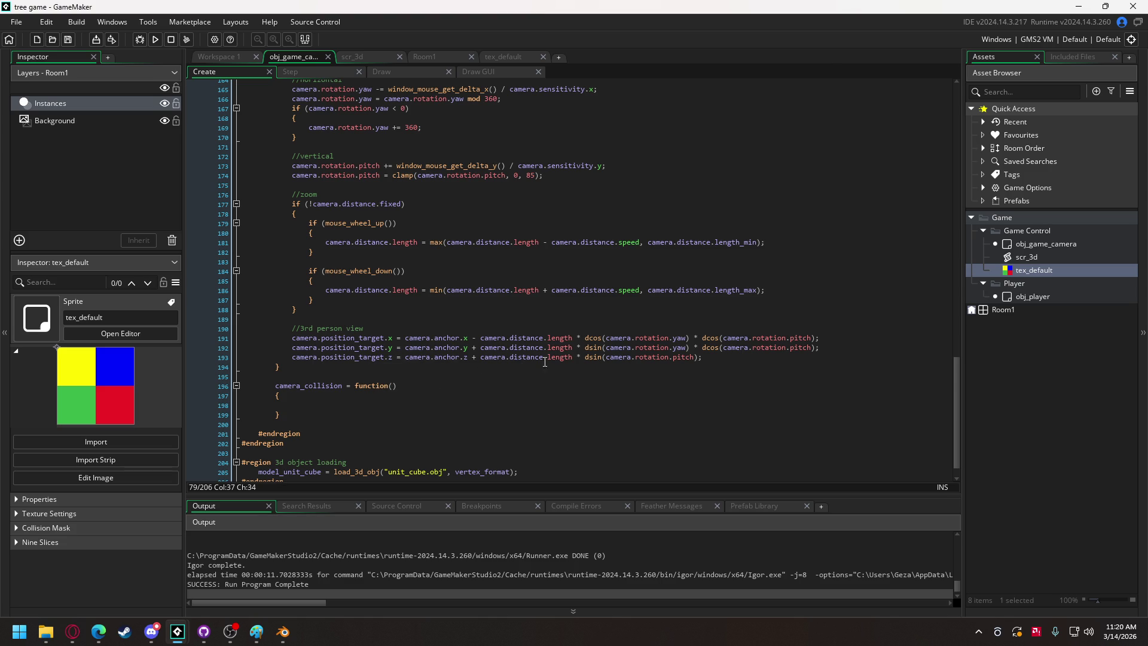
Below the third-person view lines, add camera.position_current.x = camera.position_target.x.
click(799, 357)
key(Return)
key(Return)
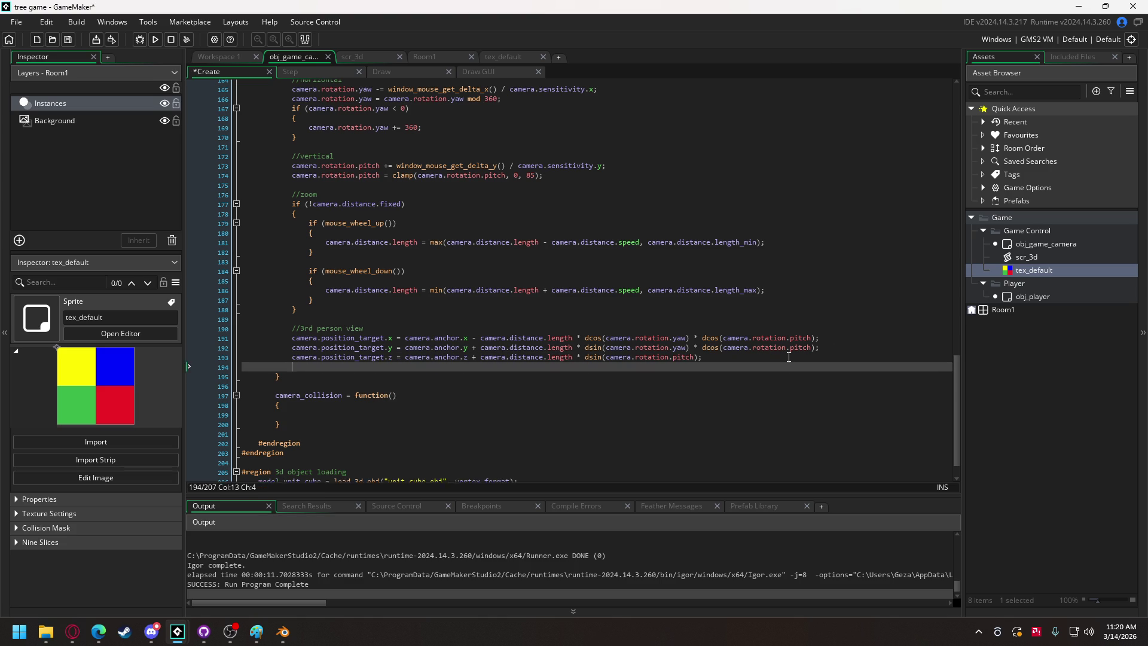
text(camera)
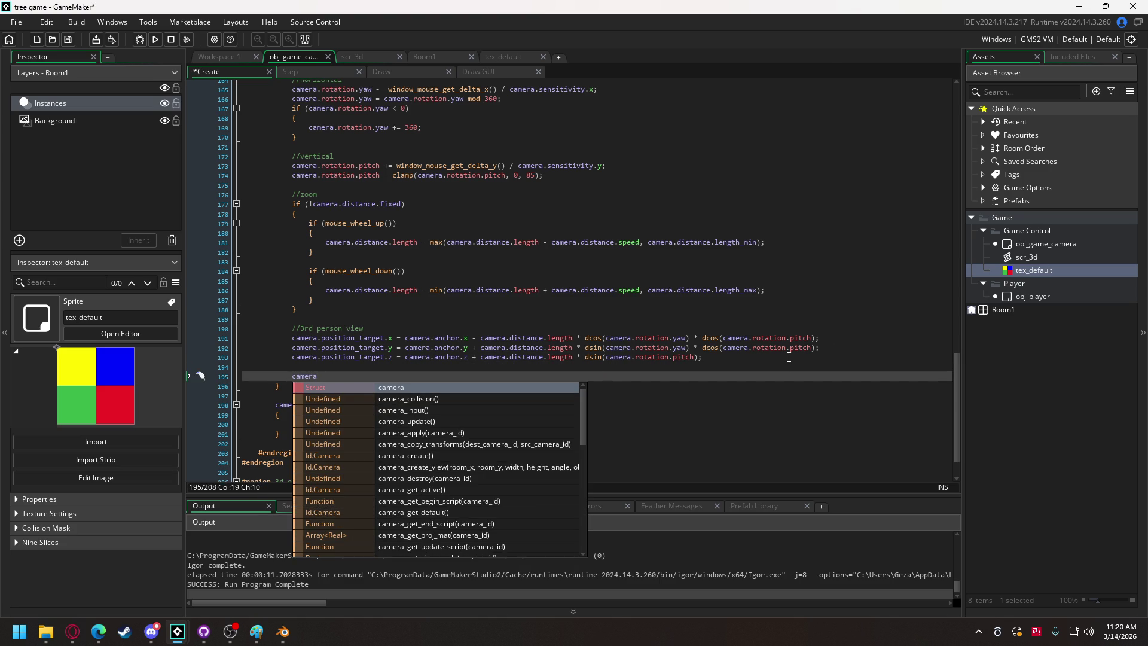
text(.pos)
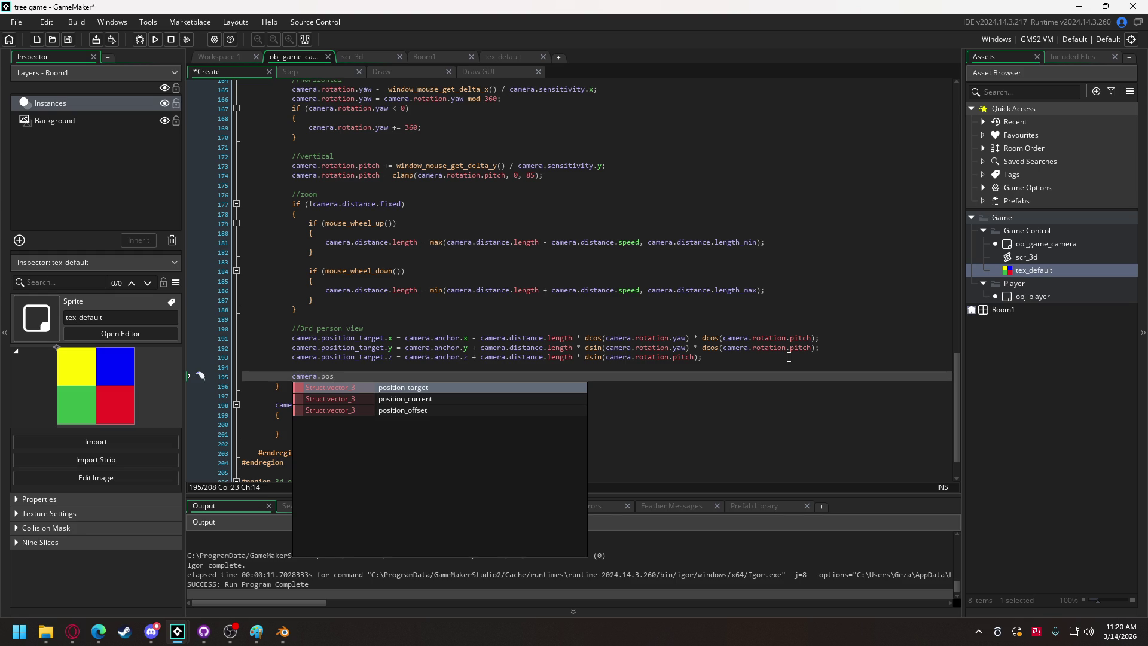
key(Down)
key(Return)
text(.x = camera)
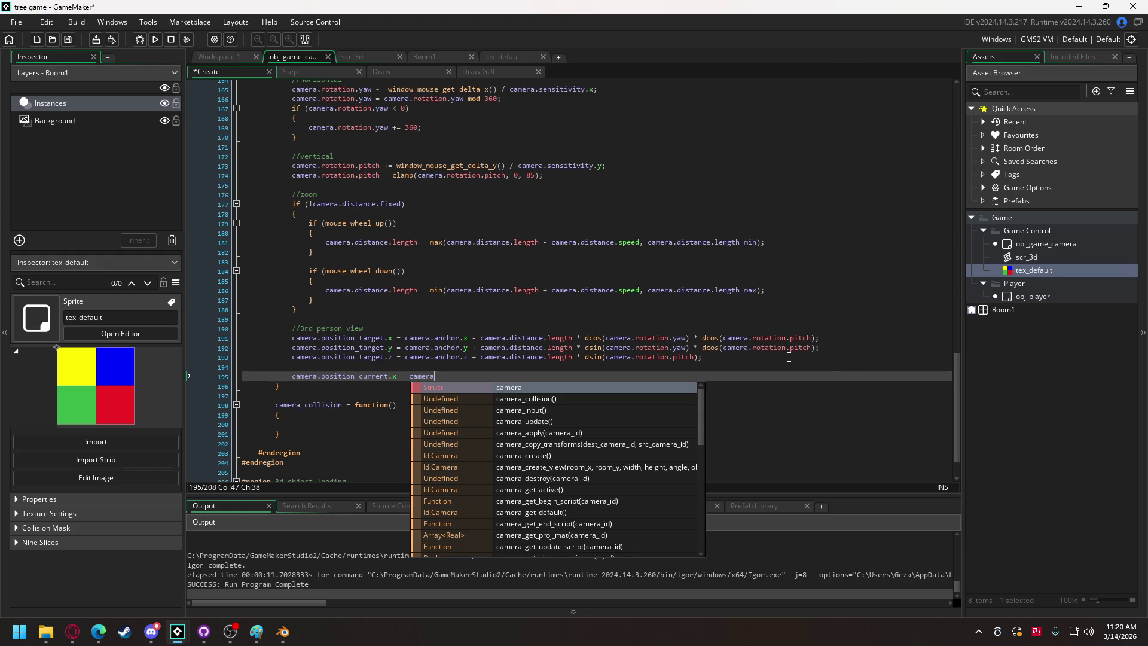
text(.pos)
key(Return)
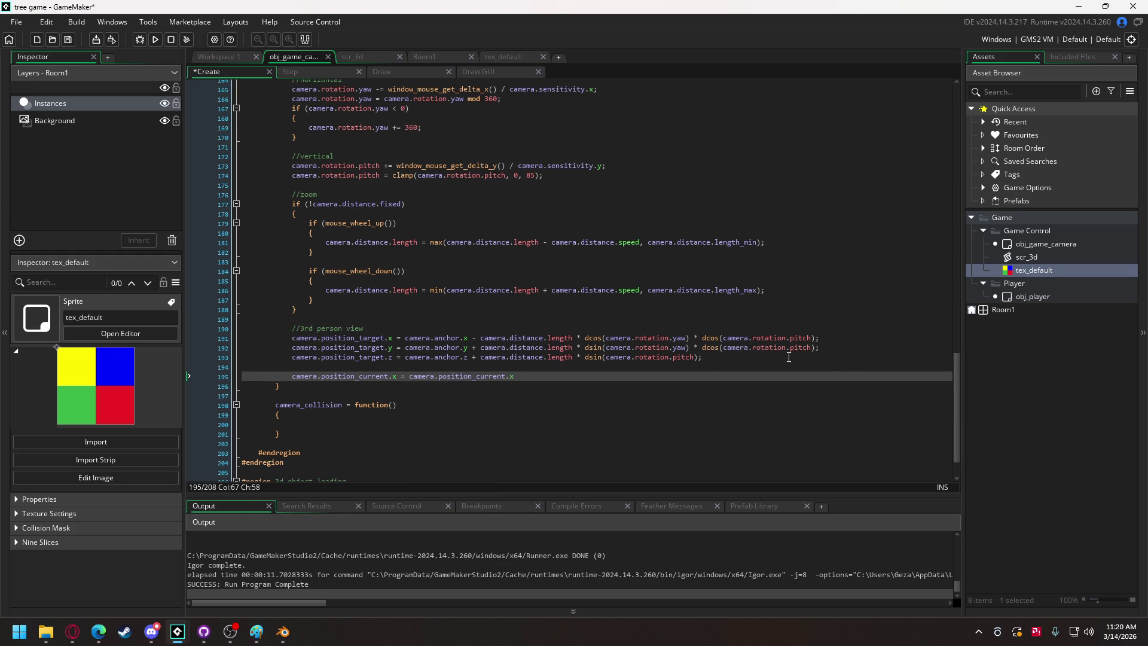
key(Left)
key(BackSpace)
key(BackSpace)
key(BackSpace)
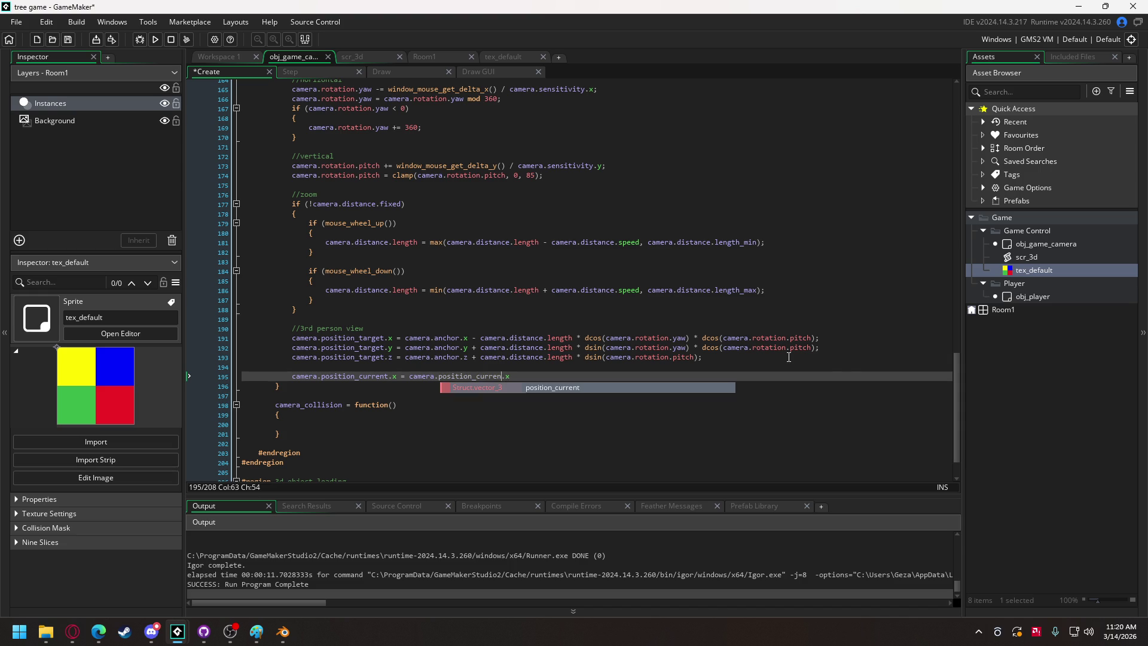
text(ta)
key(Return)
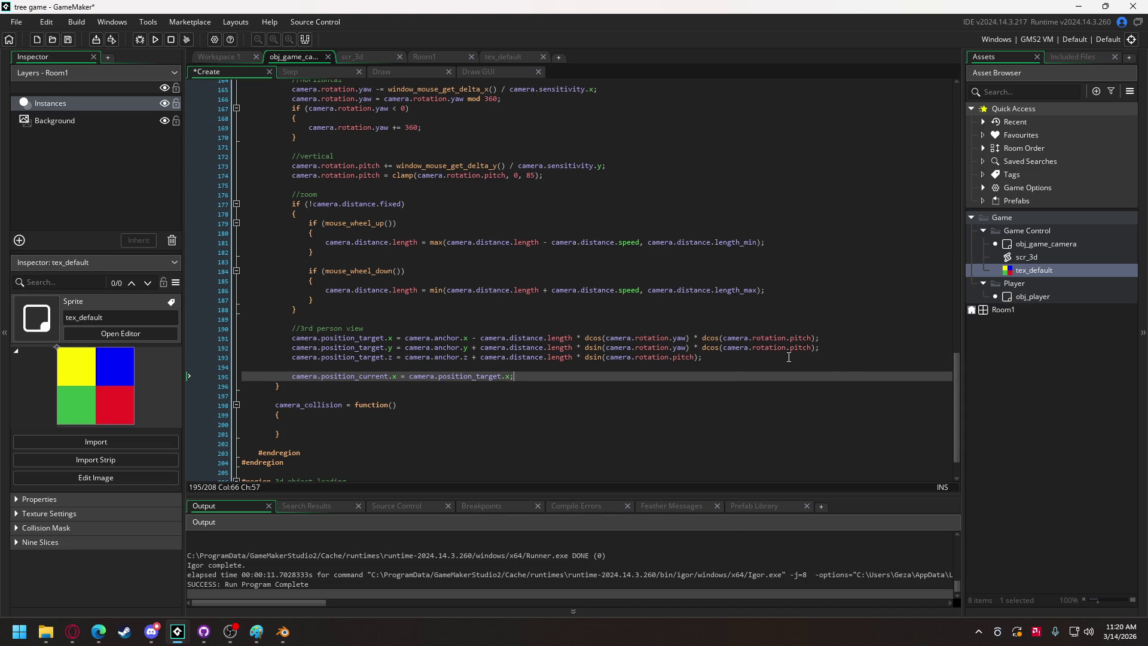
Duplicate that line twice, change the copies to the y and z components, and run the game.
drag(537, 376, 298, 377)
key(ctrl+c)
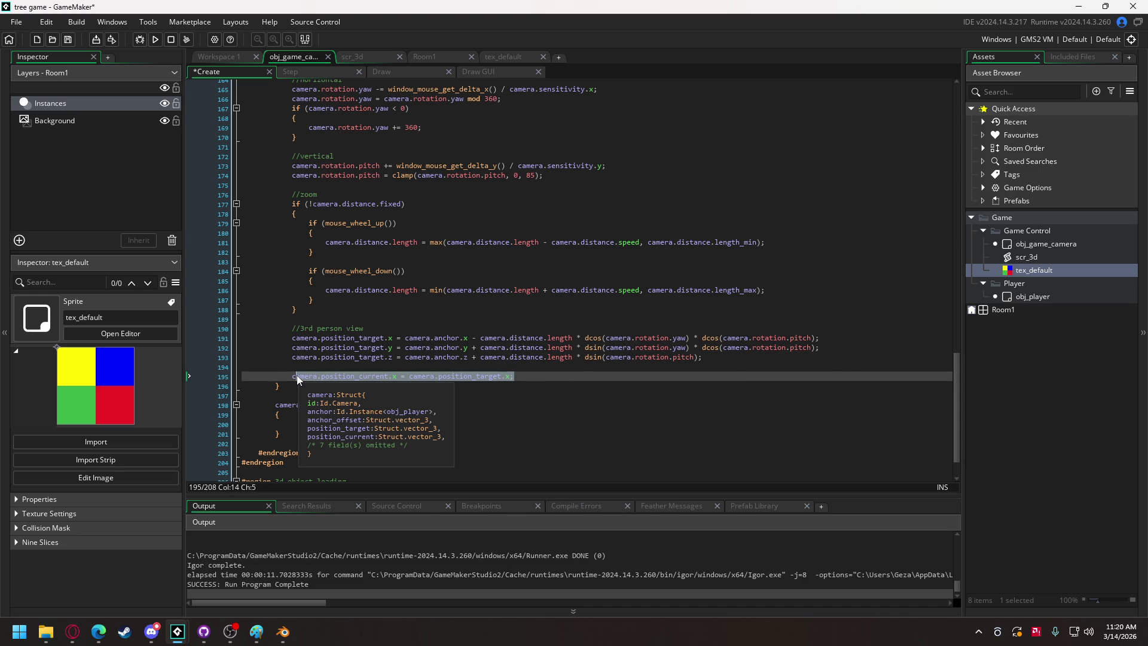
click(531, 375)
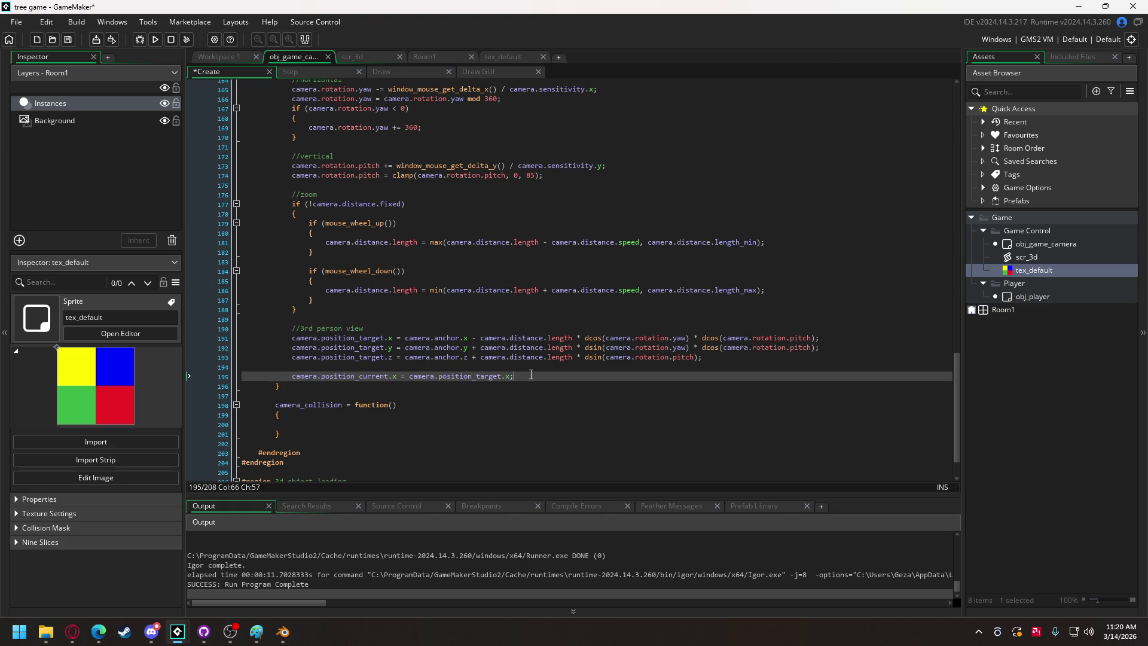
key(Return)
key(ctrl+v)
key(Return)
key(ctrl+v)
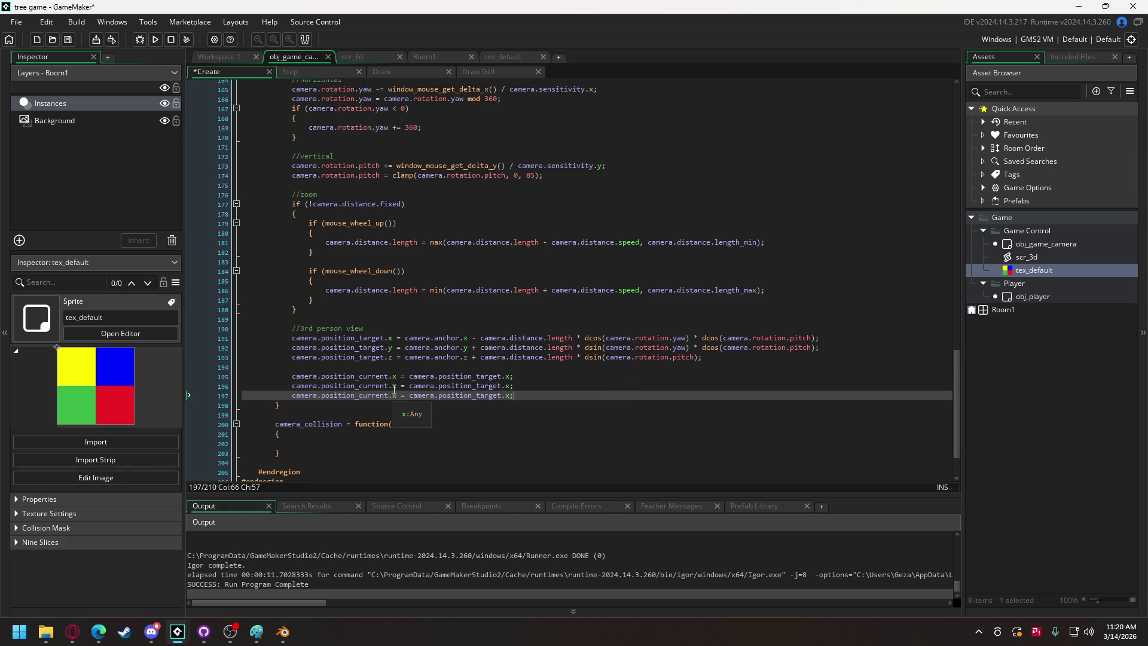
double_click(396, 385)
text(y)
double_click(509, 387)
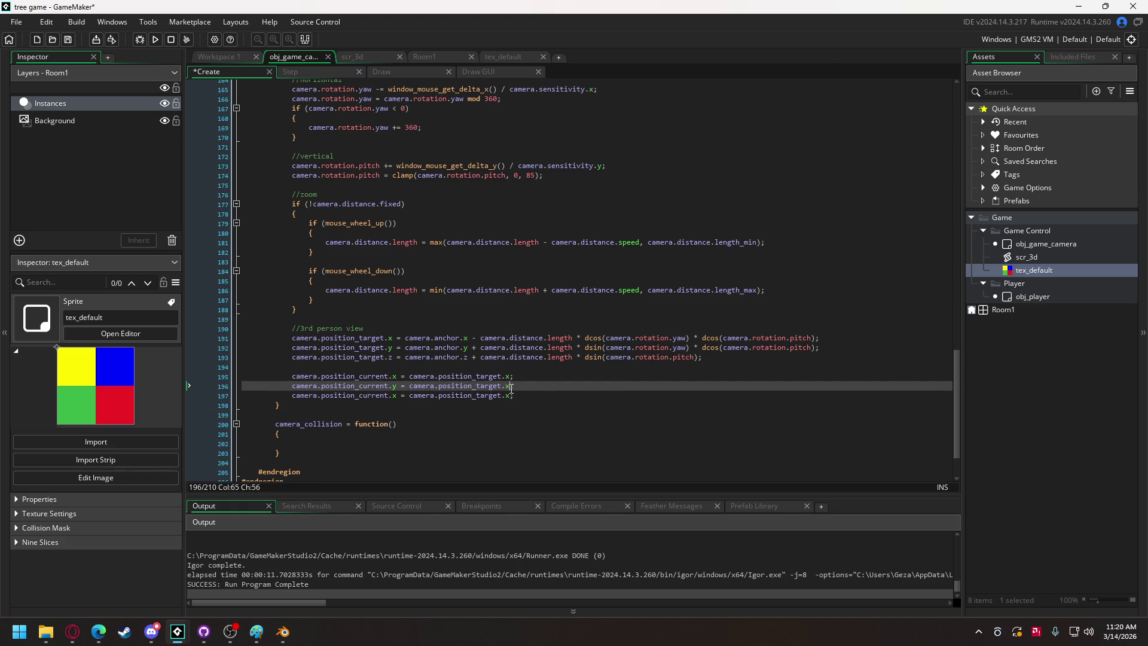
text(y)
double_click(395, 395)
text(z)
double_click(508, 396)
text(z)
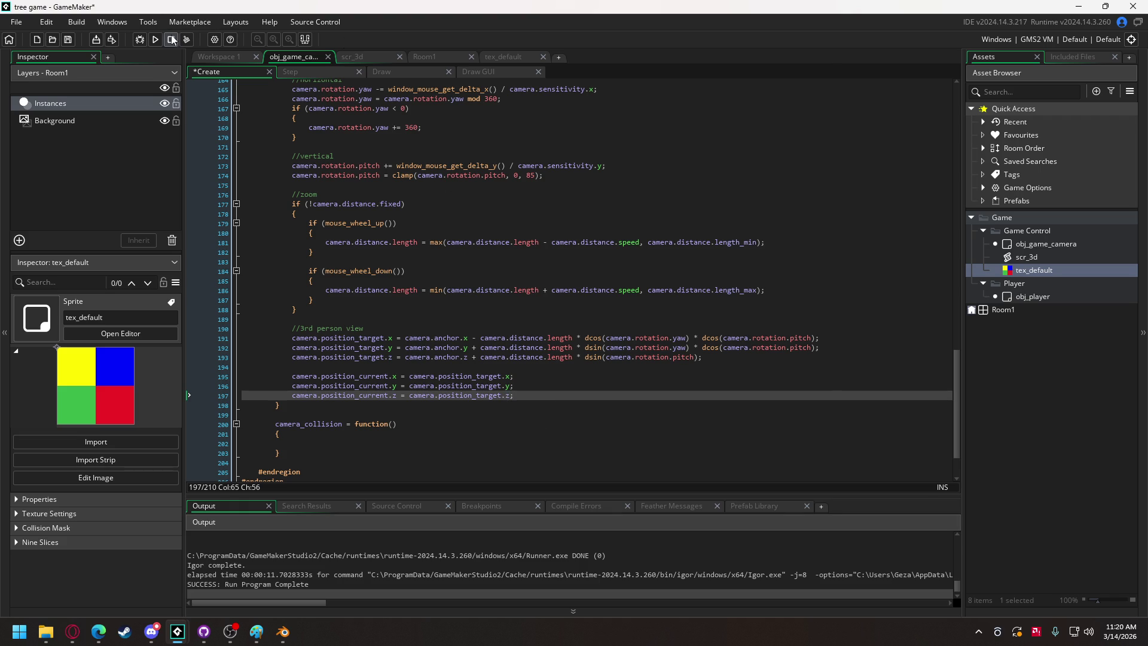
click(156, 40)
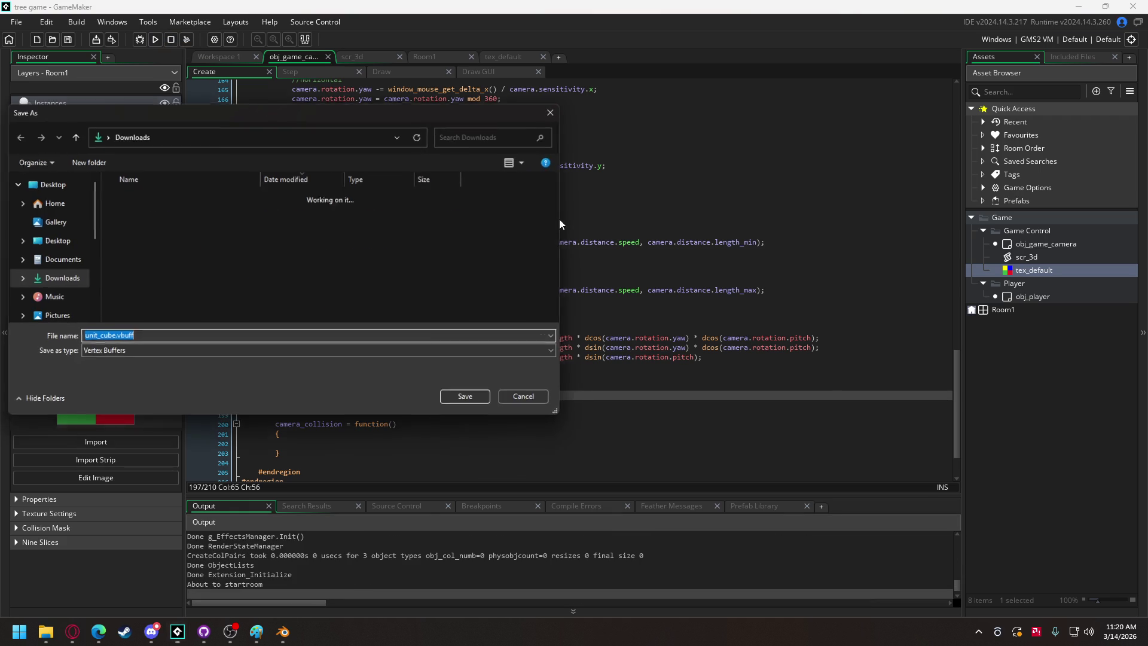
Cancel the unit_cube.vbuff save prompt so the test run completes.
click(537, 406)
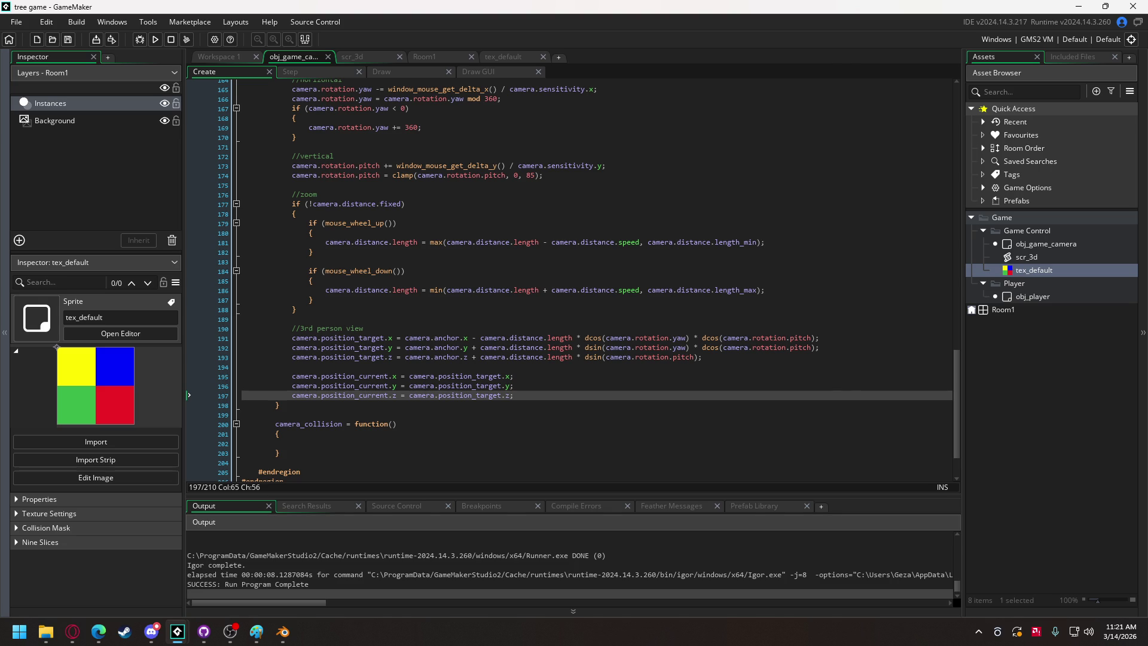
click(73, 631)
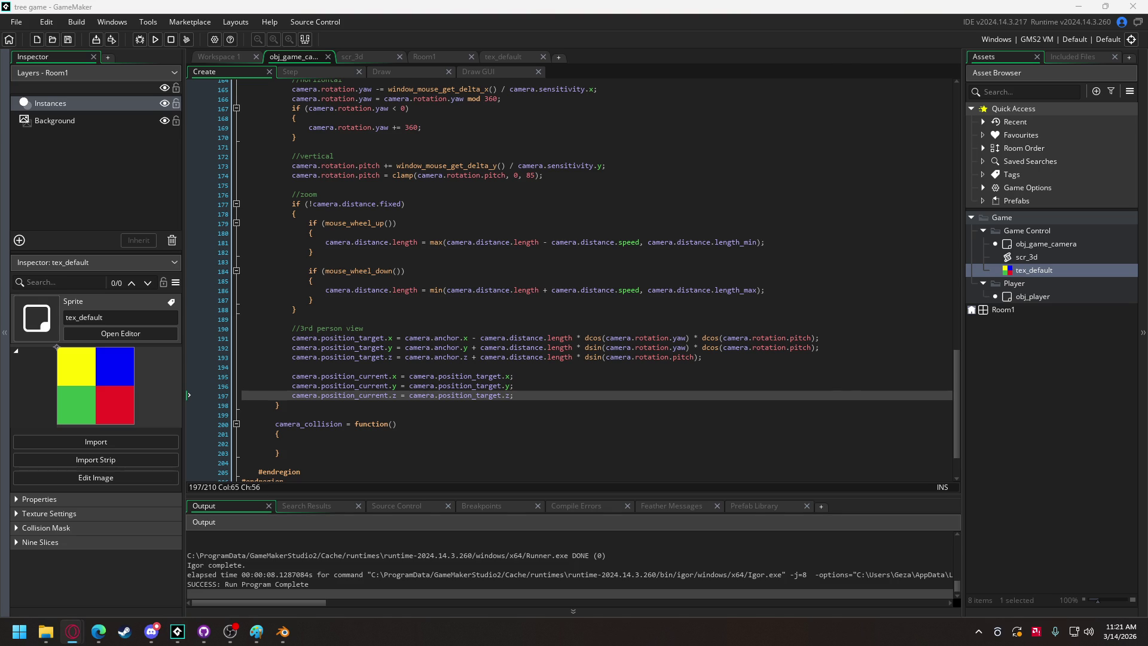
key(alt+Tab)
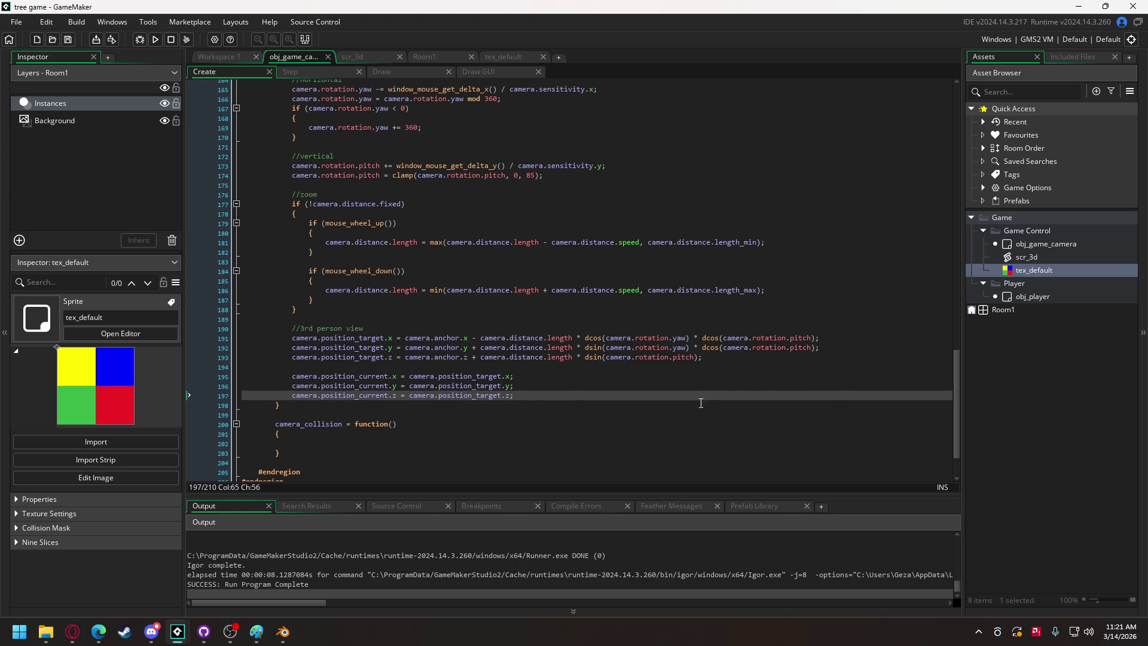
scroll(504, 310, up, 5)
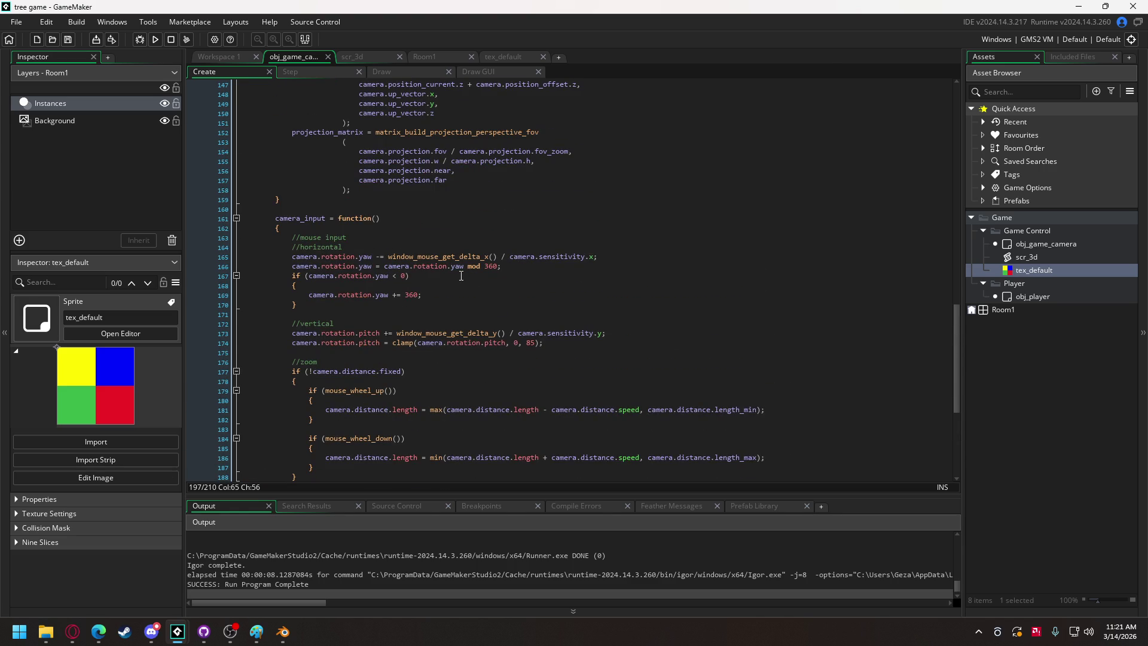
scroll(461, 275, down, 6)
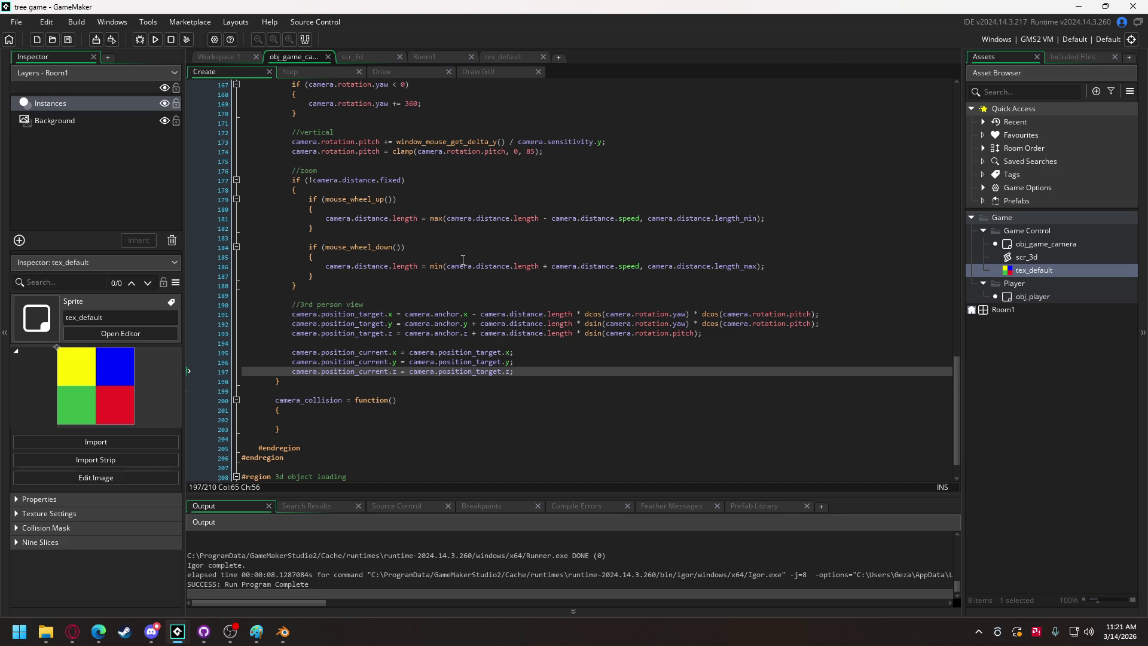
scroll(463, 260, up, 12)
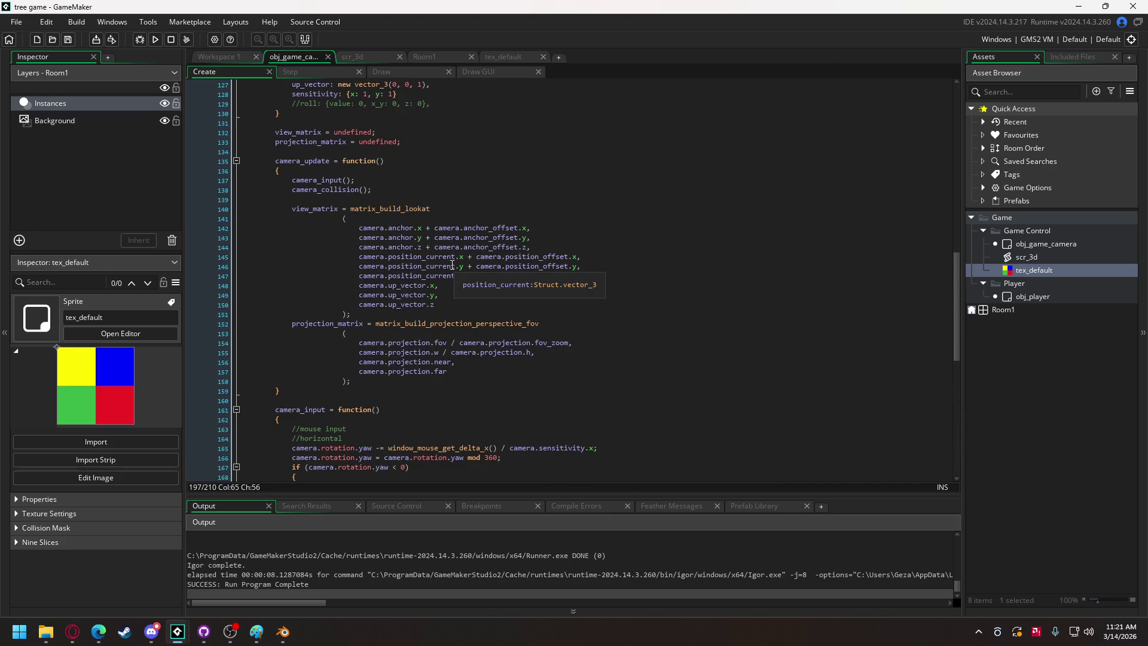
scroll(453, 260, up, 3)
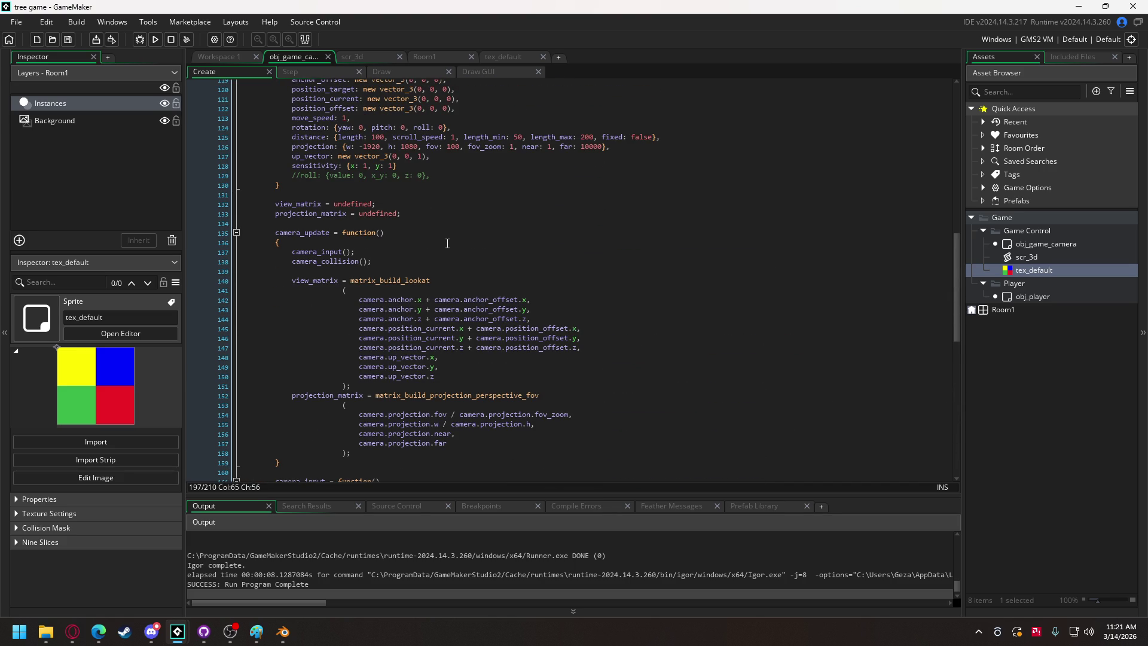
scroll(447, 243, down, 2)
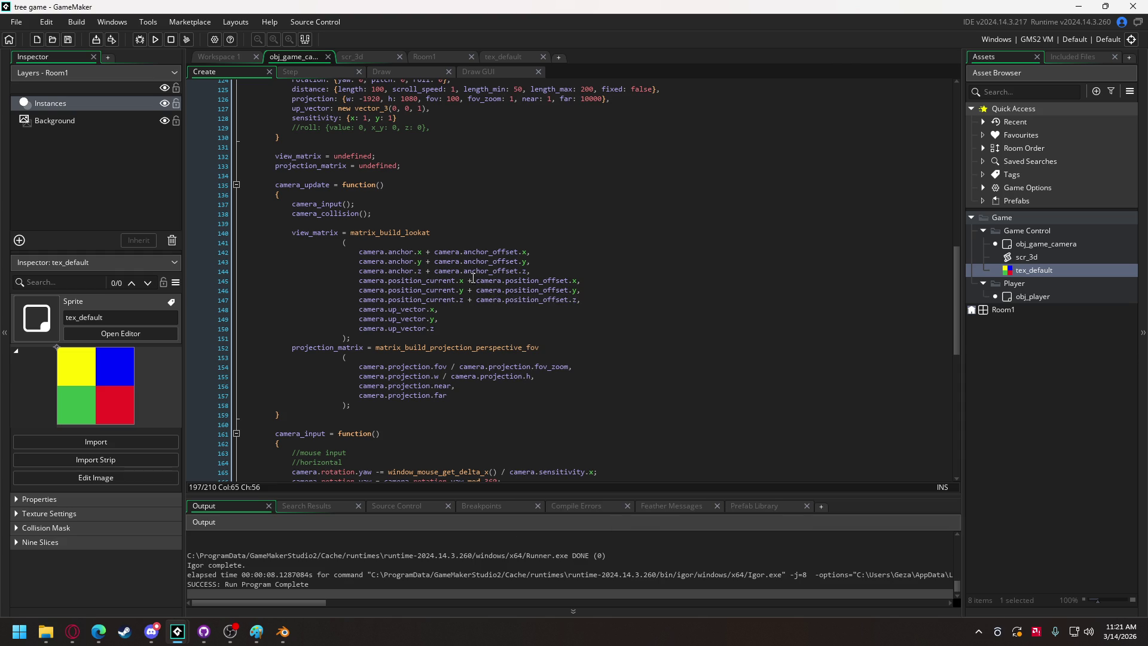
scroll(465, 278, down, 5)
scroll(448, 311, down, 4)
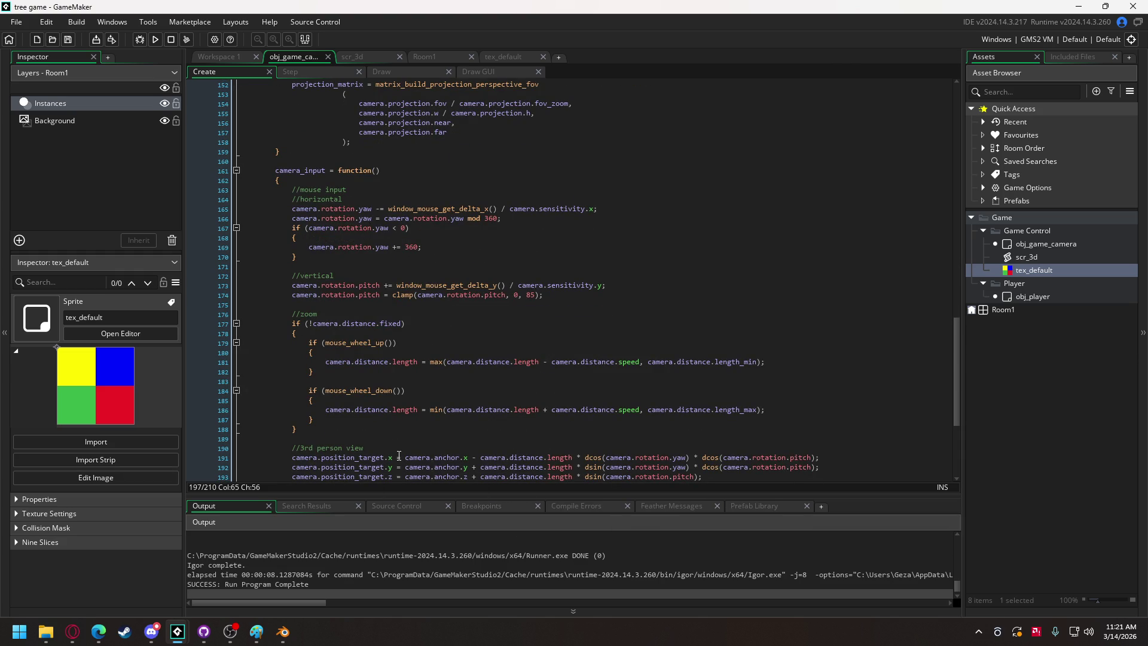
mouse_move(669, 467)
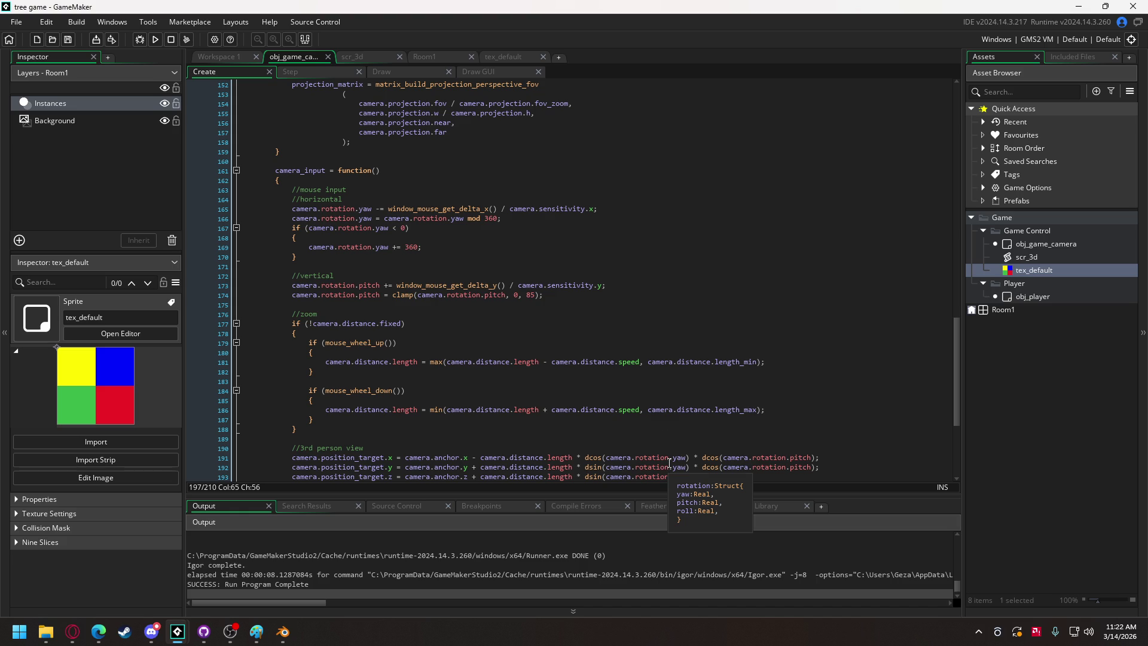
scroll(464, 296, up, 6)
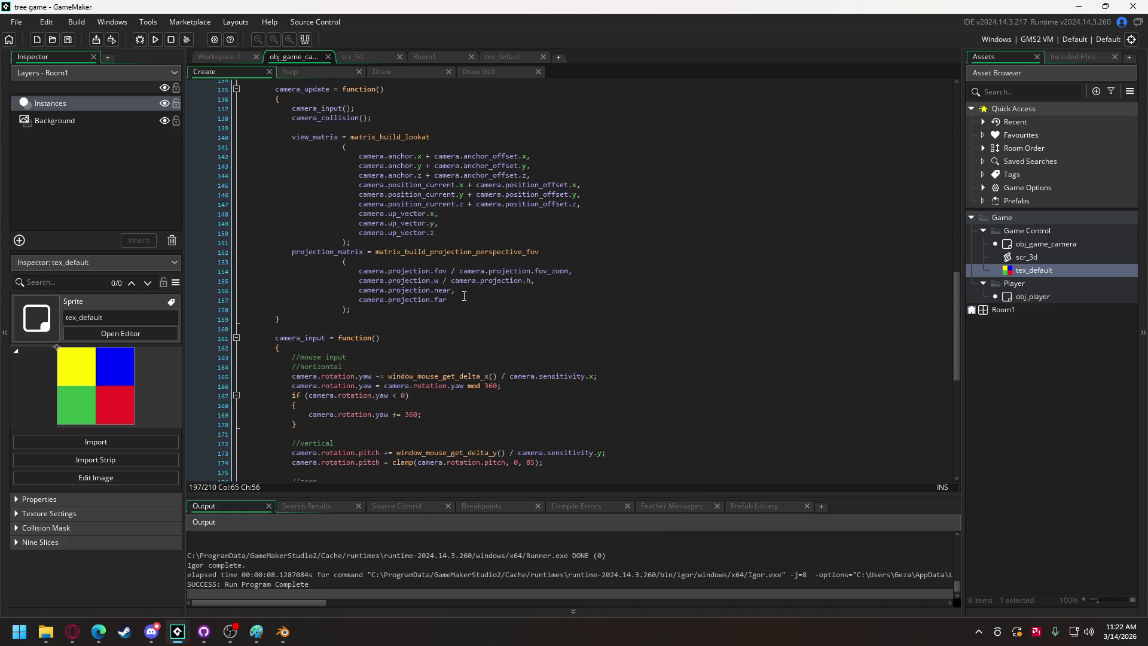
scroll(465, 296, up, 3)
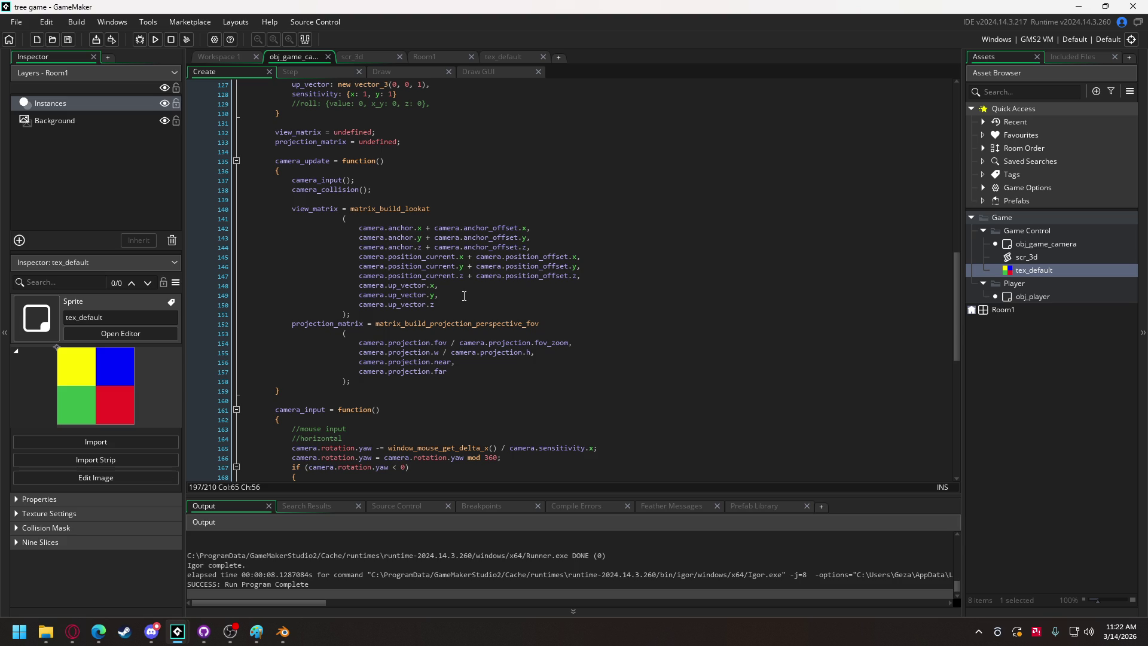
scroll(464, 296, up, 12)
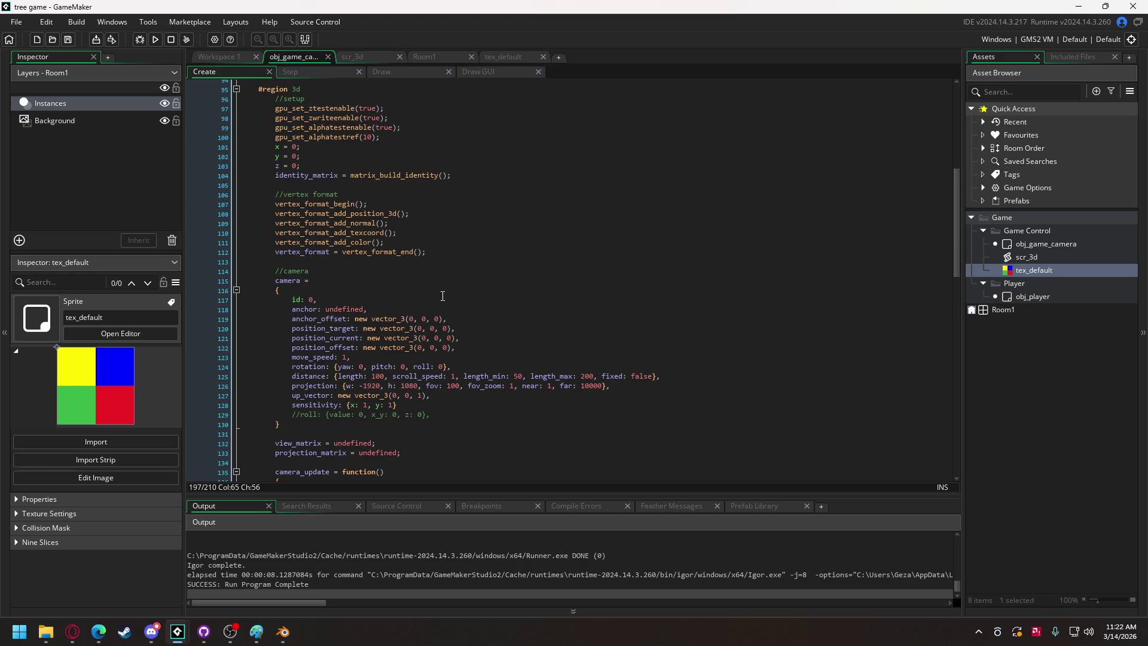
scroll(441, 296, down, 19)
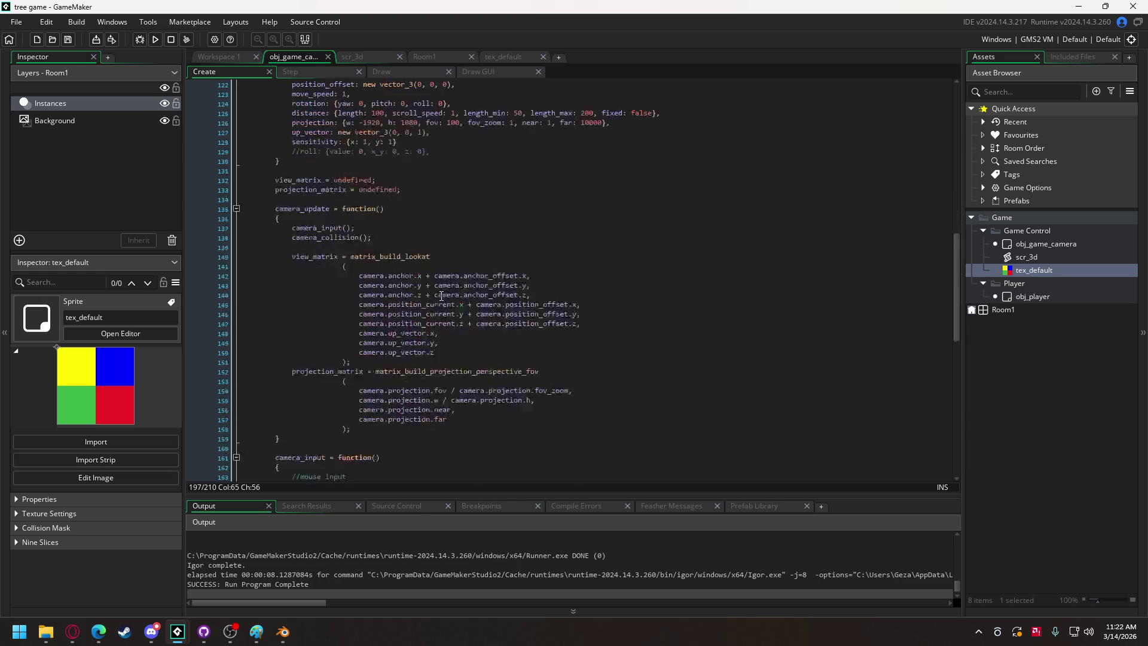
scroll(441, 295, down, 4)
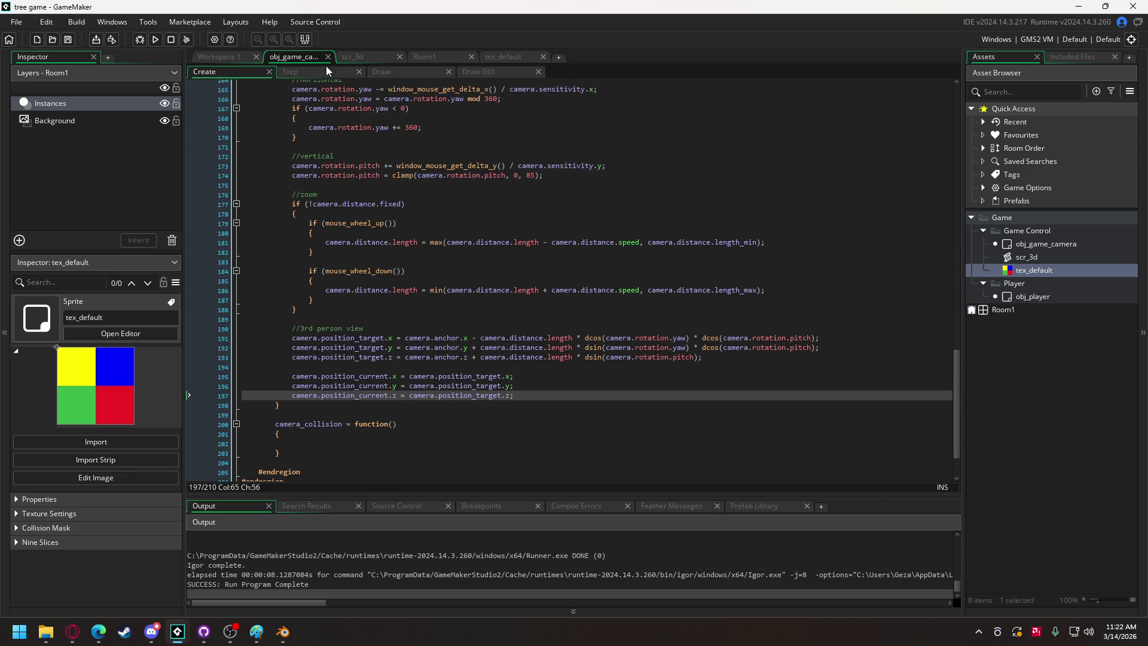
click(382, 72)
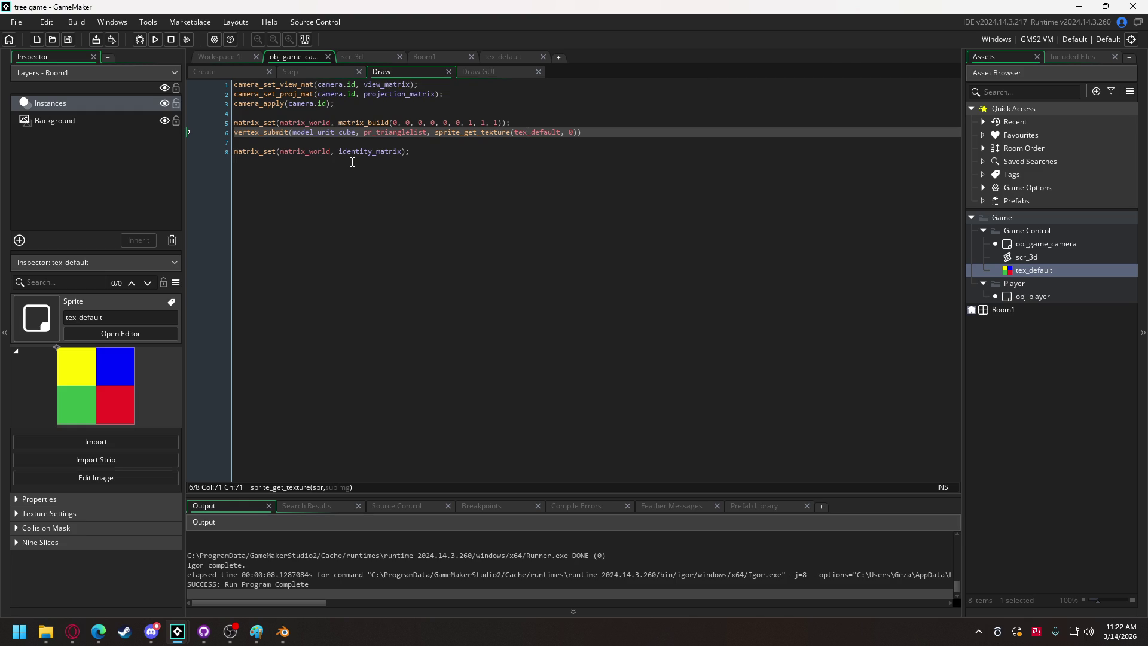
View the obj_game_camera Draw code that sets the matrices and draws the tex_default-textured unit cube.
mouse_move(361, 121)
Set a breakpoint at line 142 of the camera's Create event code.
click(225, 72)
scroll(322, 279, up, 10)
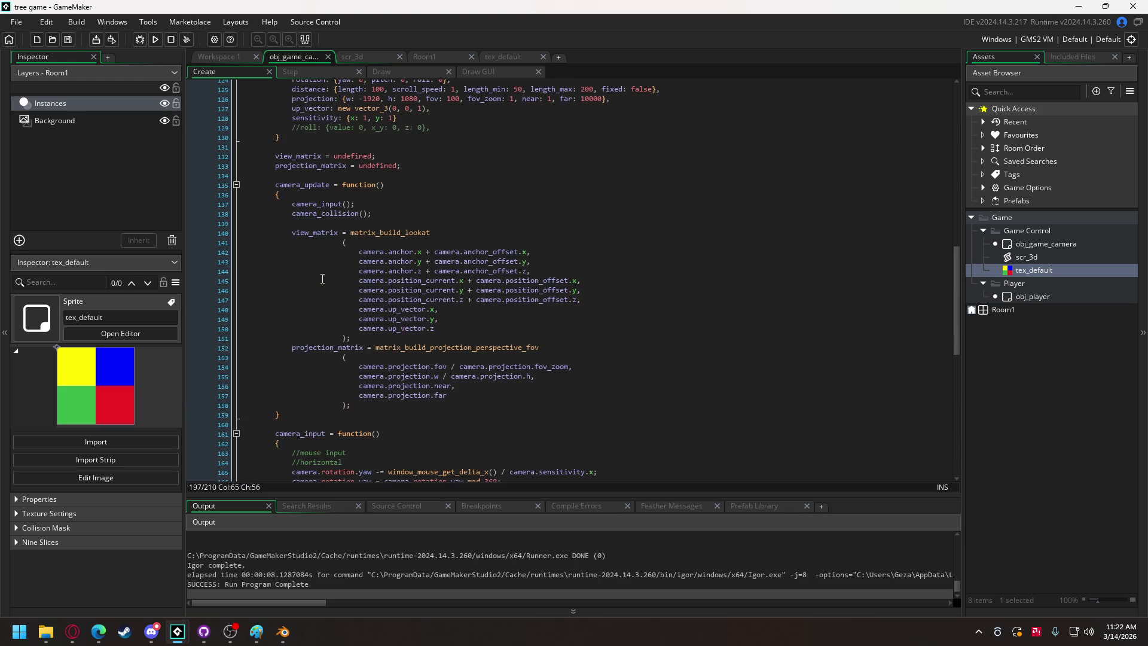
click(212, 256)
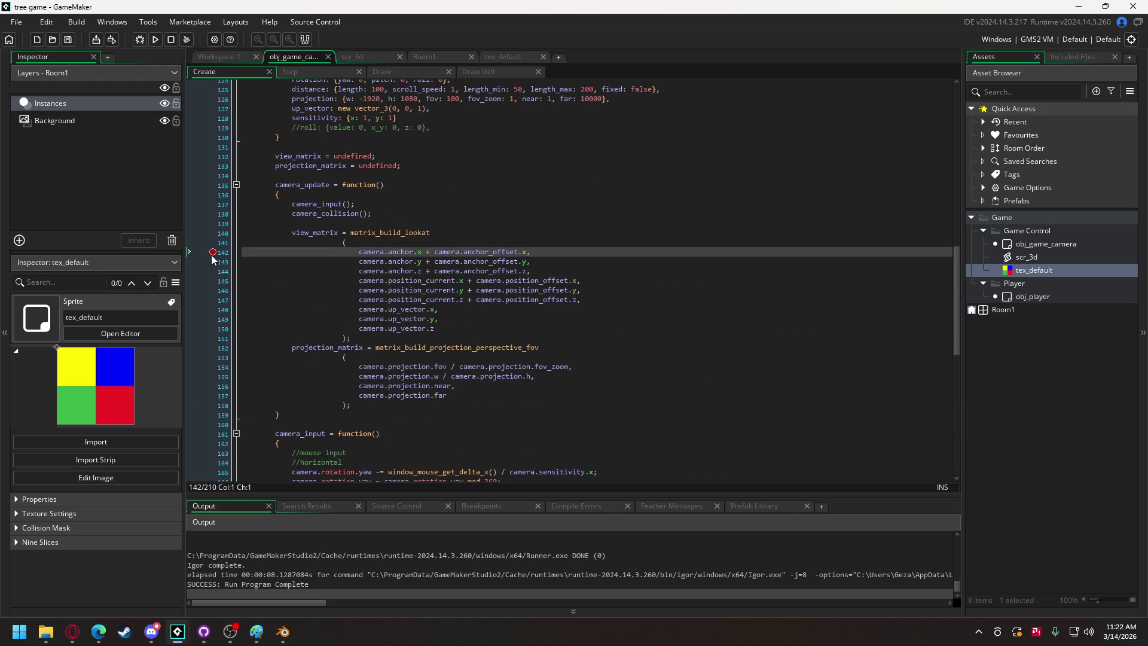
click(211, 251)
Start a debug run, saving the vertex buffer over the existing unit_cube.vbuff.
click(150, 40)
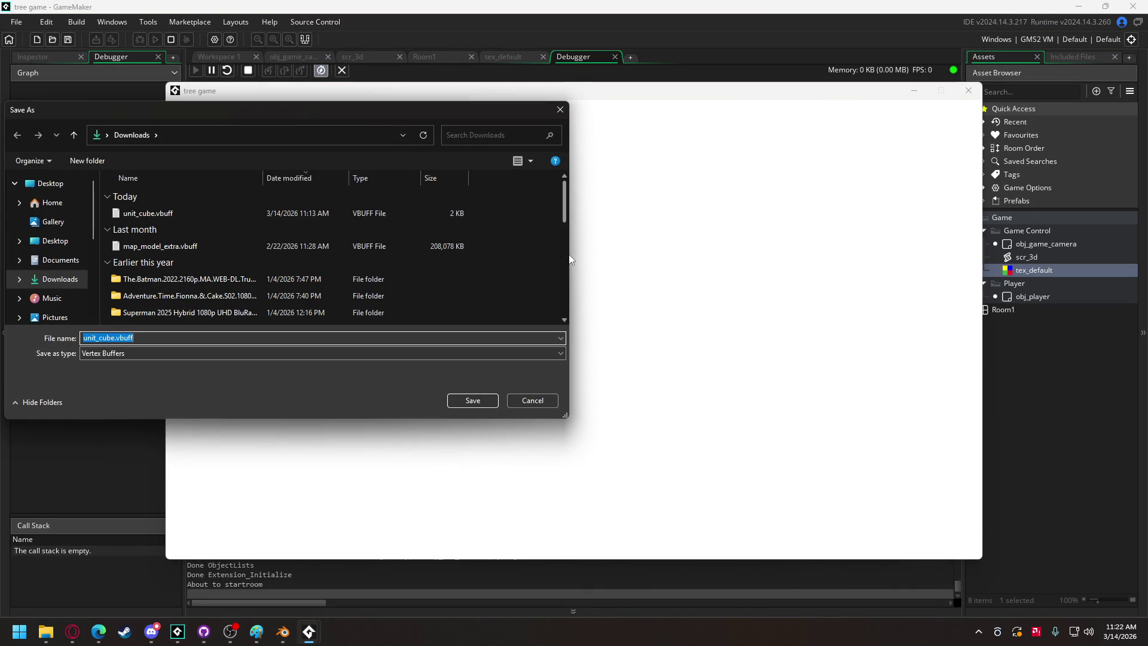
click(479, 398)
click(609, 315)
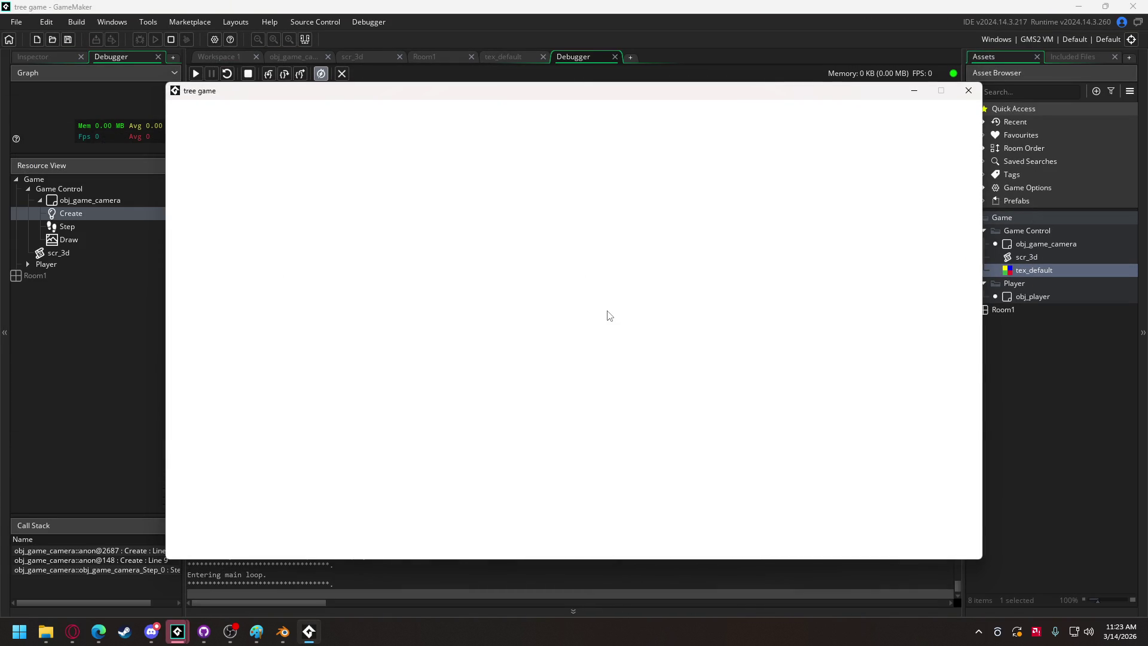
click(465, 15)
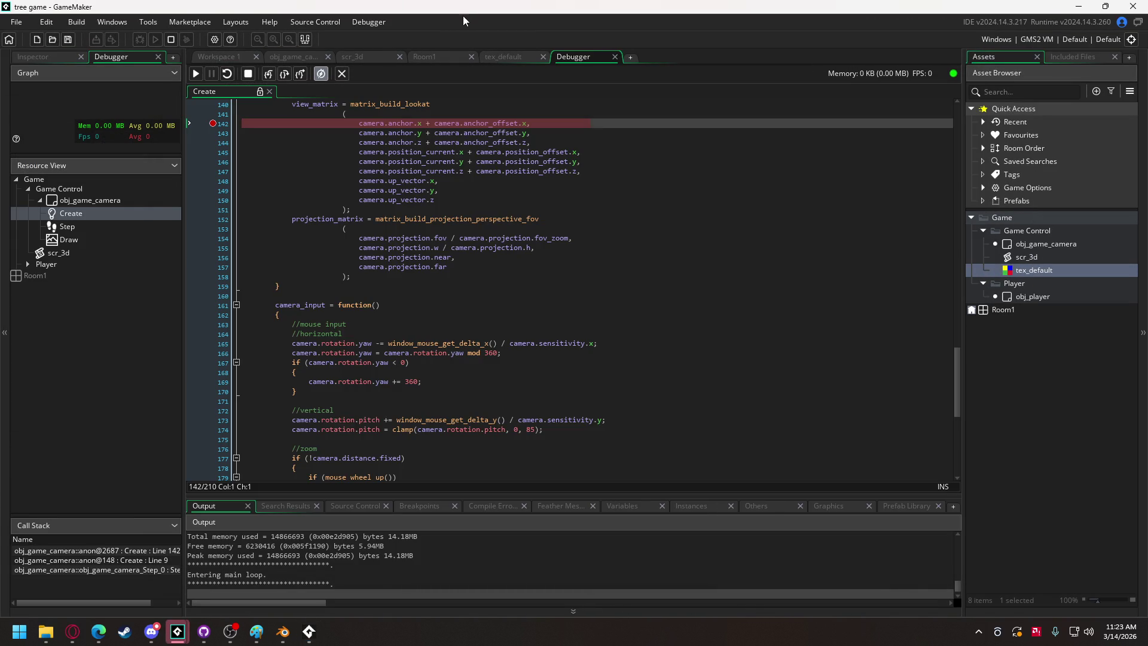
Step over through camera_update and the Step event until paused at the Draw event's first line.
click(282, 78)
click(281, 80)
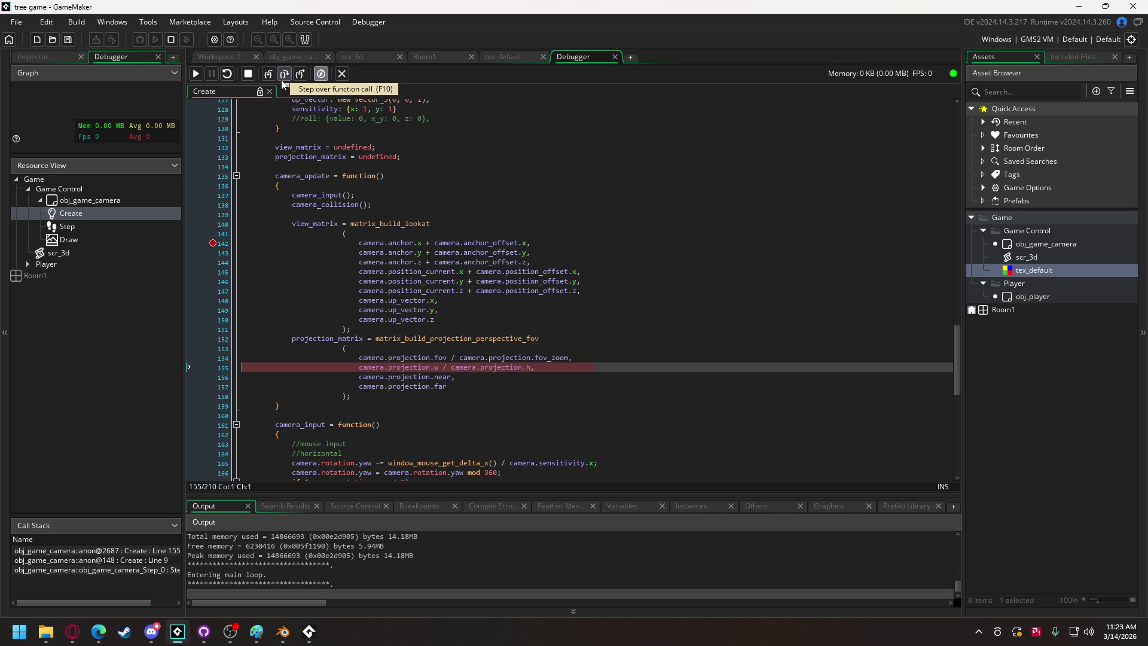
click(282, 77)
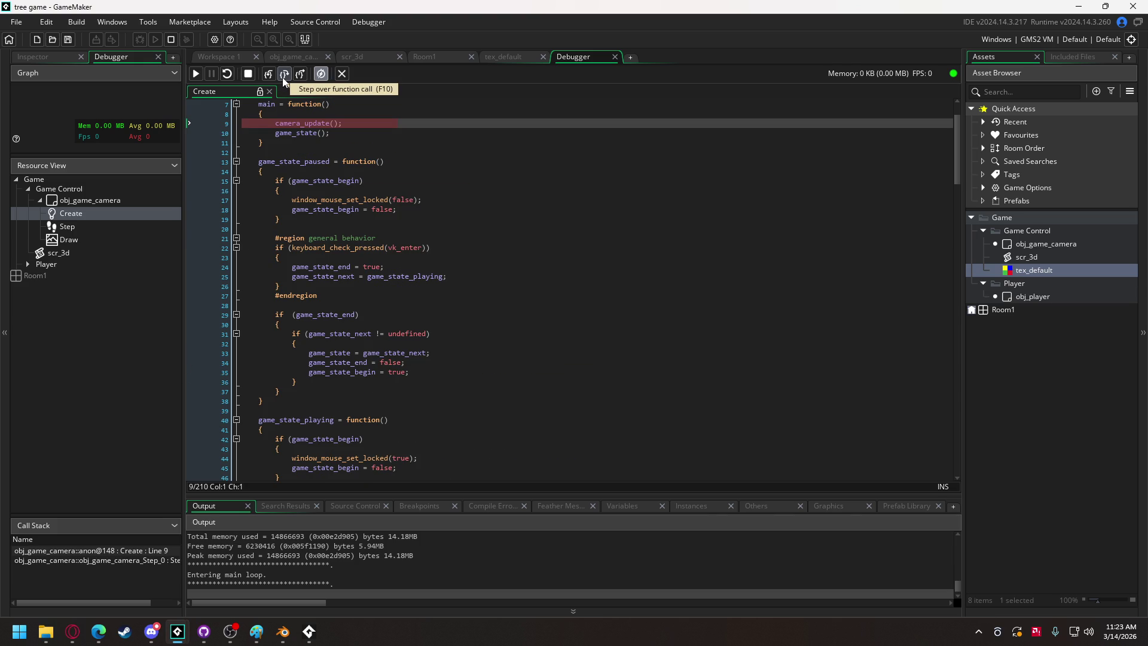
click(282, 77)
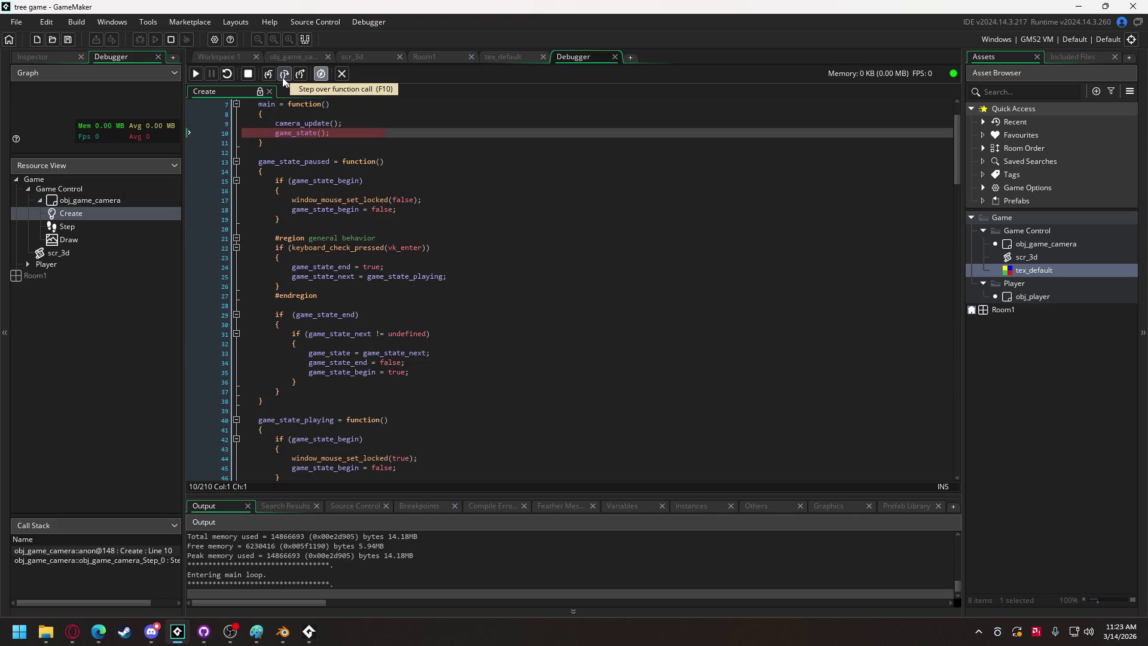
click(282, 77)
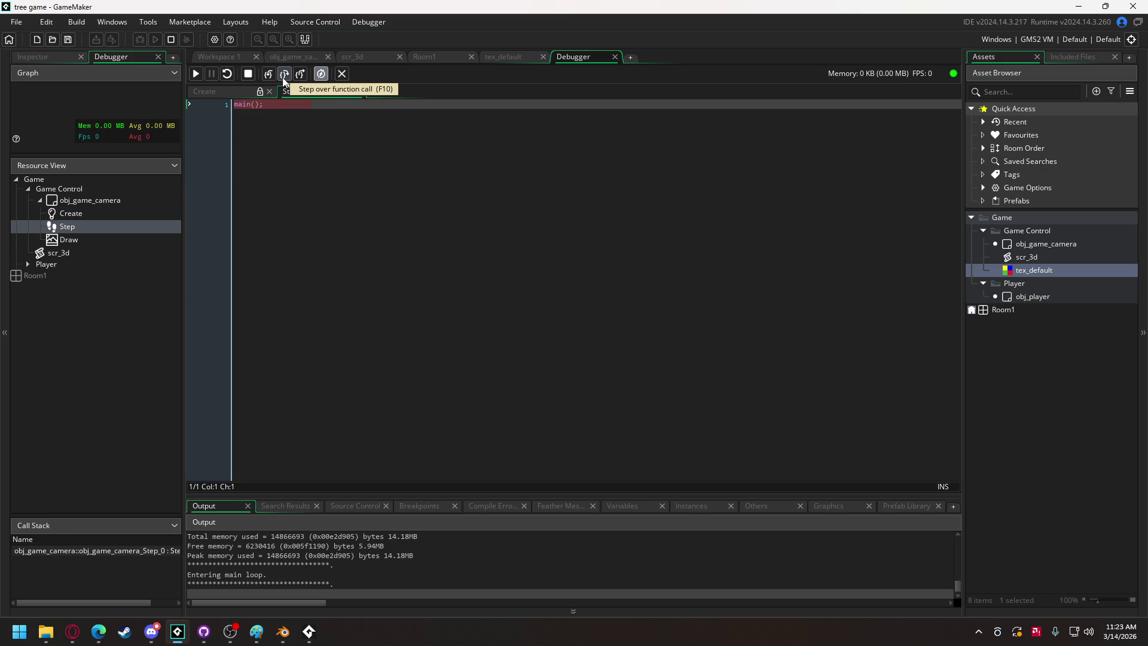
click(283, 77)
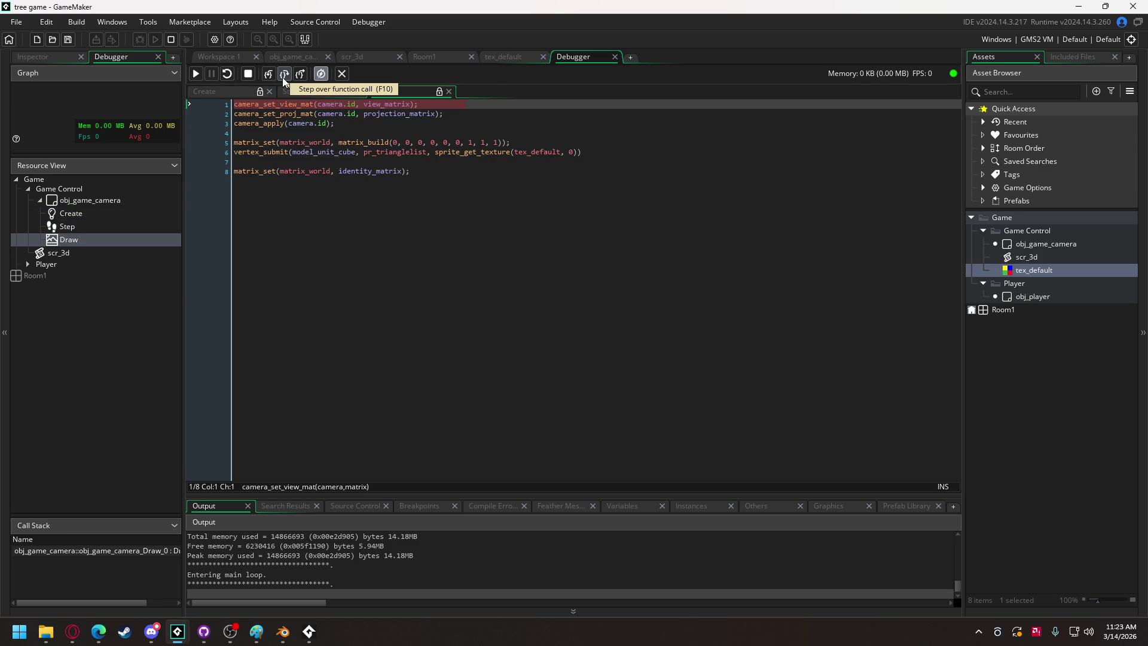
mouse_move(392, 105)
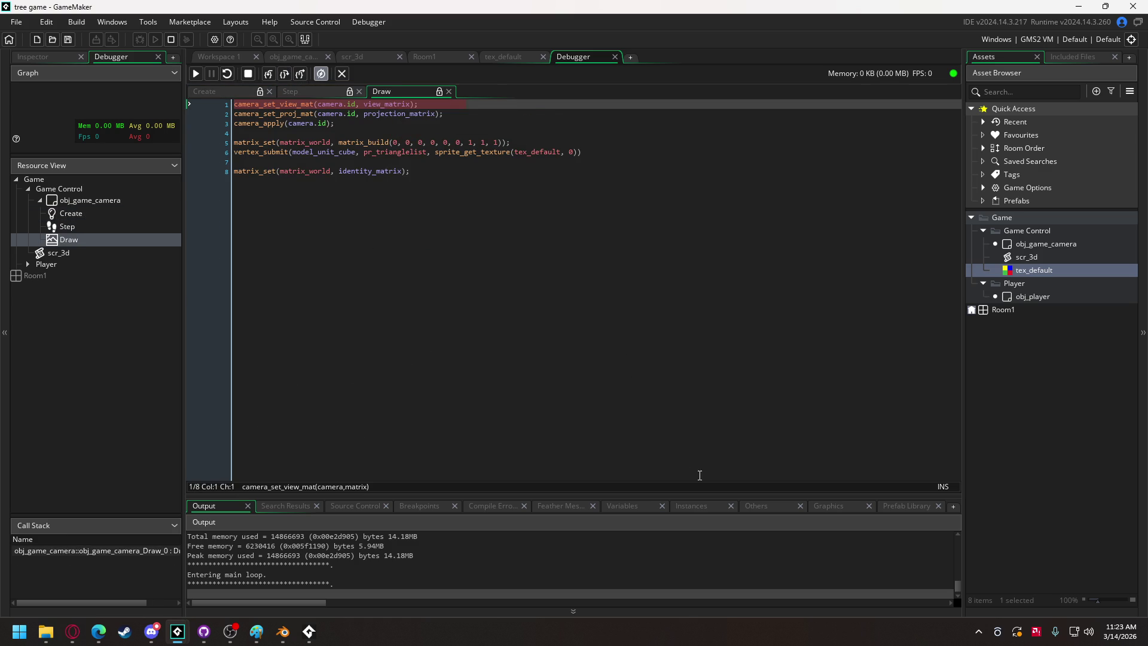
Add view_matrix as a debugger watch, expand it, and enlarge the variables panel to read its values.
click(622, 505)
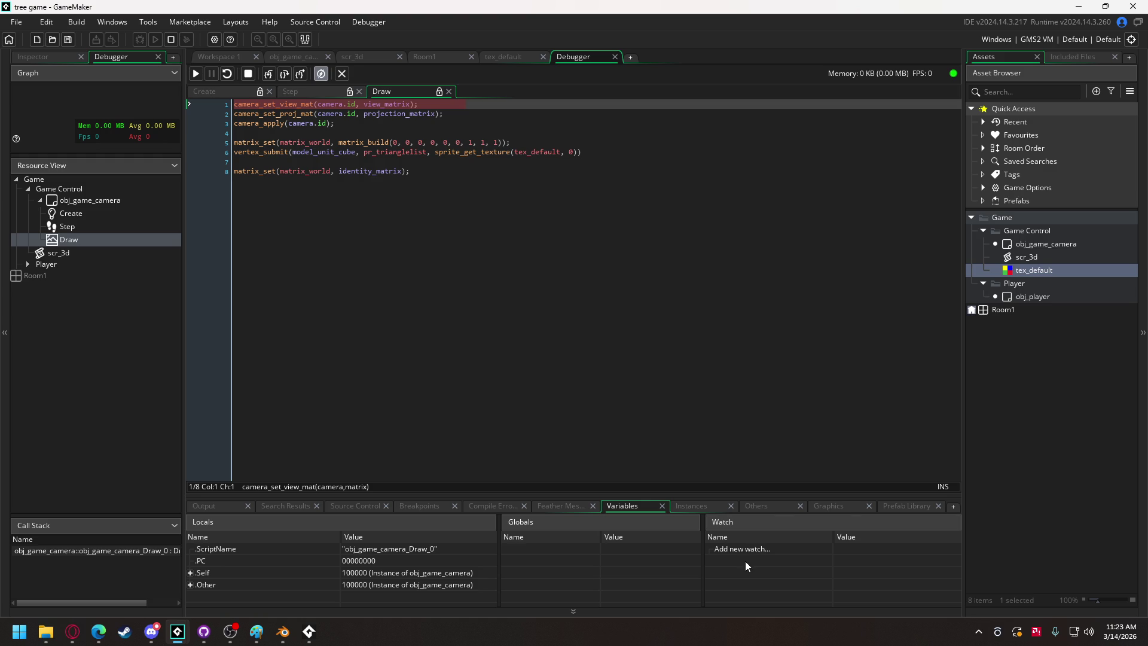
double_click(389, 105)
key(ctrl+c)
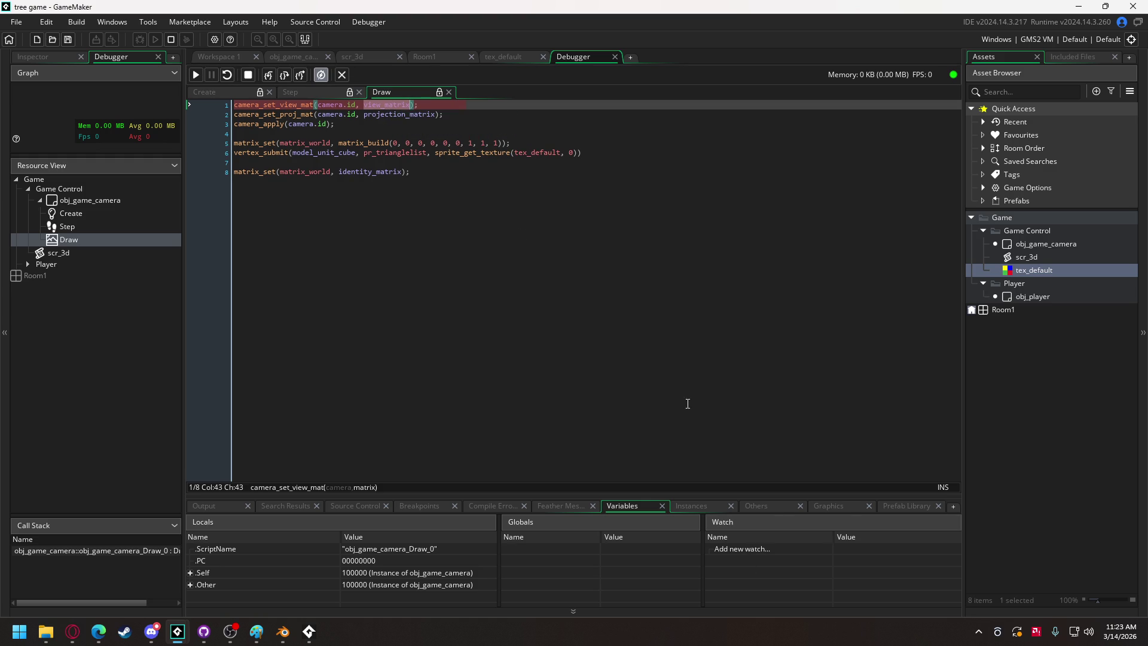
double_click(730, 547)
key(ctrl+v)
key(Return)
click(709, 549)
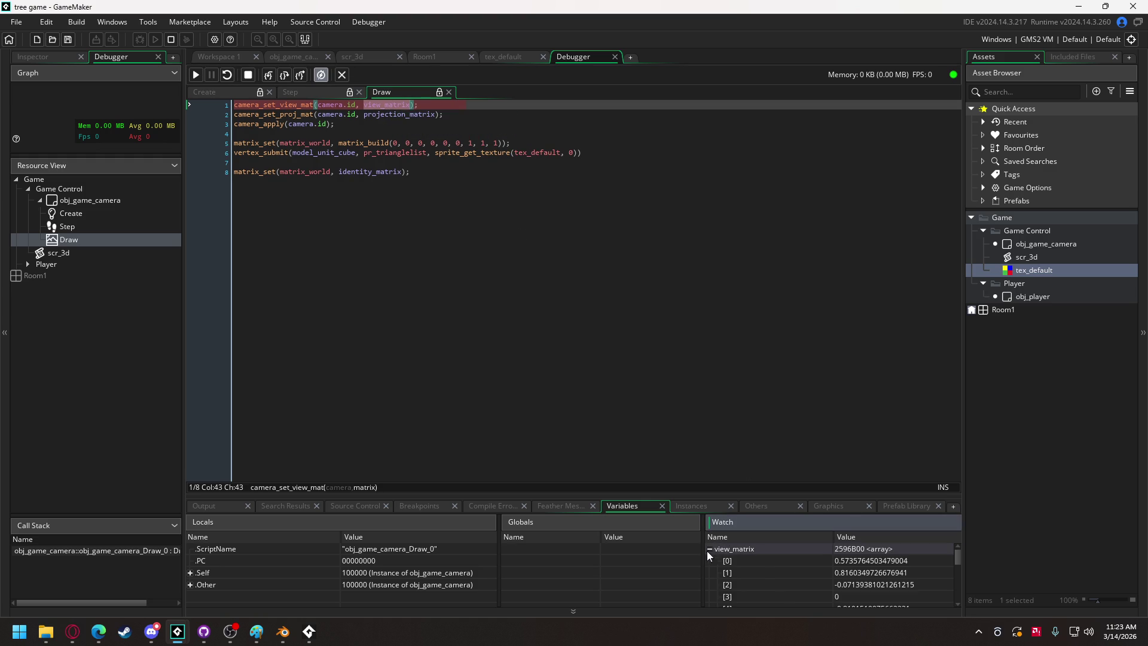
double_click(791, 549)
key(Escape)
drag(770, 497, 778, 374)
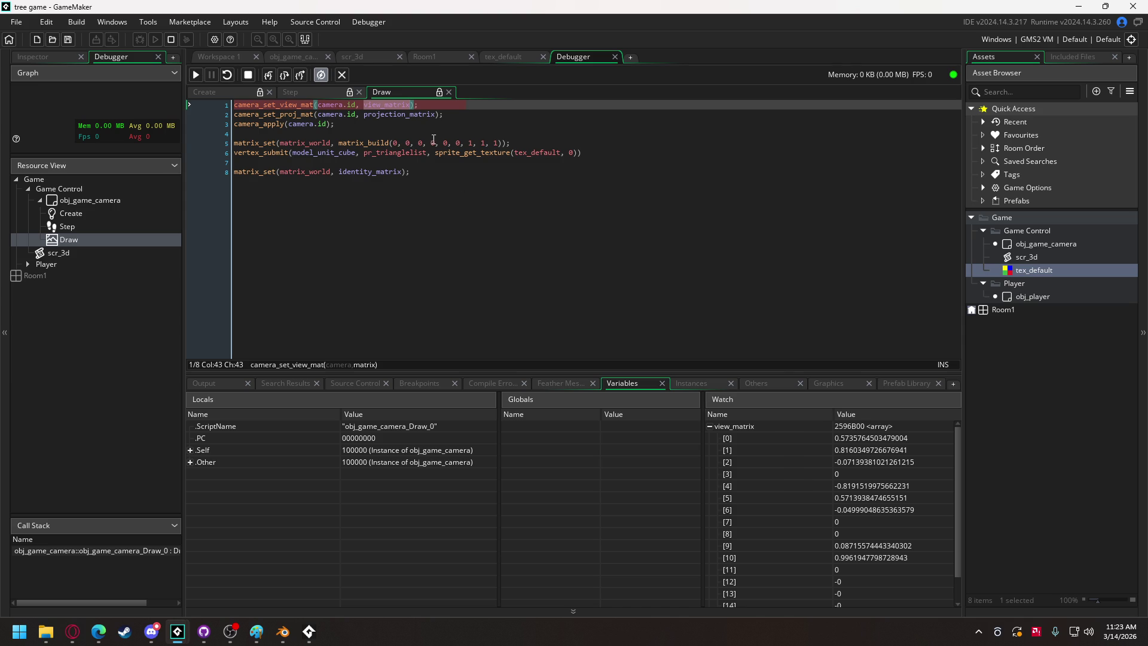
click(469, 142)
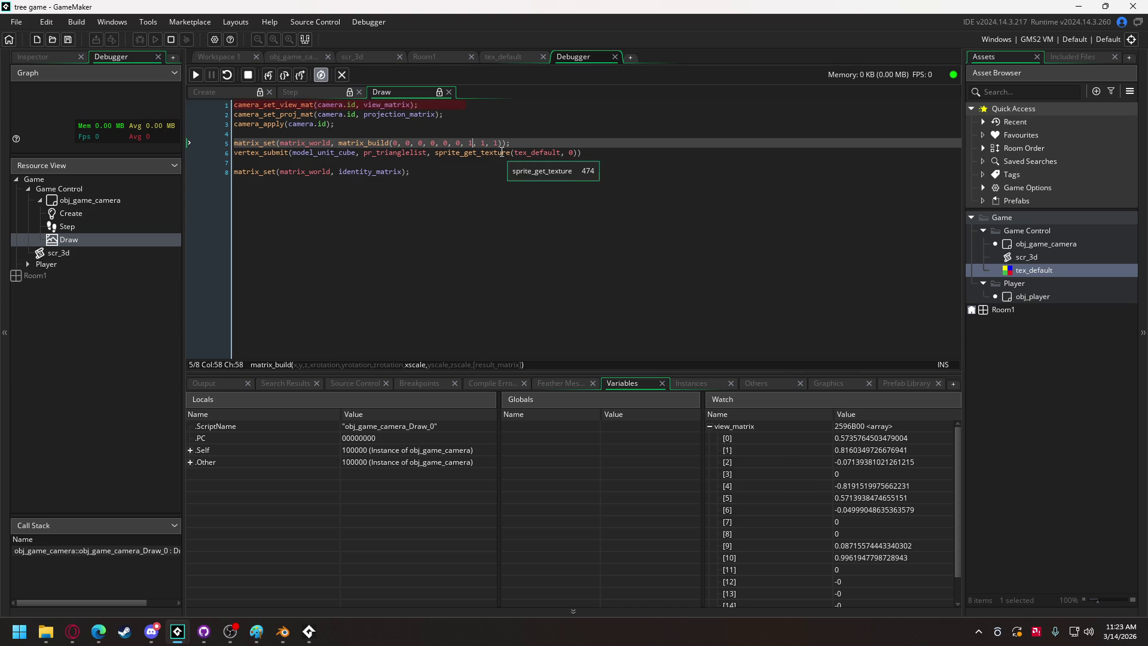
Stop the debugger and change the cube's three matrix_build scale arguments from 1 to 10.
click(339, 74)
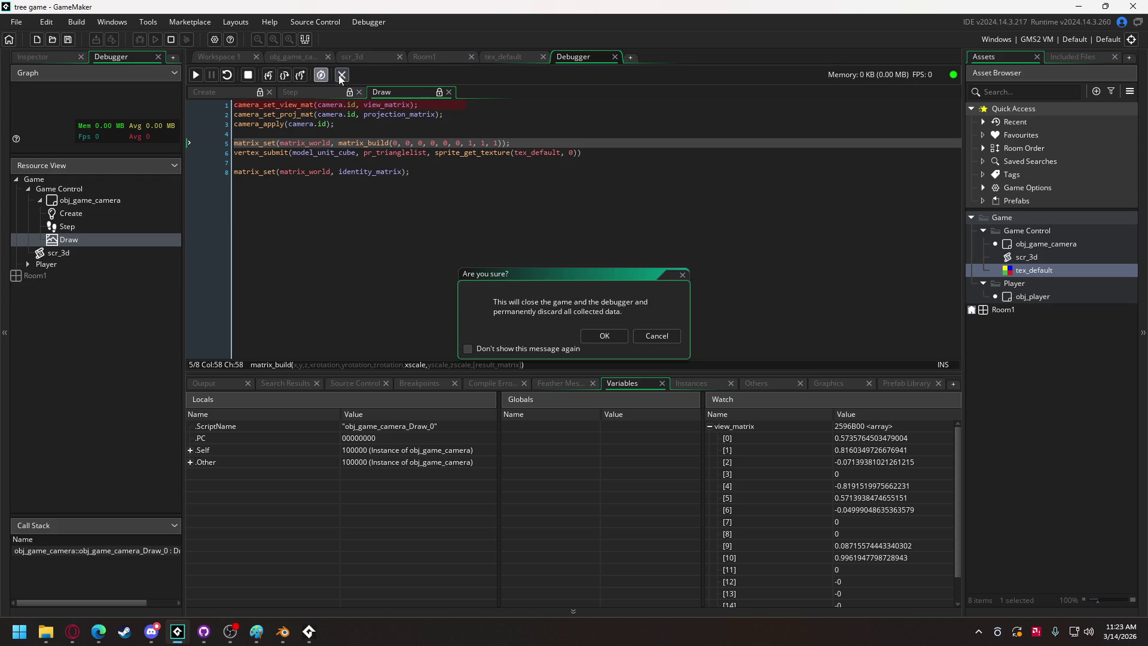
click(661, 335)
click(248, 75)
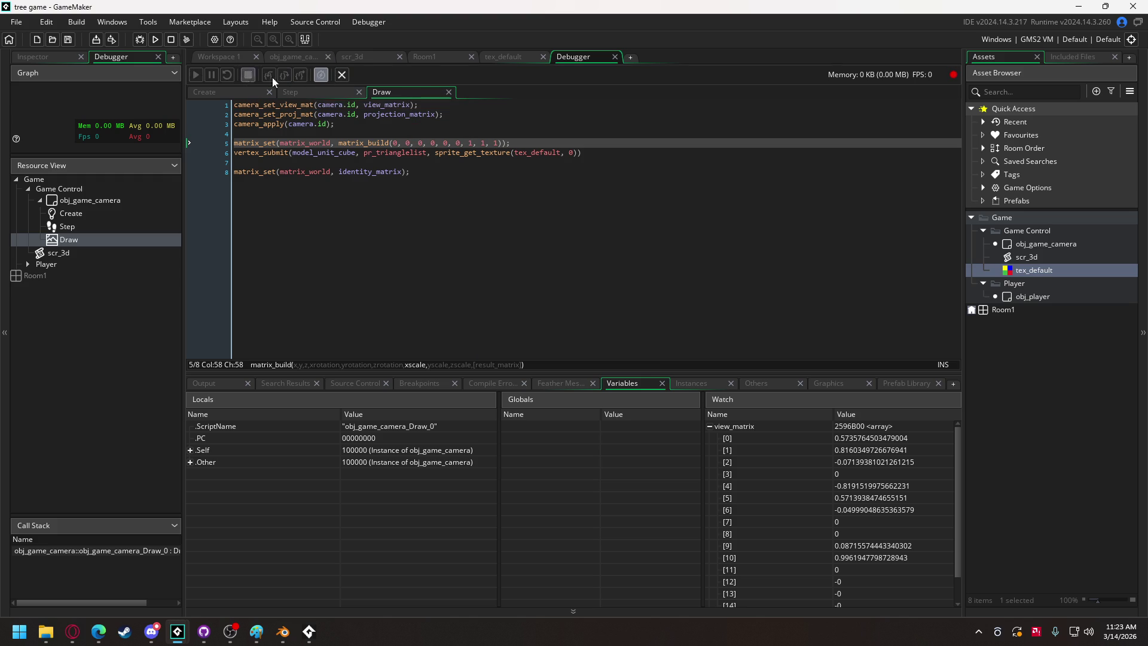
text(0)
key(Right)
key(Right)
key(Right)
text(0)
key(Right)
key(Right)
key(Right)
text(0)
Run the game with the 10x cube and abort when it crashes.
click(156, 39)
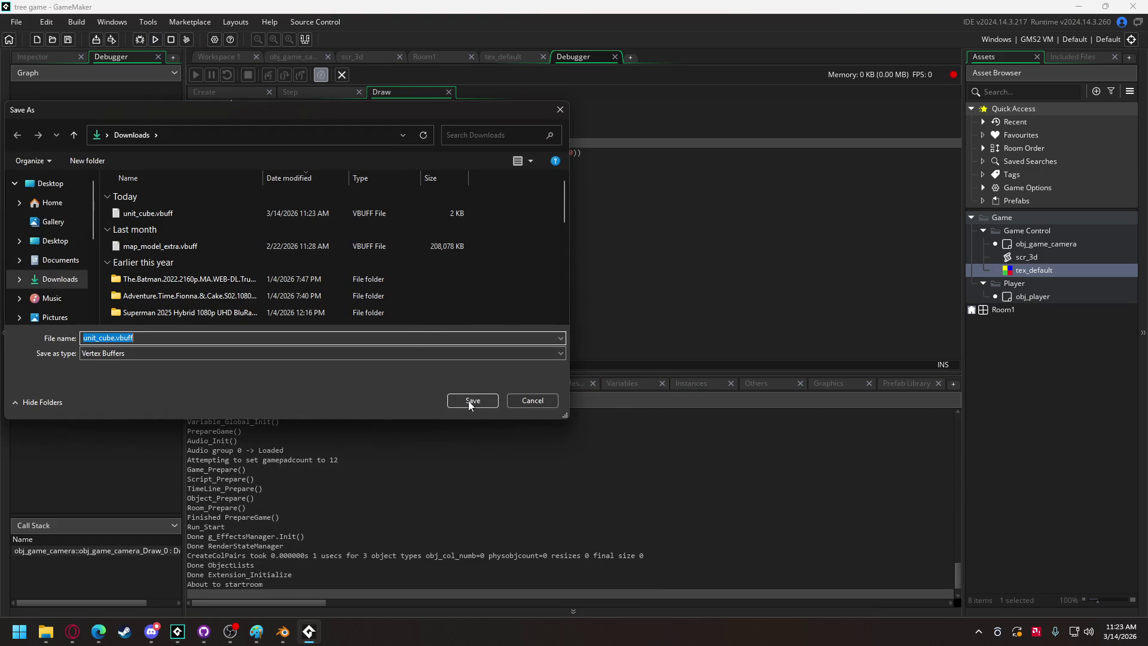
click(517, 400)
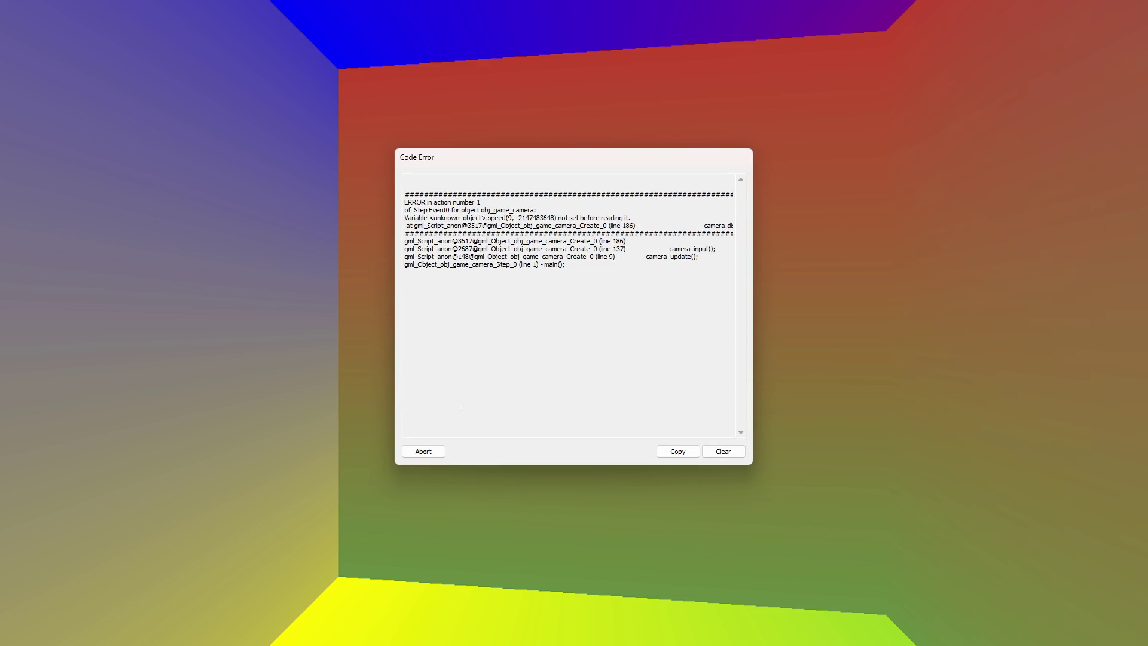
click(425, 452)
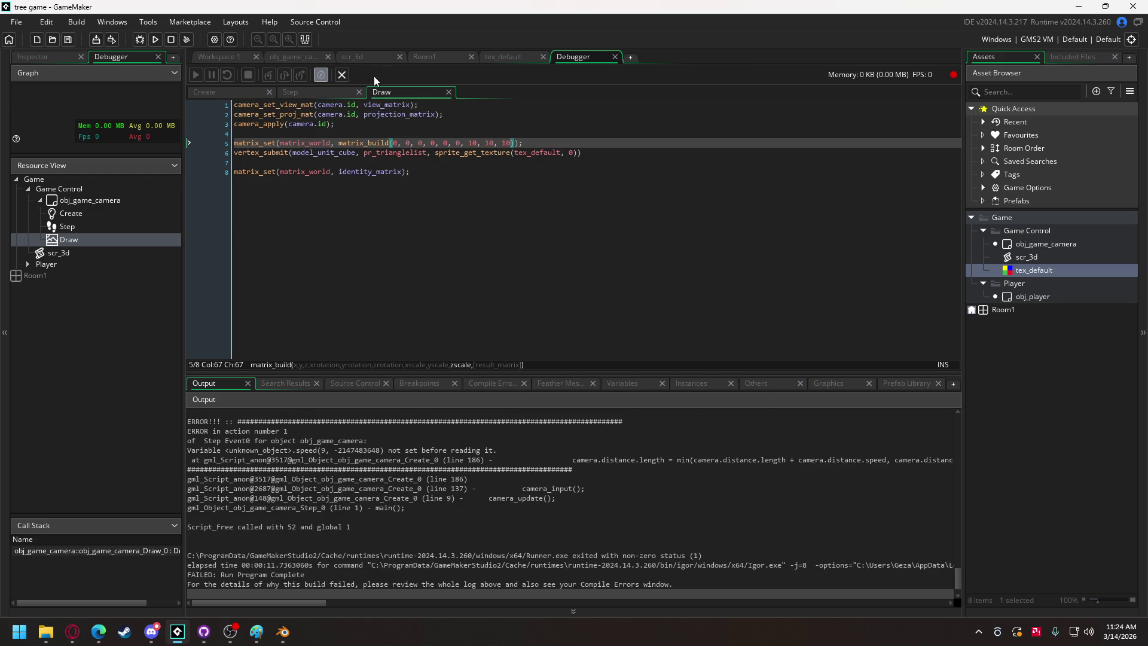
Reset the cube's x, y and z scale arguments back to 1.
click(479, 145)
key(Delete)
click(488, 143)
key(Delete)
click(502, 143)
key(BackSpace)
Run again, copy the speed error details, abort, and add the unit_cube files as included files.
click(159, 40)
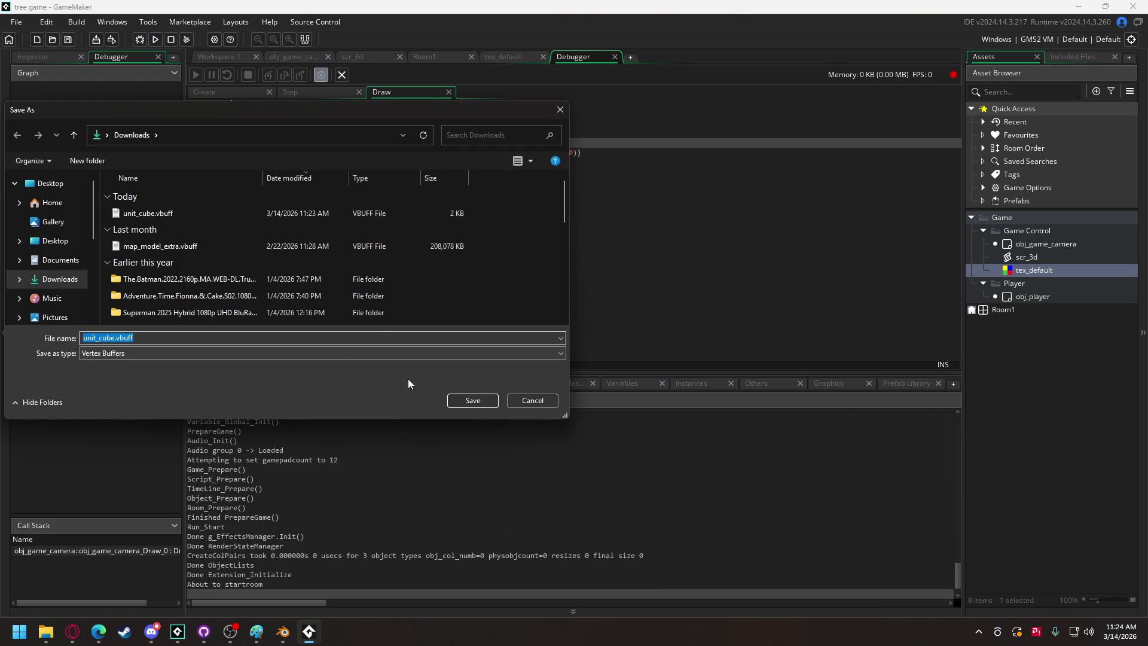
click(472, 399)
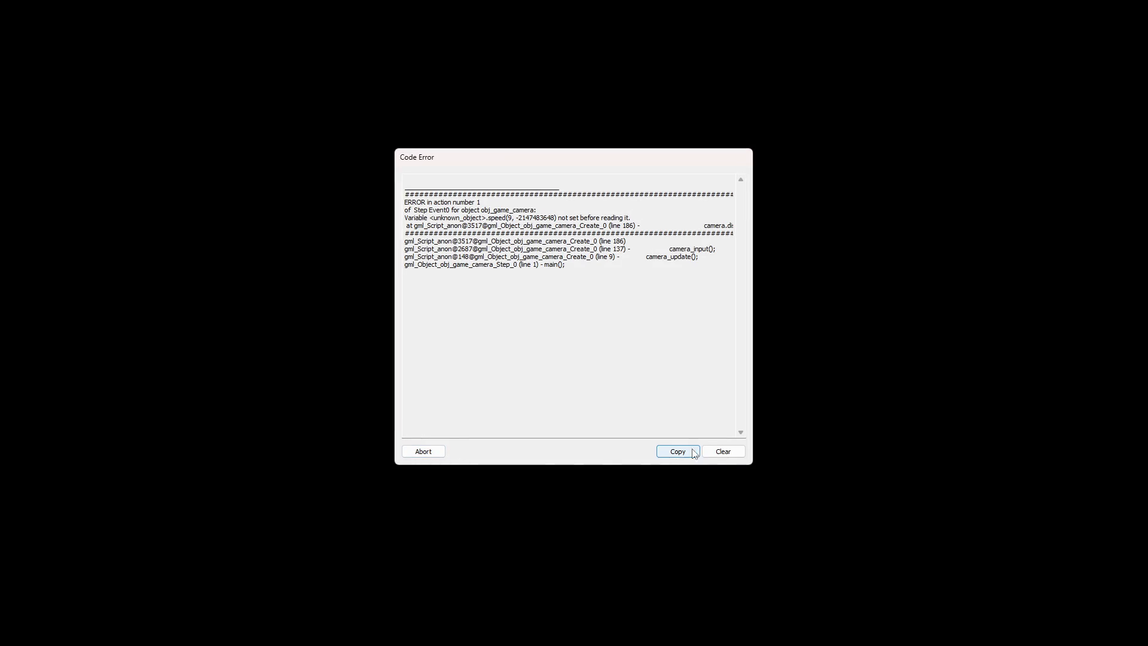
click(706, 453)
click(432, 454)
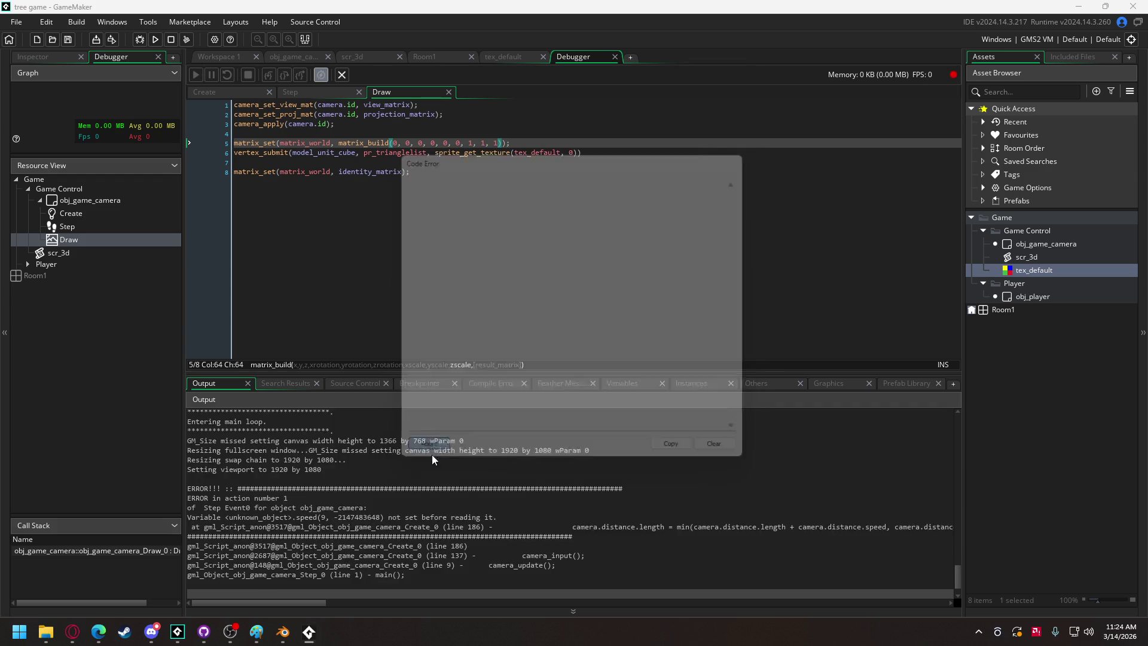
click(47, 631)
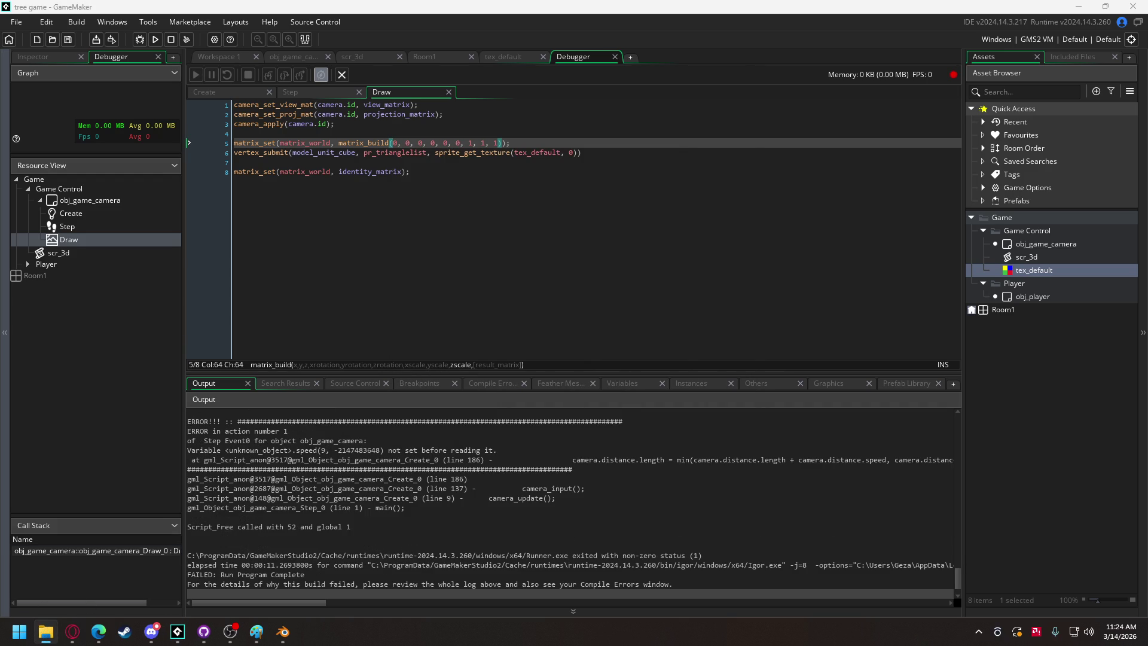
click(625, 348)
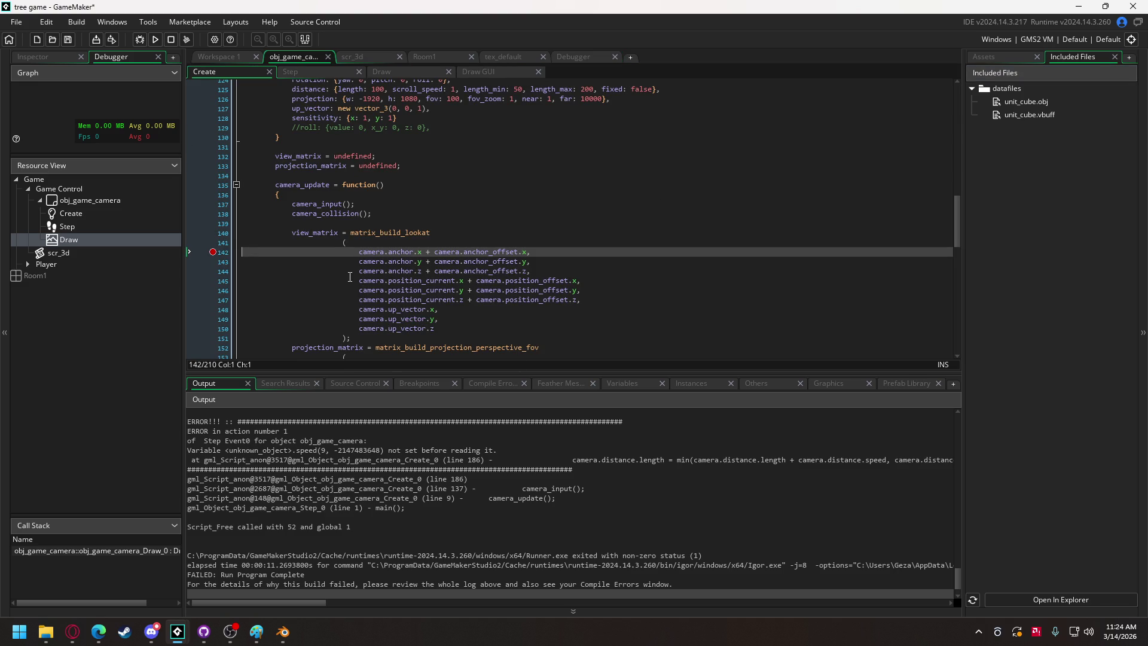
Try replacing speed in both zoom lines with the camera's move_speed property.
scroll(409, 286, up, 5)
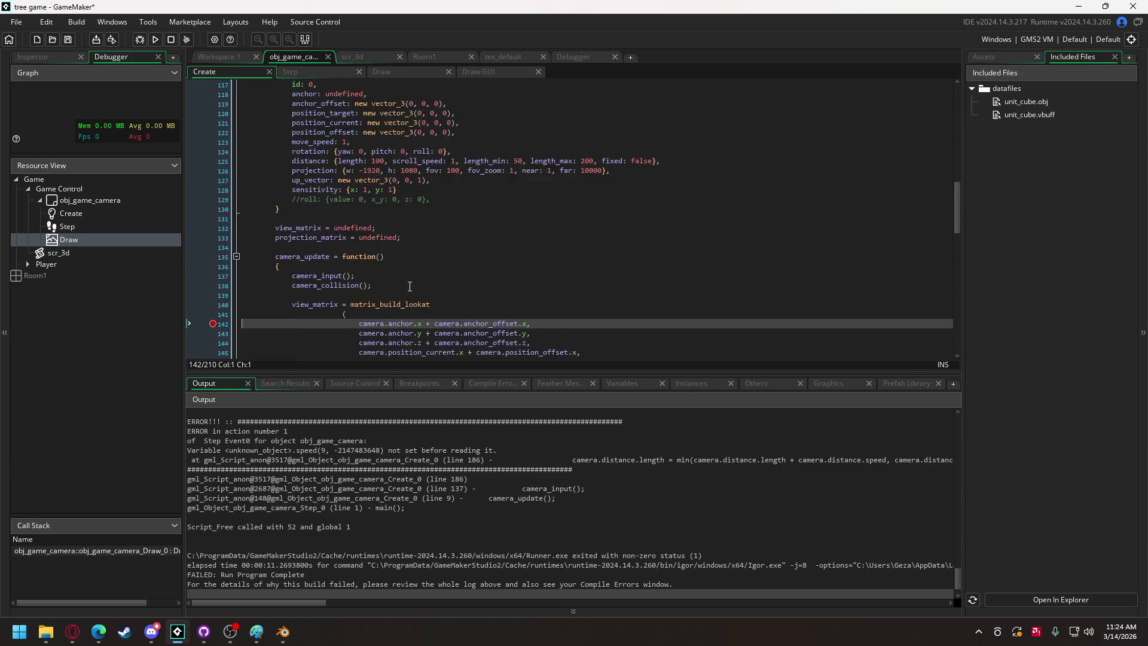
scroll(410, 287, down, 3)
scroll(359, 209, up, 4)
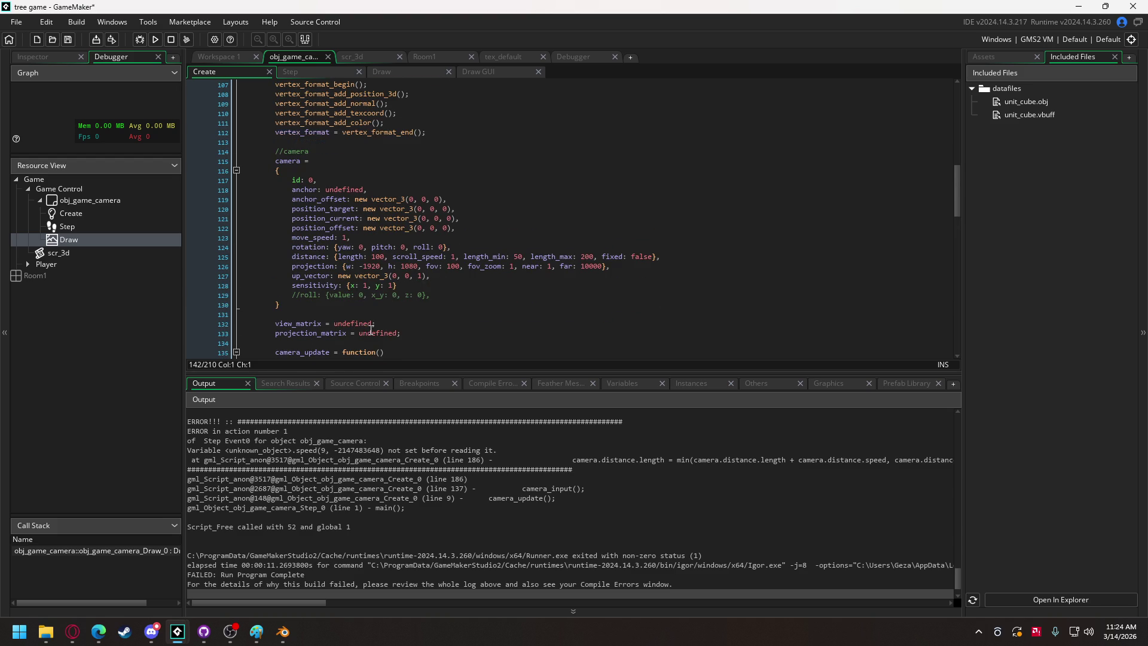
double_click(317, 238)
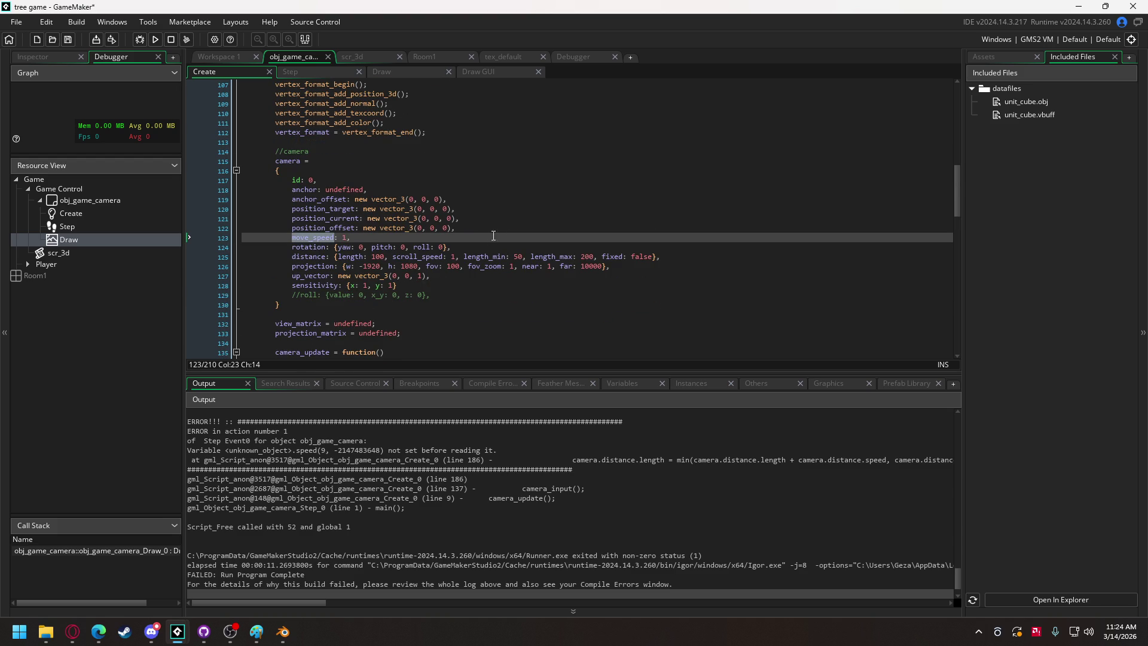
scroll(492, 241, down, 20)
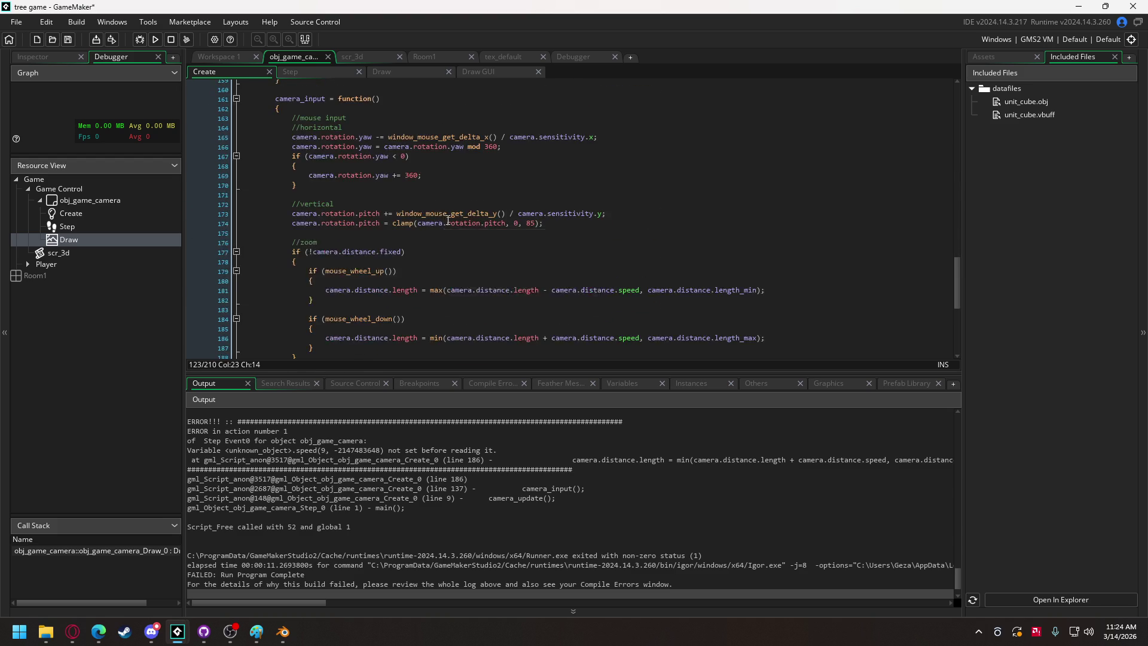
scroll(448, 220, up, 2)
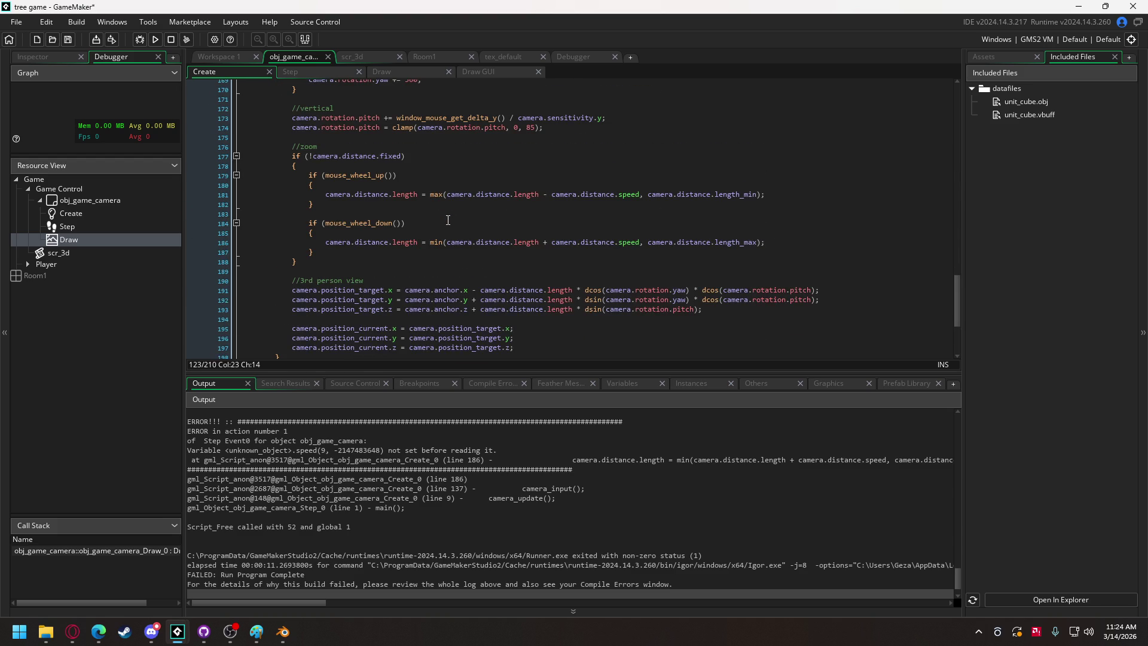
double_click(628, 194)
text(move_speed)
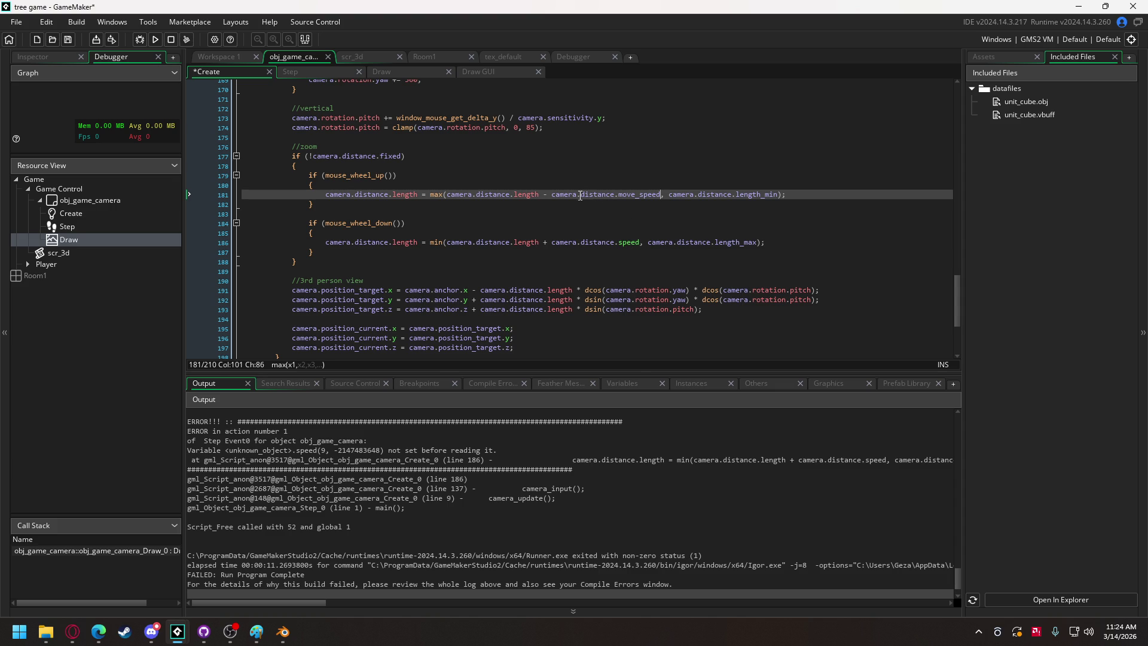
drag(581, 195, 658, 198)
text(move_speed)
drag(581, 242, 638, 242)
text(move_speed)
Undo that, put scroll_speed into both zoom-in and zoom-out lines, and run with F5.
scroll(547, 179, up, 3)
scroll(547, 178, up, 15)
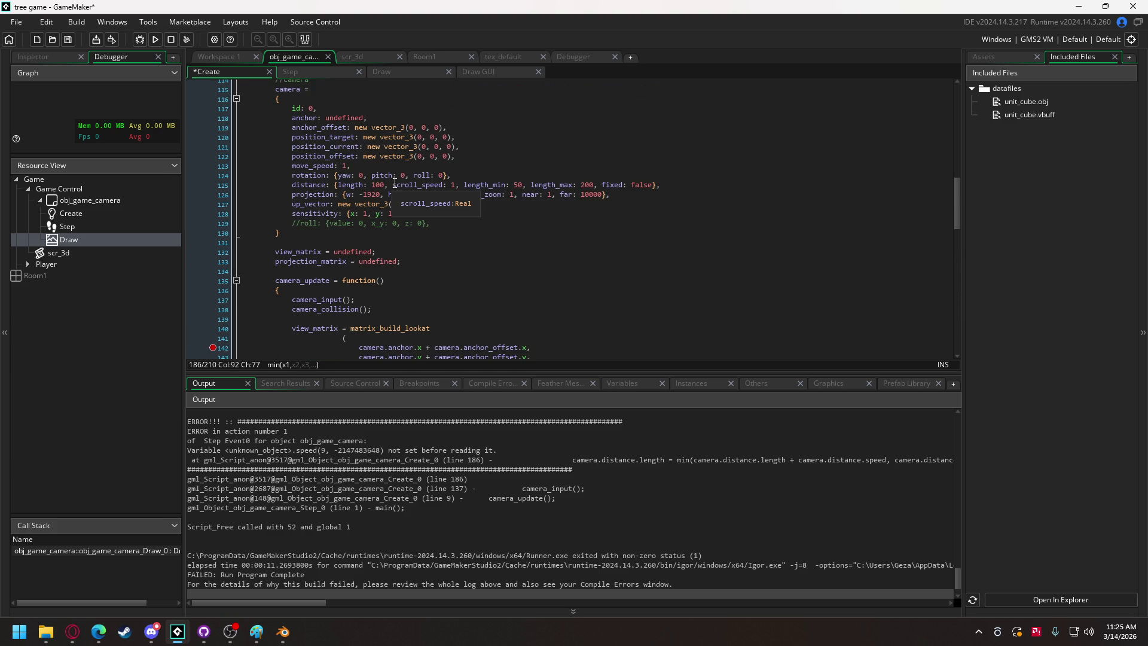
click(420, 186)
double_click(421, 185)
key(ctrl+c)
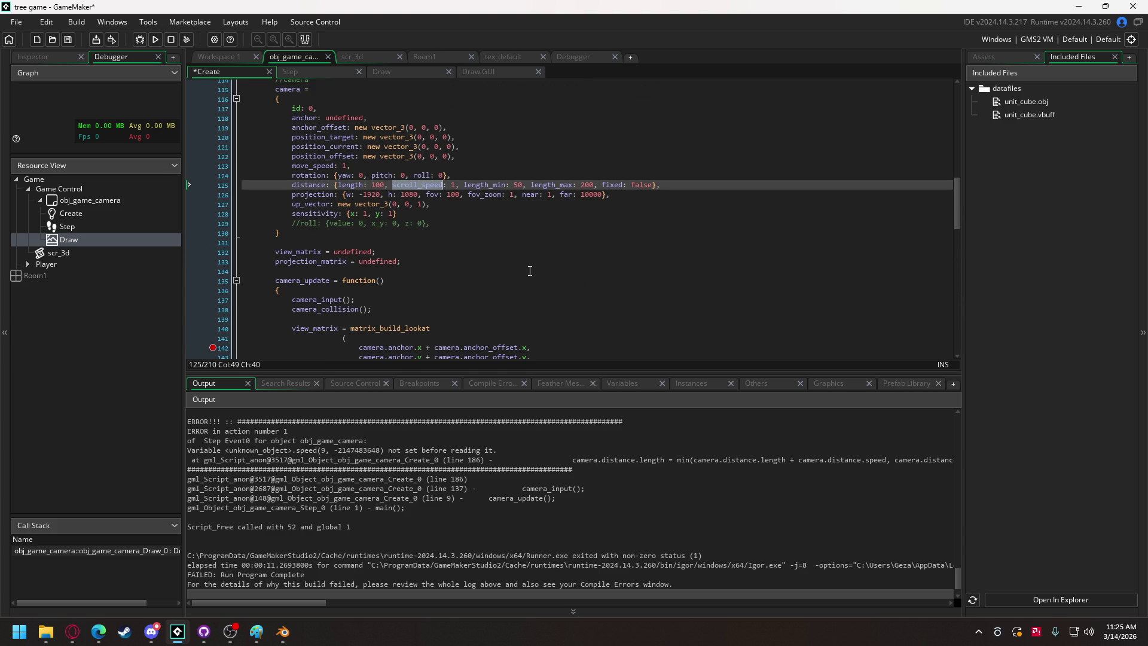
scroll(537, 251, down, 3)
scroll(537, 251, down, 12)
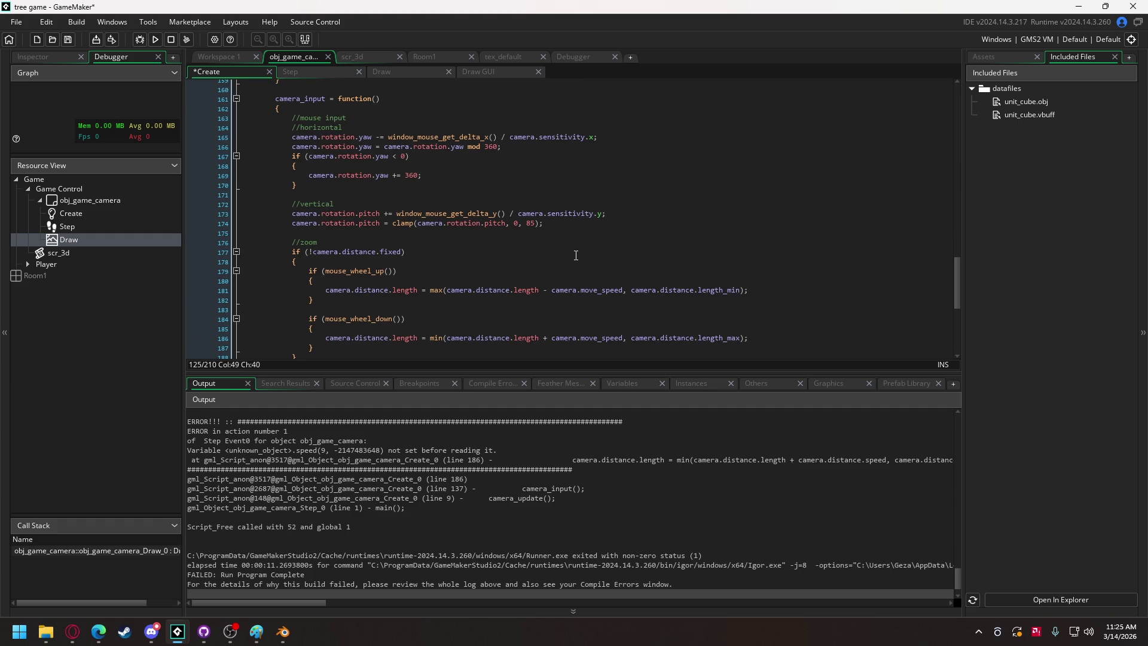
key(ctrl+z)
key(ctrl+z)
double_click(641, 292)
key(ctrl+v)
double_click(635, 339)
key(ctrl+v)
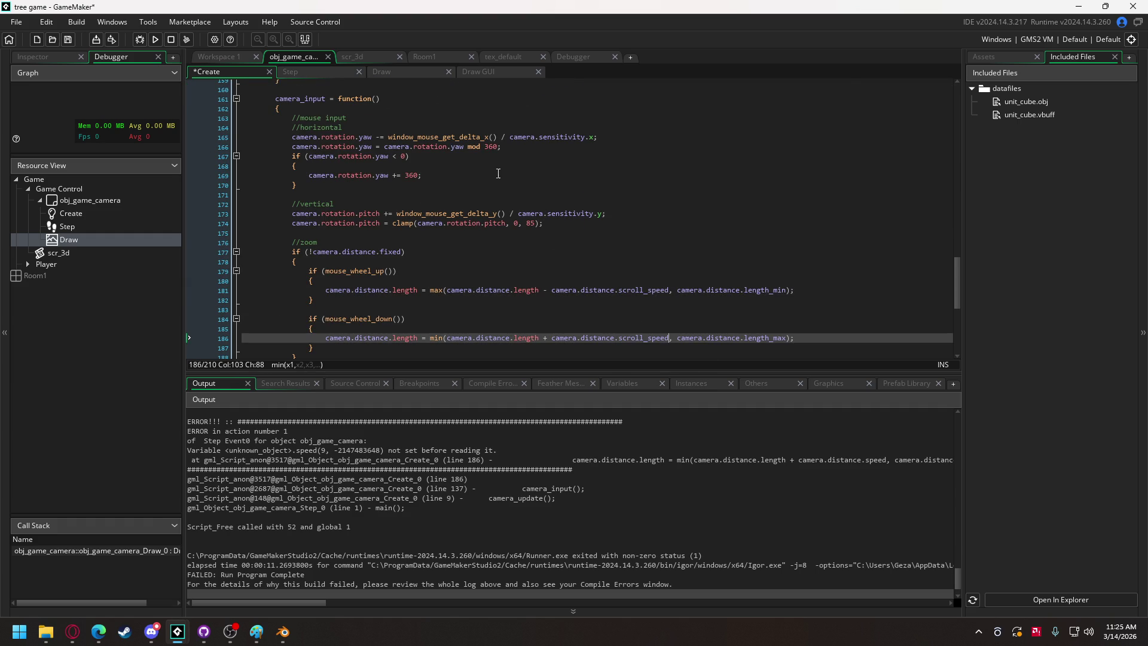
key(F5)
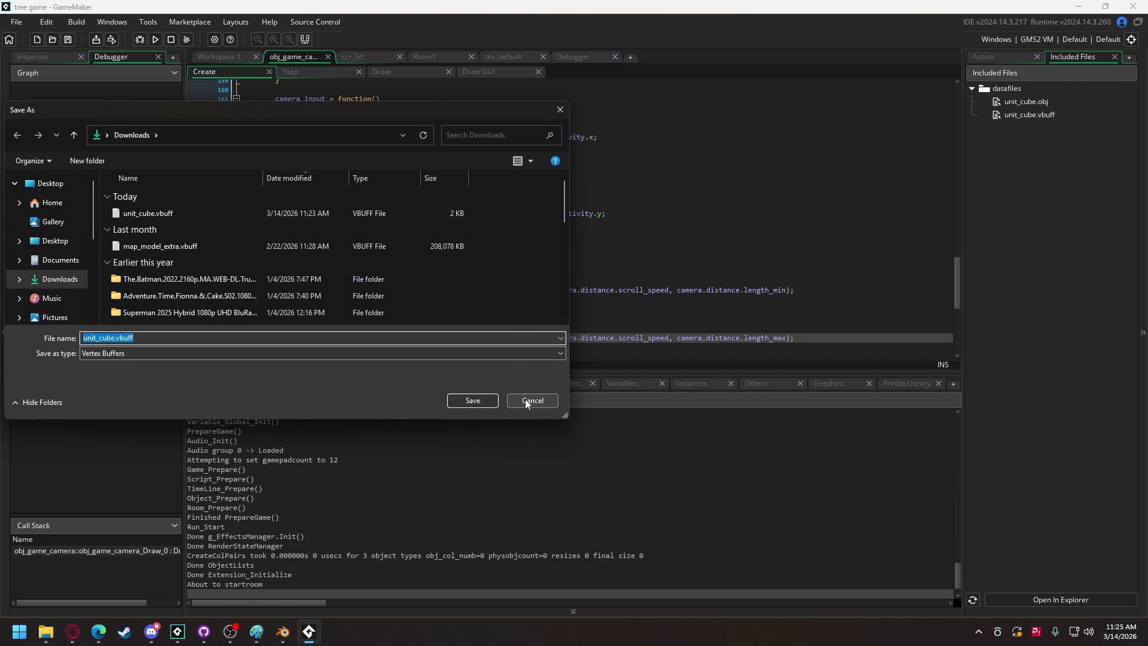
Dismiss the save prompt and bring up the camera object's Draw event code.
click(539, 401)
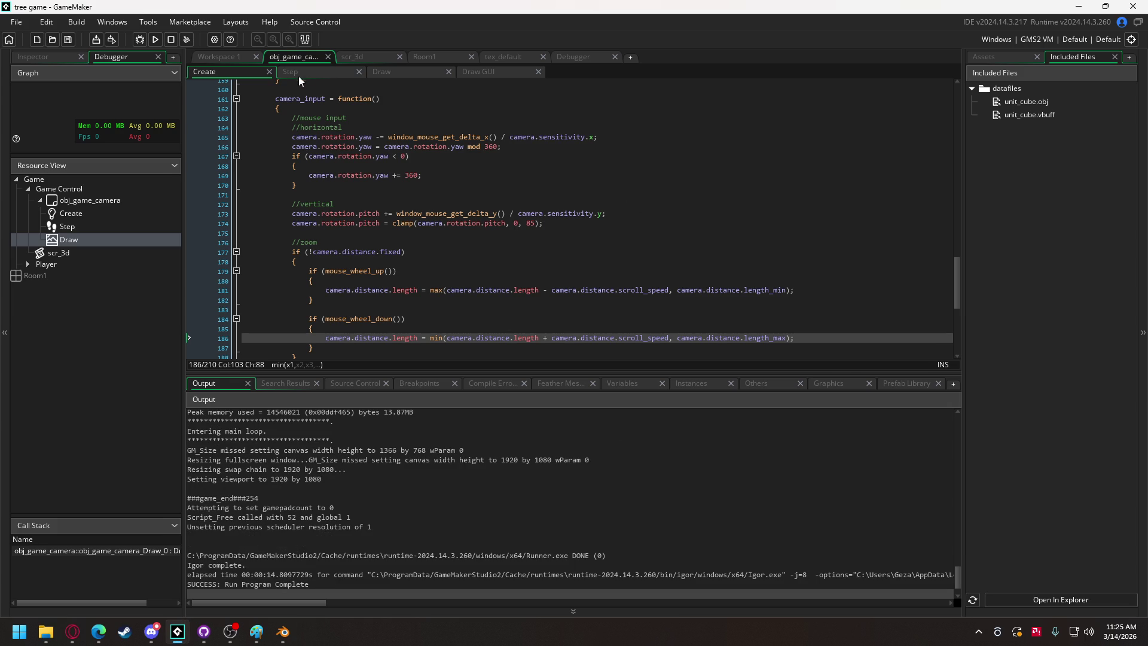
click(301, 76)
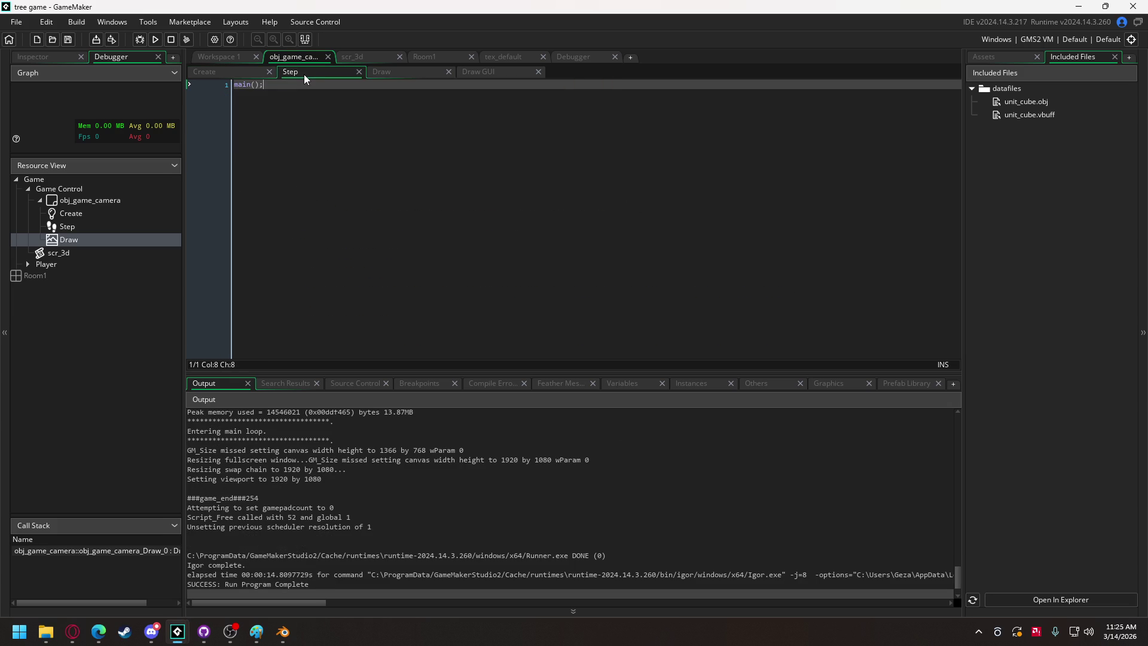
click(392, 73)
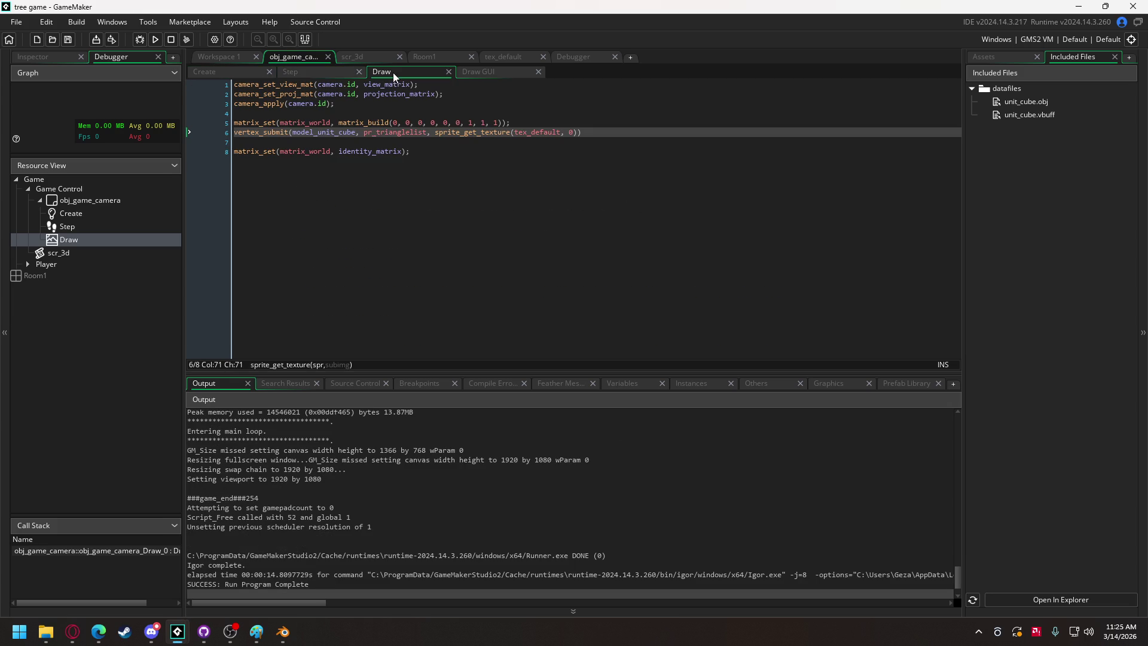
Change the cube's matrix_build scale to 5, 5, 5, then run the game, saving when prompted.
click(473, 122)
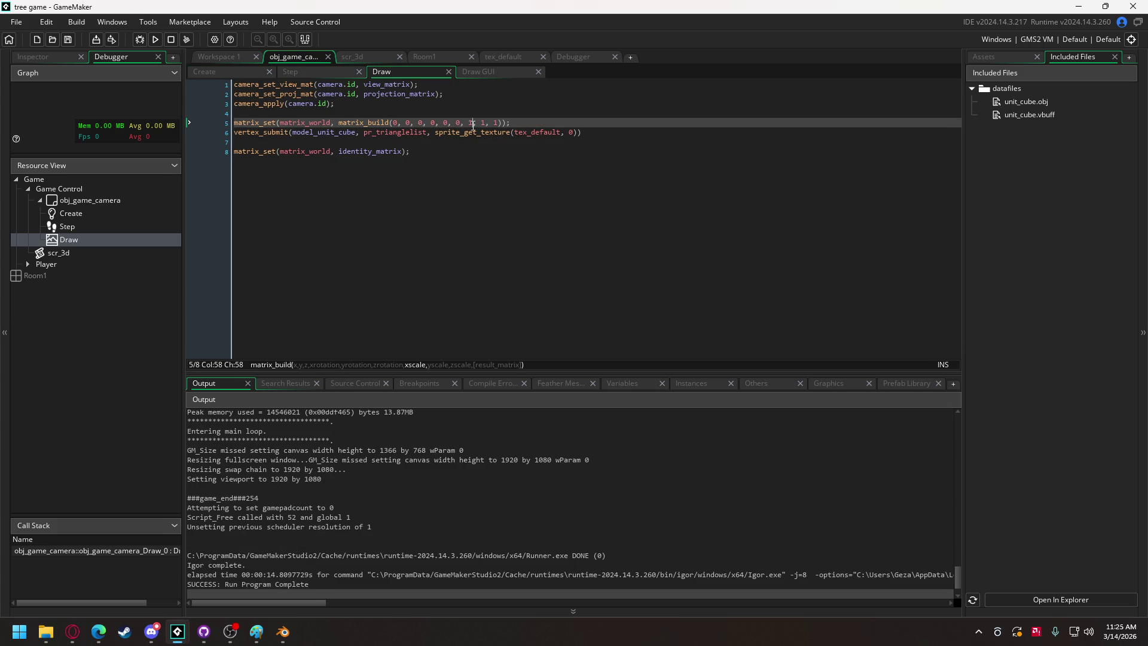
click(470, 123)
double_click(472, 123)
text(5)
double_click(485, 123)
text(5)
double_click(496, 123)
text(5)
click(155, 40)
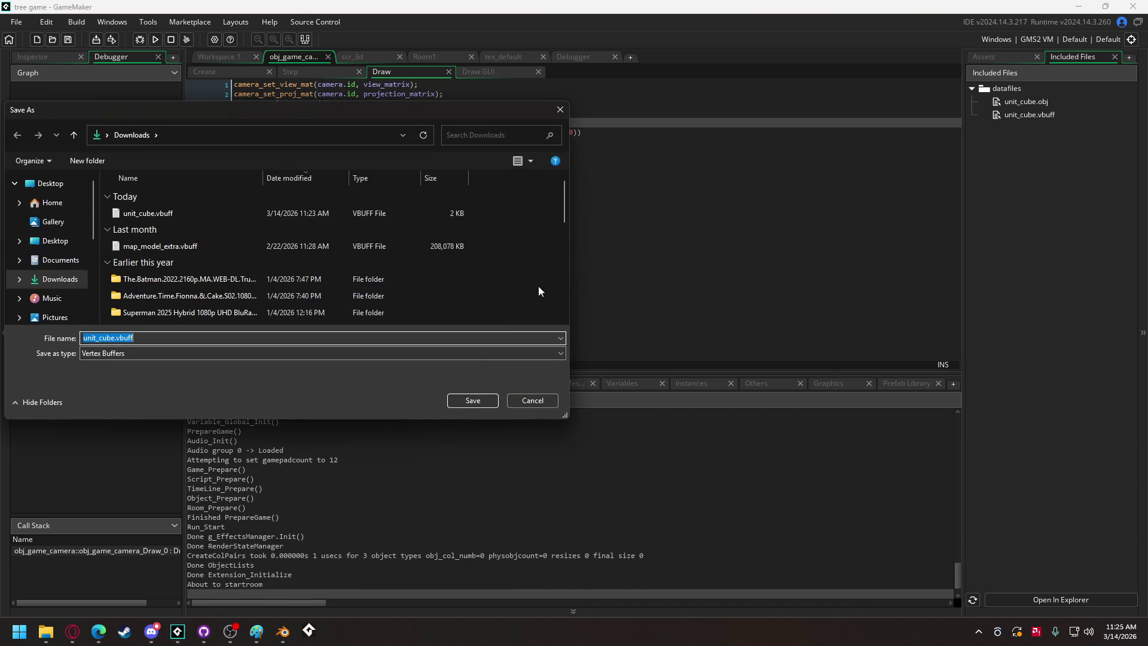
click(477, 406)
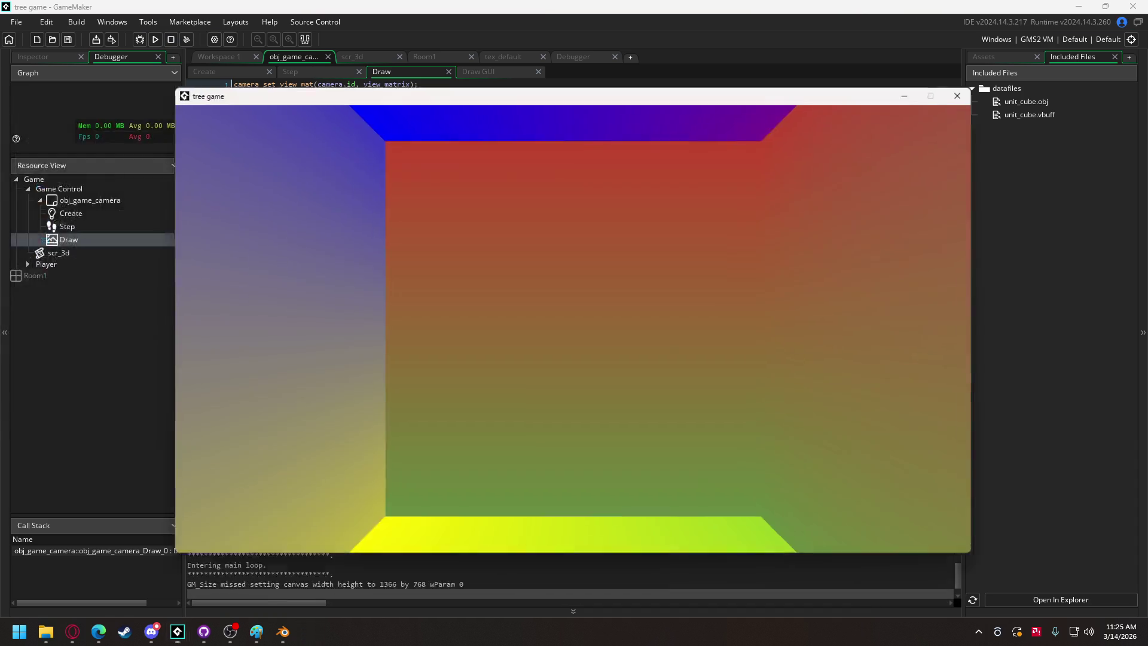
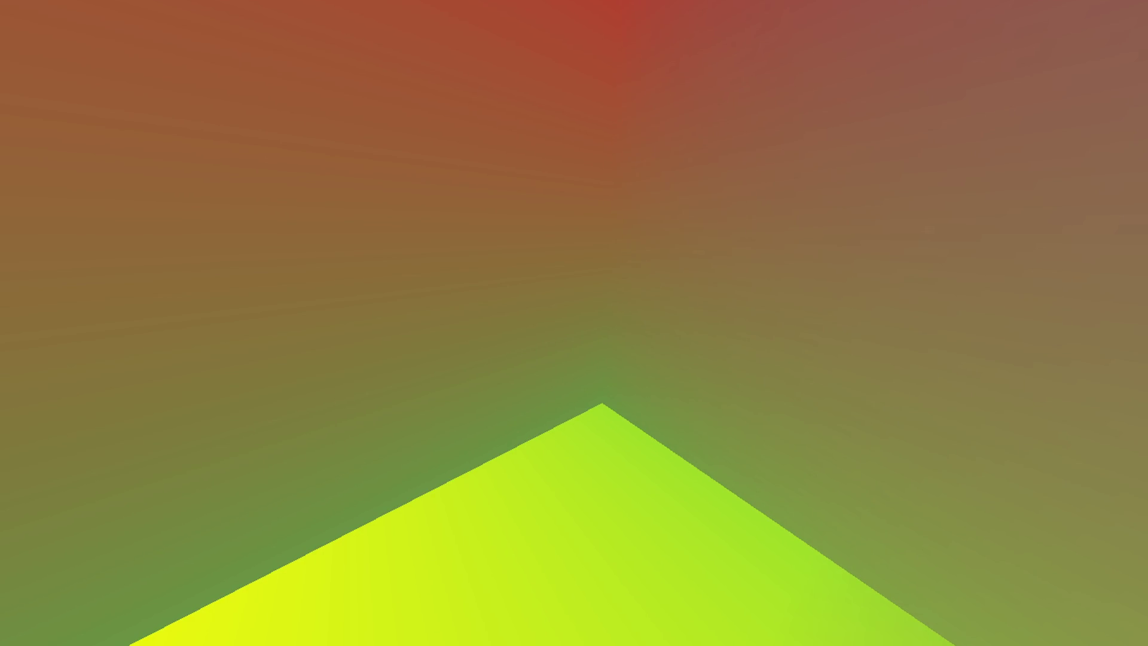
Change the camera yaw update on line 165 from '-=' to '+=', then open Game Options.
key(Escape)
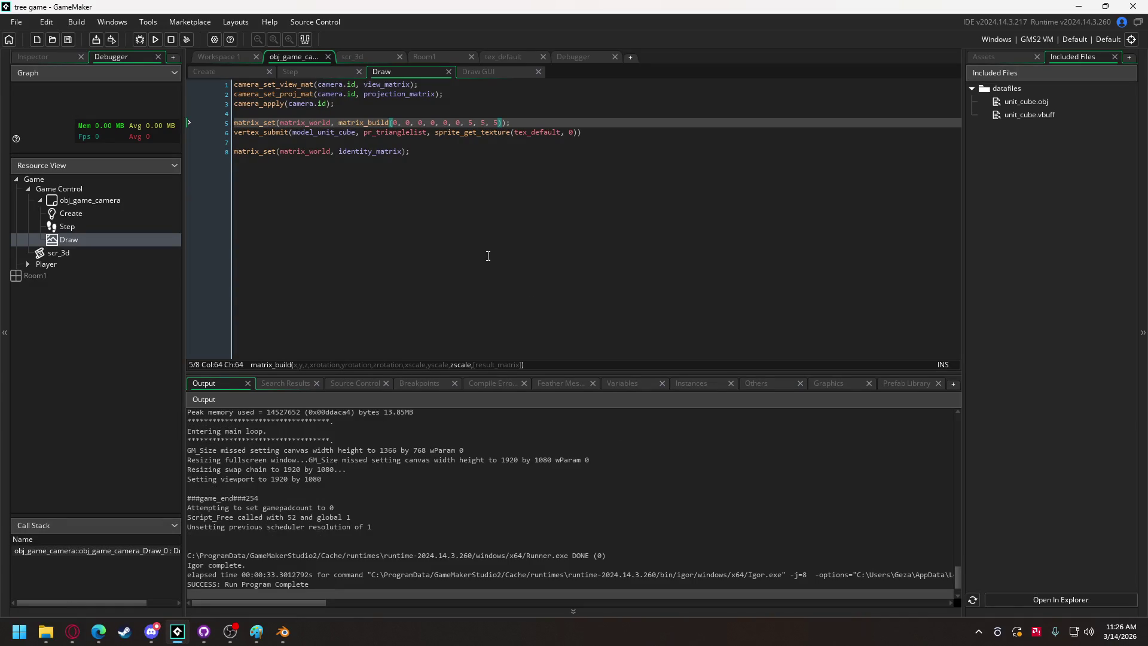
click(241, 69)
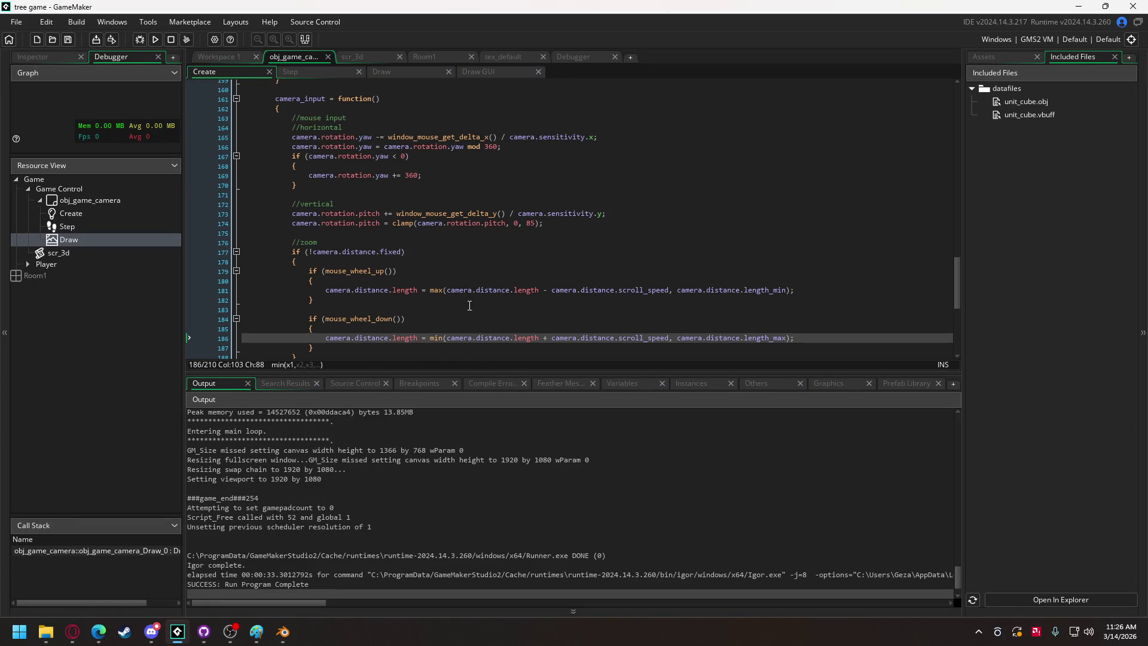
scroll(442, 257, up, 5)
scroll(441, 256, down, 2)
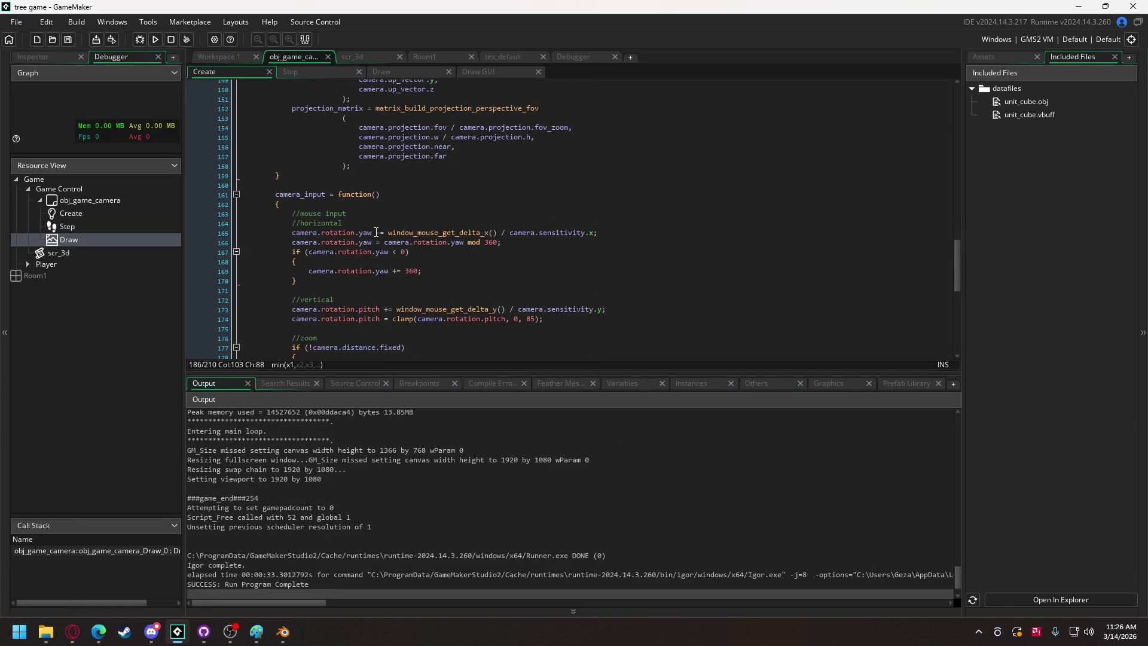
click(381, 234)
key(BackSpace)
text(+)
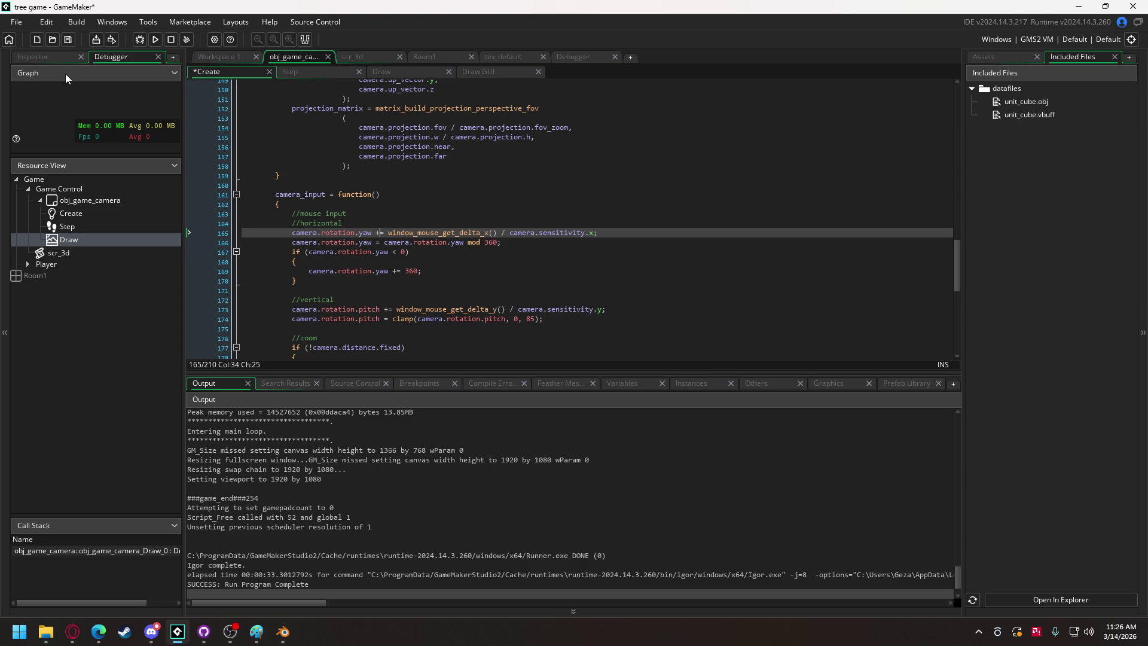
click(219, 41)
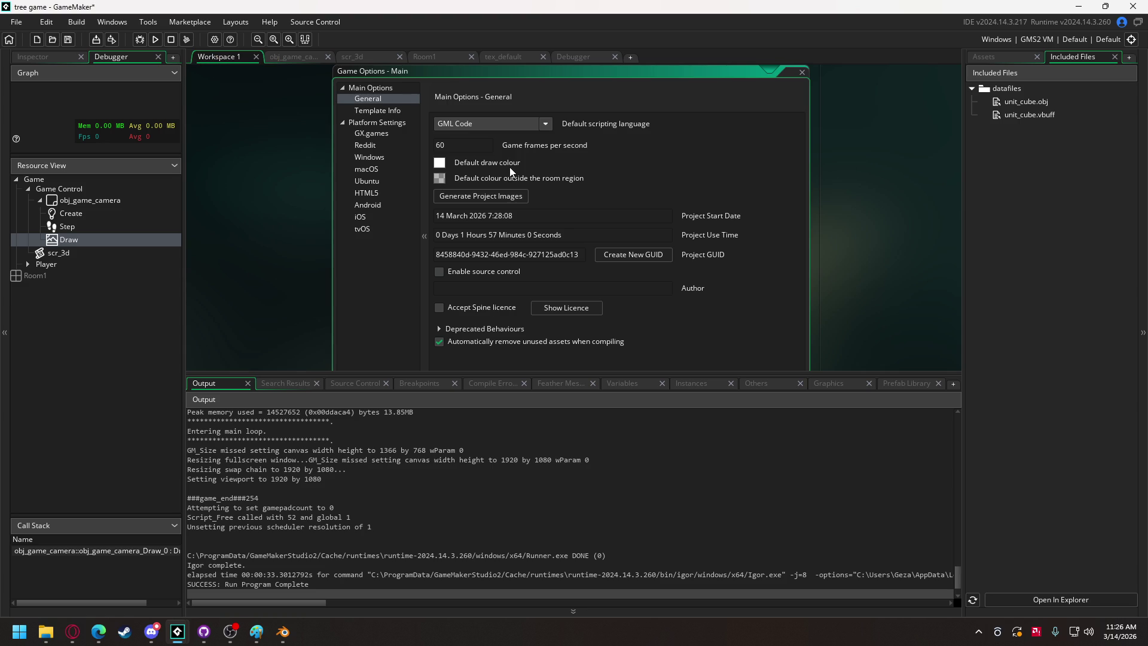
Look over the General page of Game Options, then switch to Discord.
scroll(560, 171, down, 3)
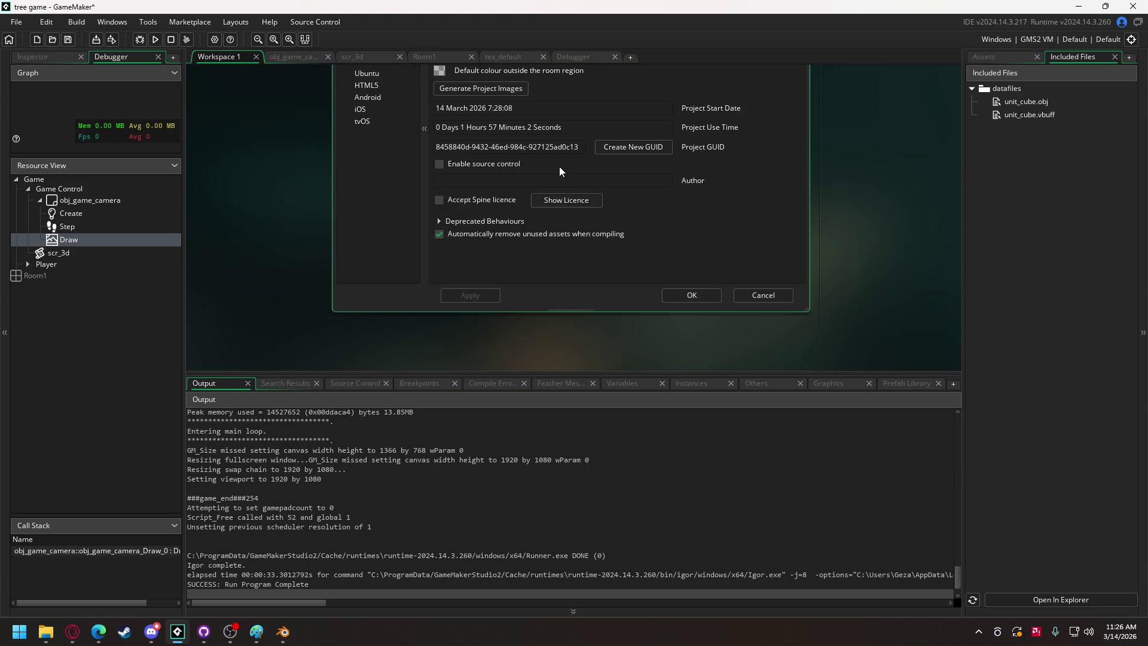
scroll(560, 169, up, 3)
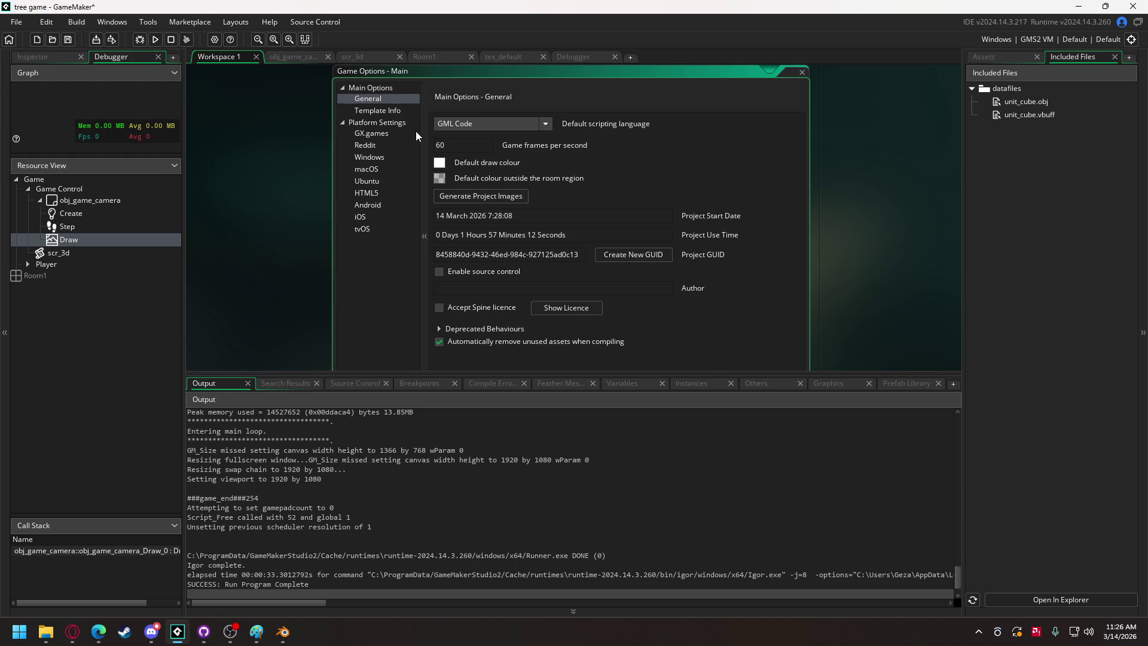
click(151, 632)
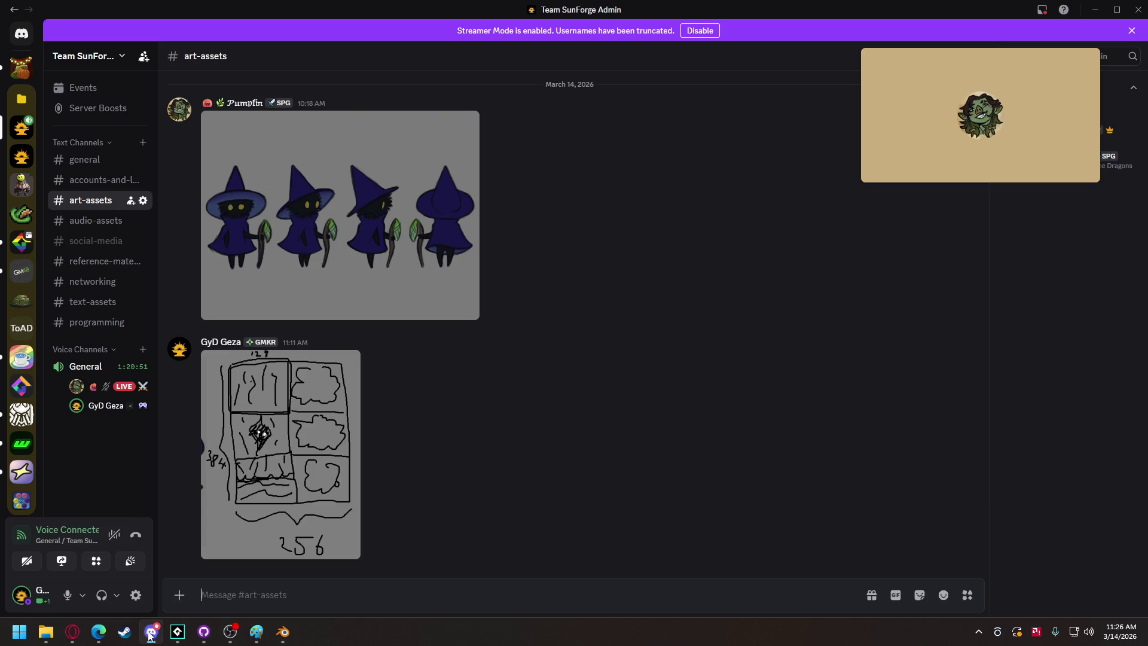
Open the GameMaker server's FAQ post 'Why is my pixel art blurry' and enlarge its screenshot.
click(22, 242)
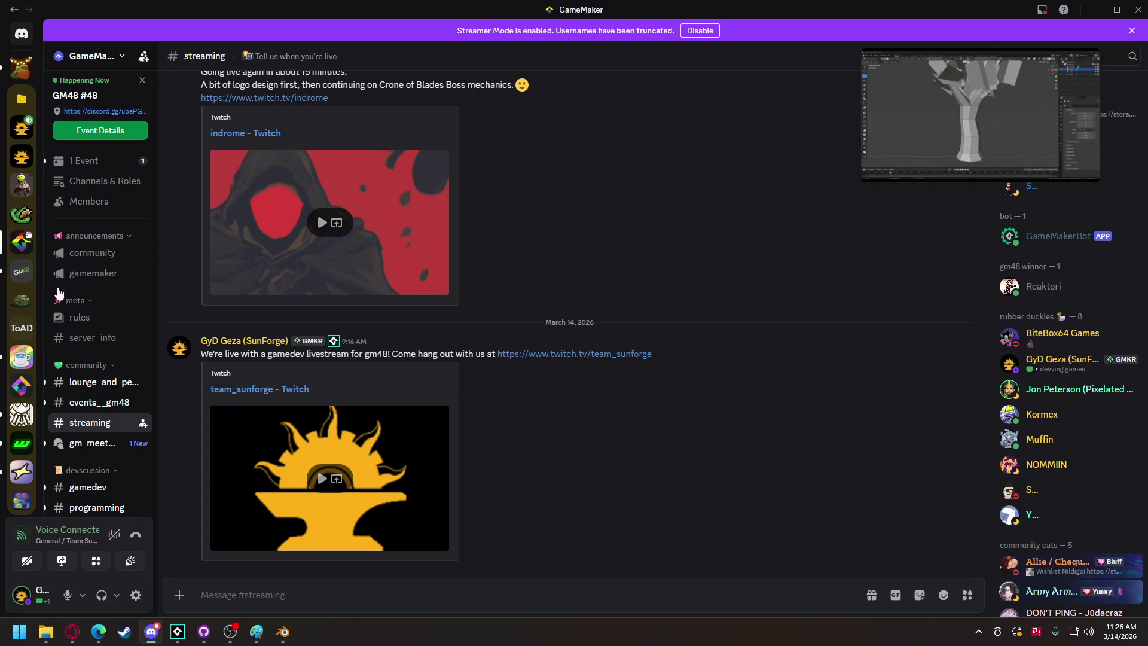
scroll(94, 342, down, 5)
click(78, 361)
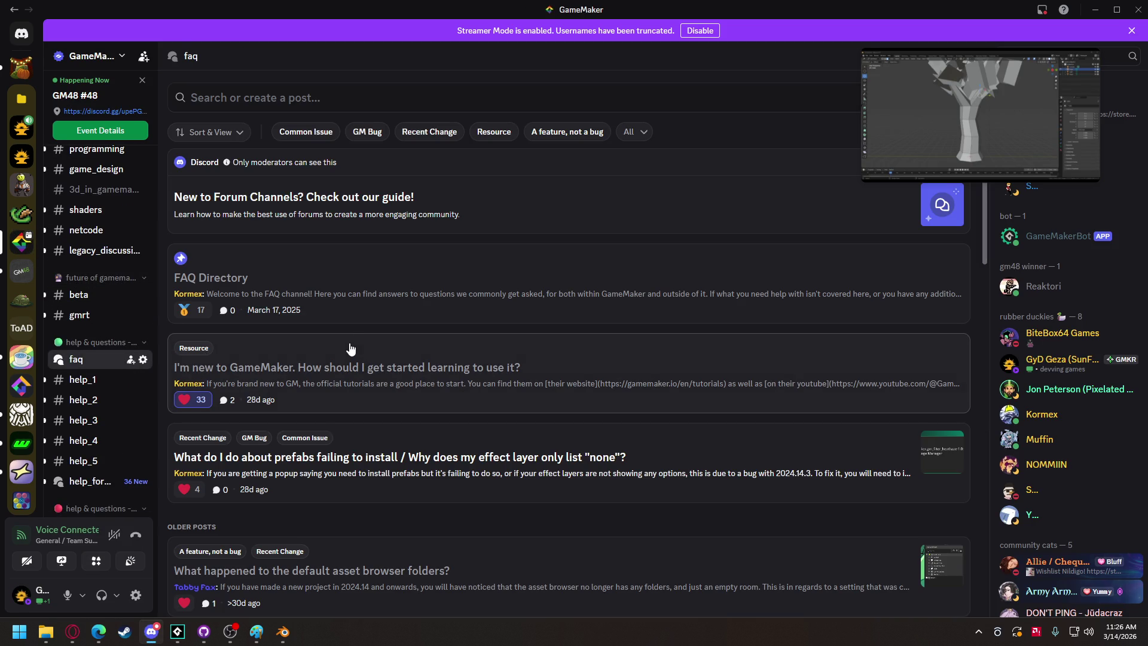
scroll(348, 355, down, 2)
scroll(349, 356, down, 2)
scroll(349, 355, down, 1)
scroll(348, 355, down, 2)
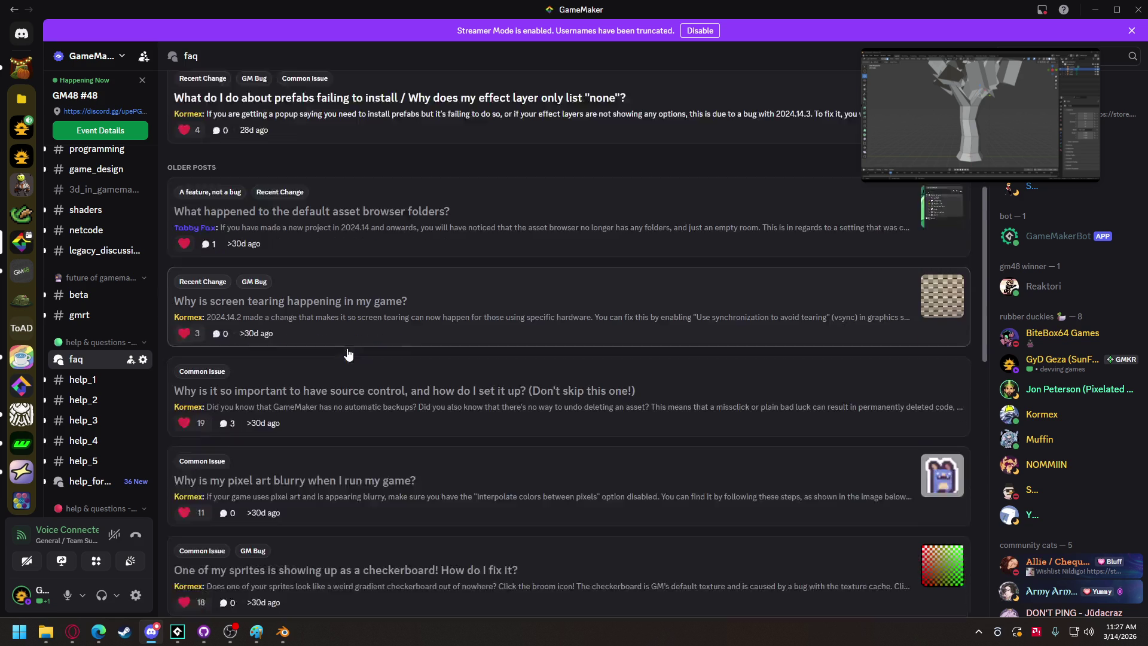
click(362, 432)
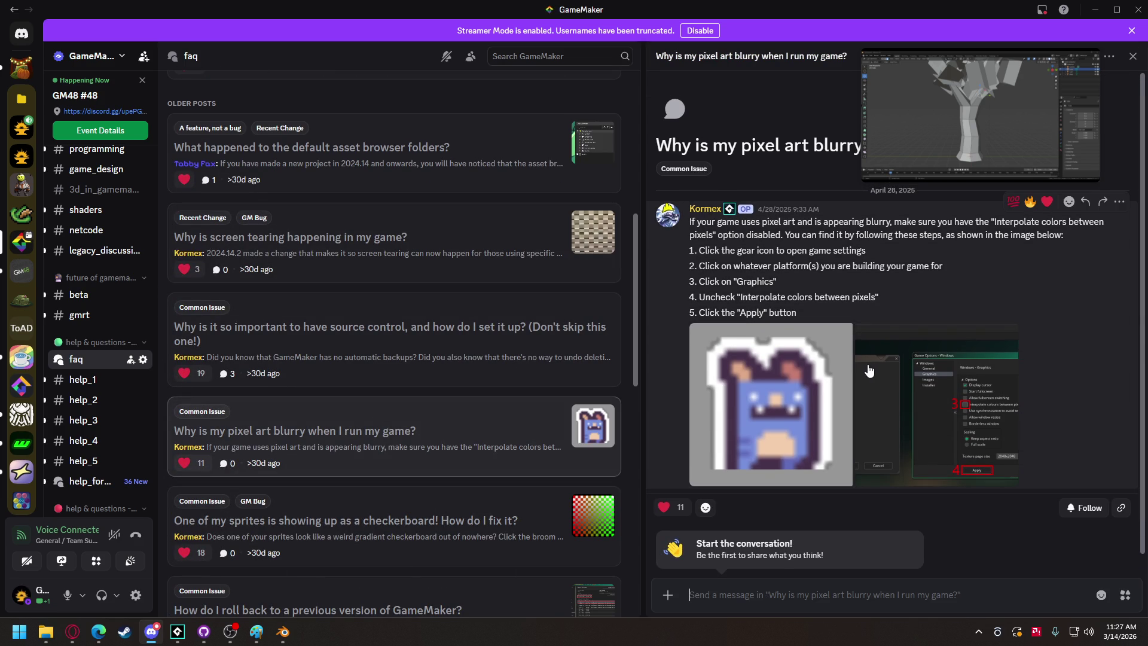
click(877, 362)
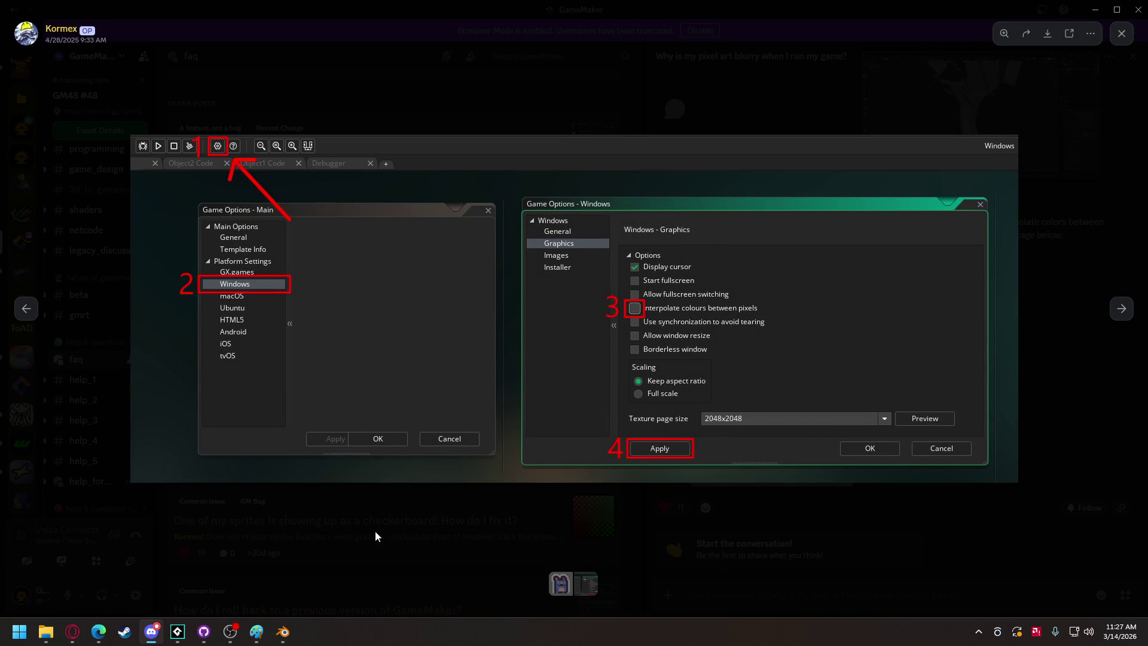
Back in GameMaker, view the Windows Graphics options, where pixel colour interpolation is off.
mouse_move(178, 632)
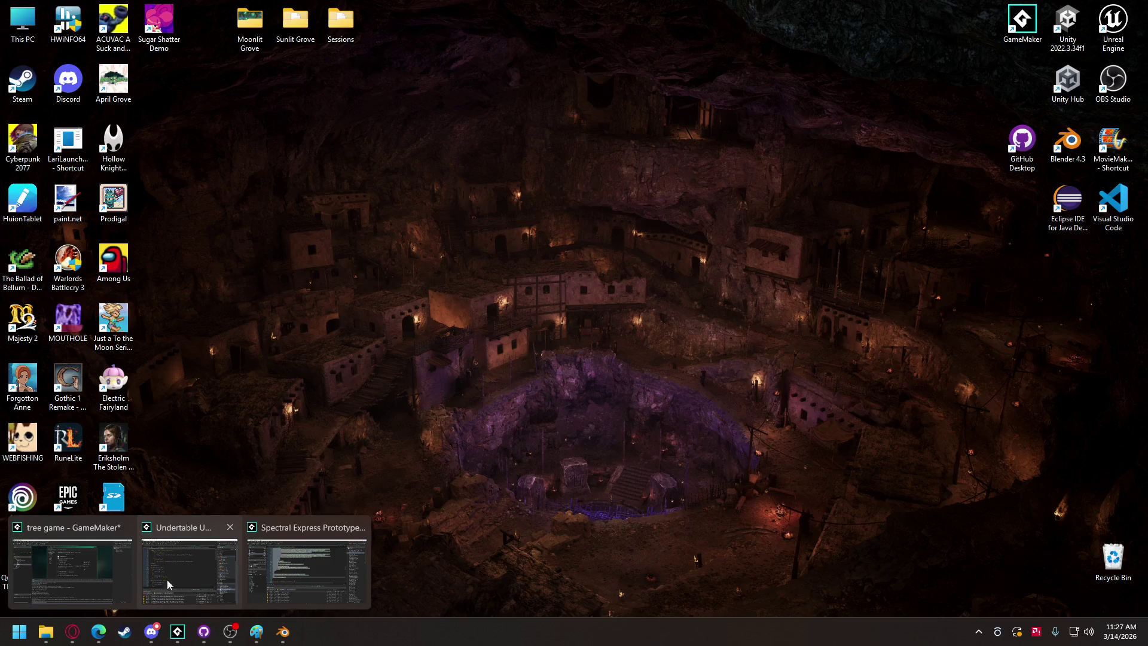
click(197, 580)
click(371, 157)
click(377, 110)
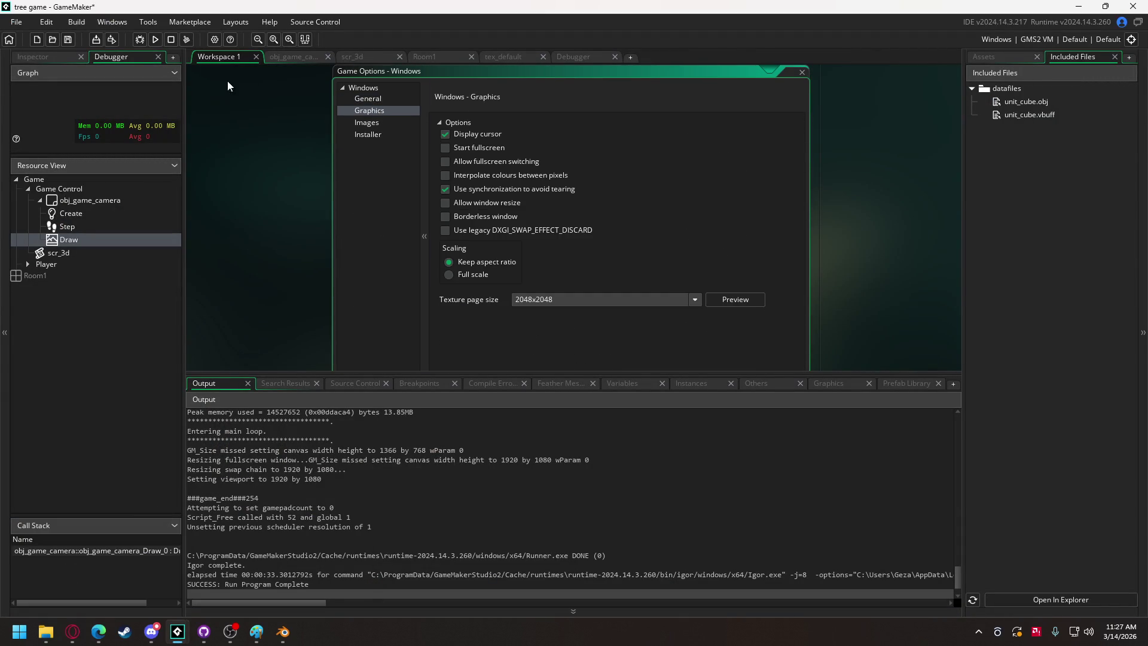
Test-run the game to see the multicolour cube, skipping the save prompt, then return to the camera code.
click(146, 44)
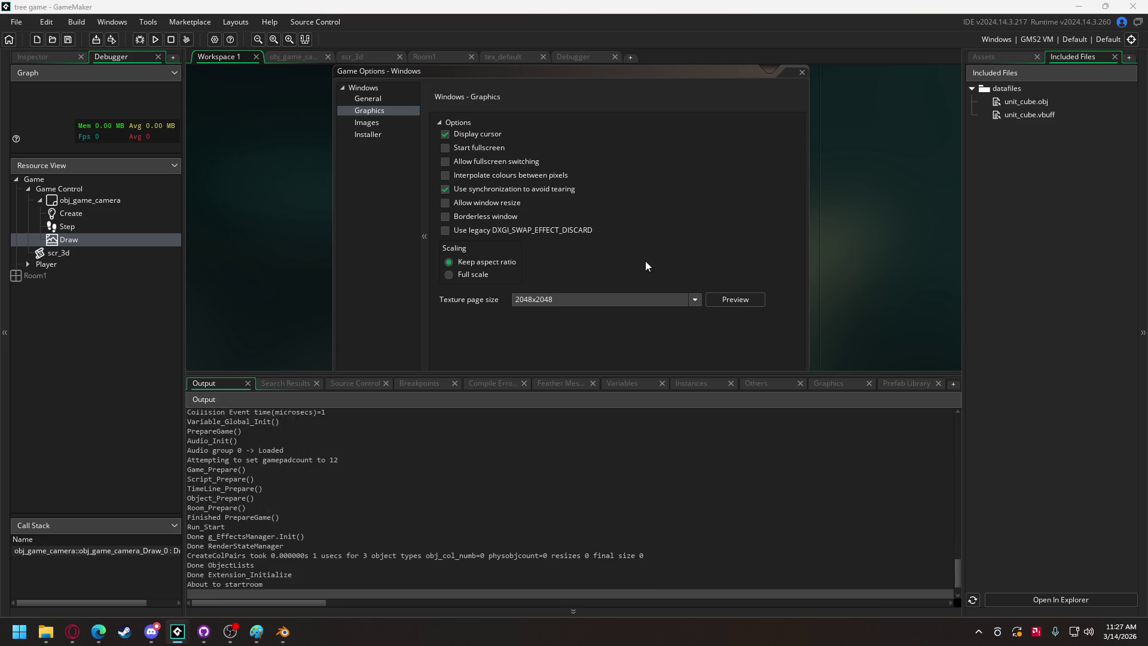
click(519, 400)
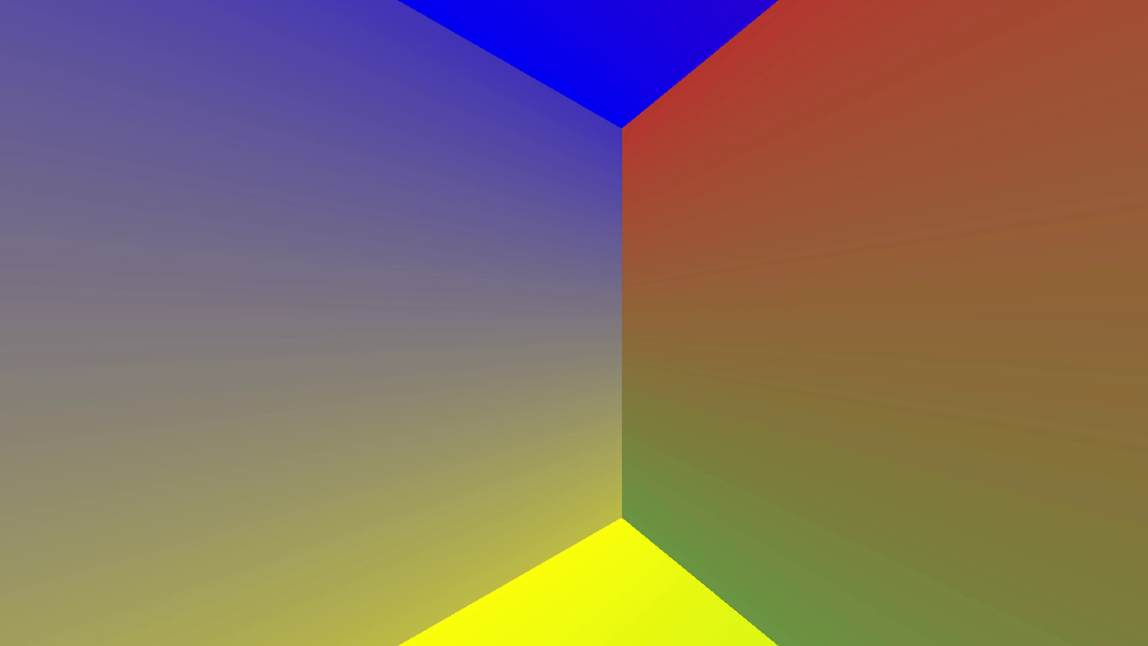
key(Escape)
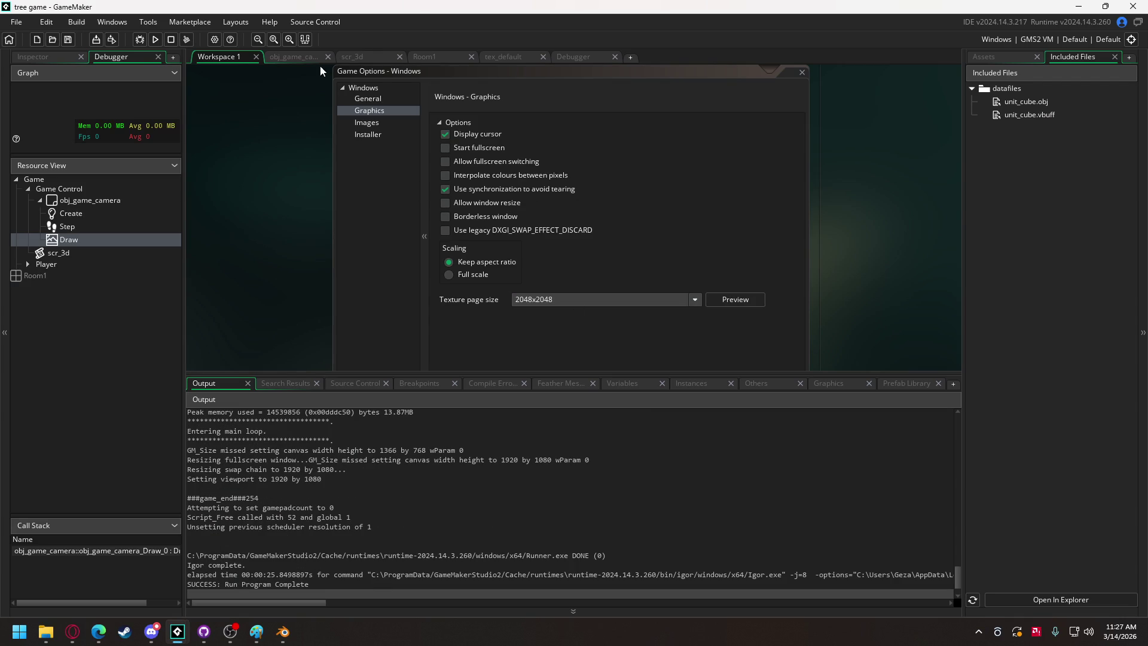
click(290, 59)
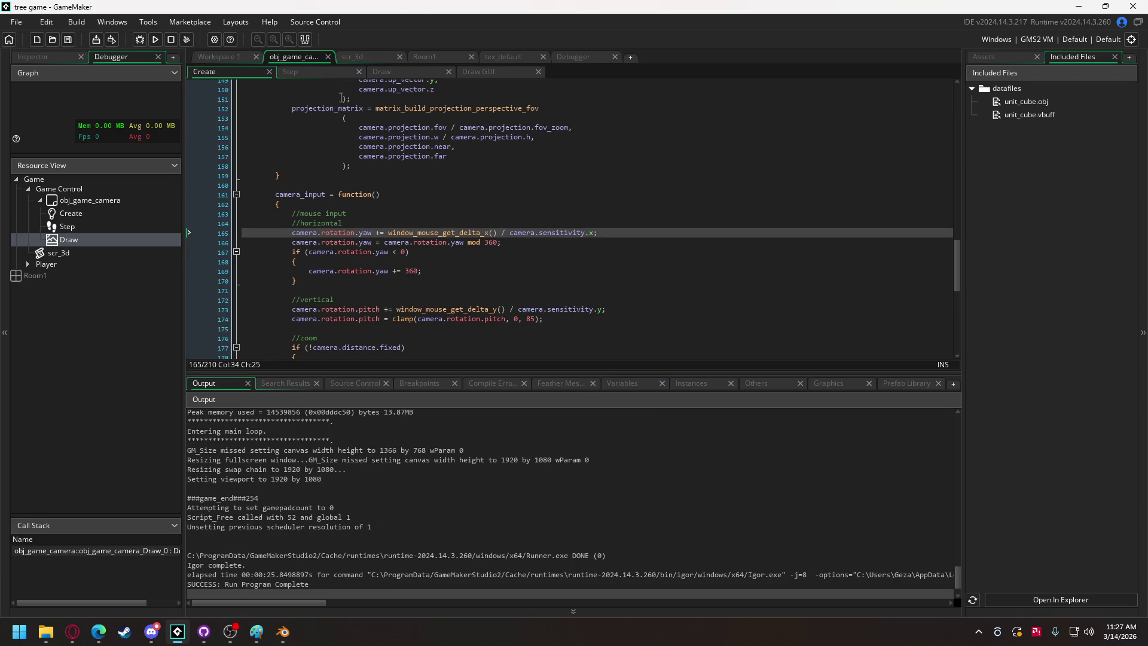
Change the Draw event's matrix_build scale from 5, 5, 5 to 2, 2, 2 and run the game.
click(385, 72)
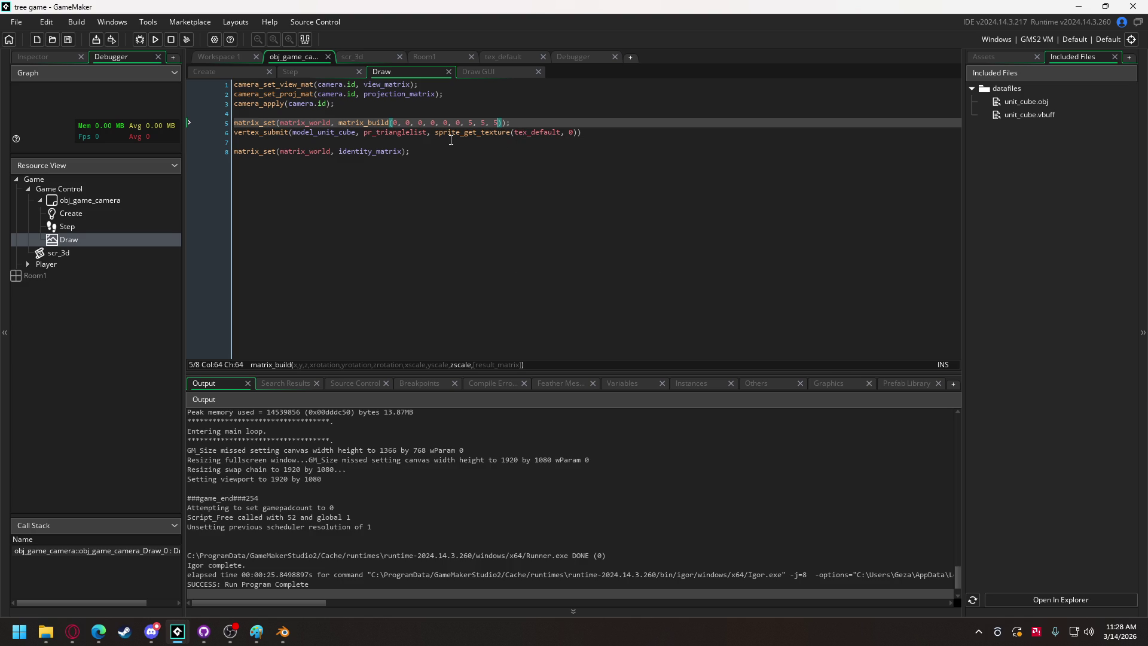
click(472, 125)
key(BackSpace)
text(2)
click(486, 124)
key(BackSpace)
text(2)
click(497, 124)
key(BackSpace)
text(2)
click(141, 39)
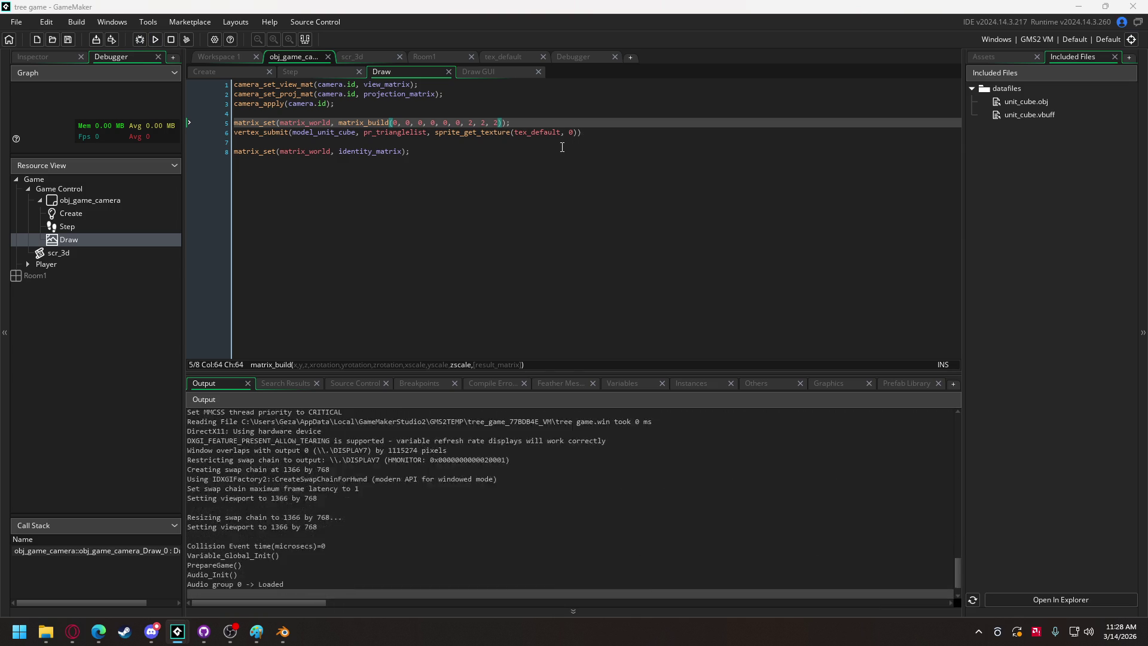
click(528, 401)
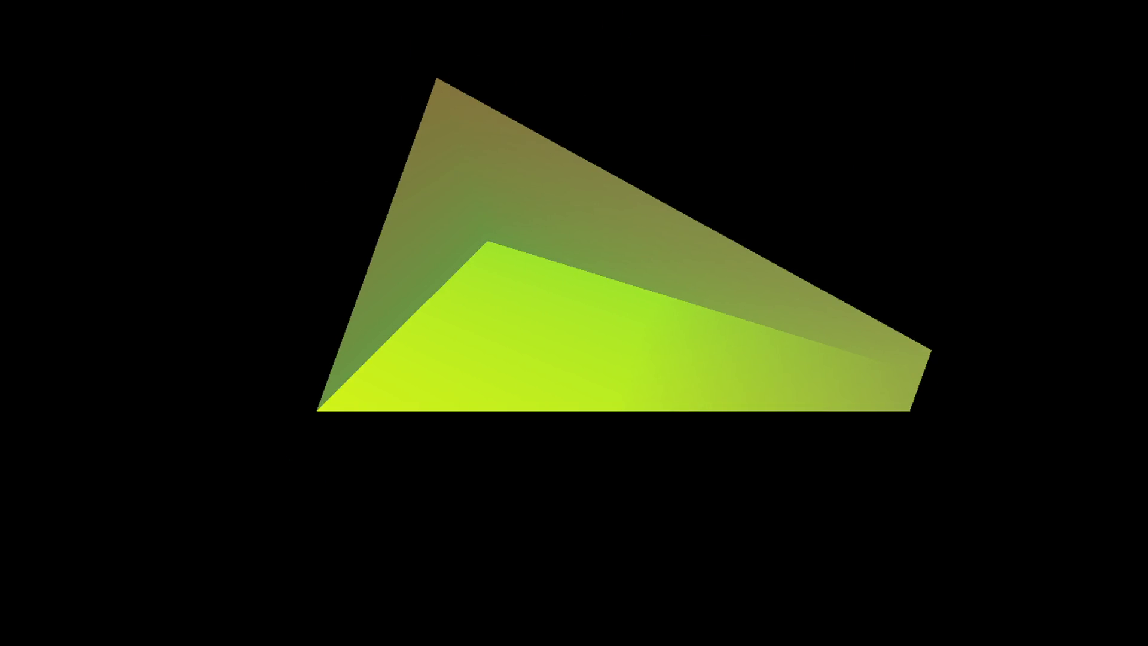
Re-run the game, then trim a digit from the near clipping value and run again.
key(Escape)
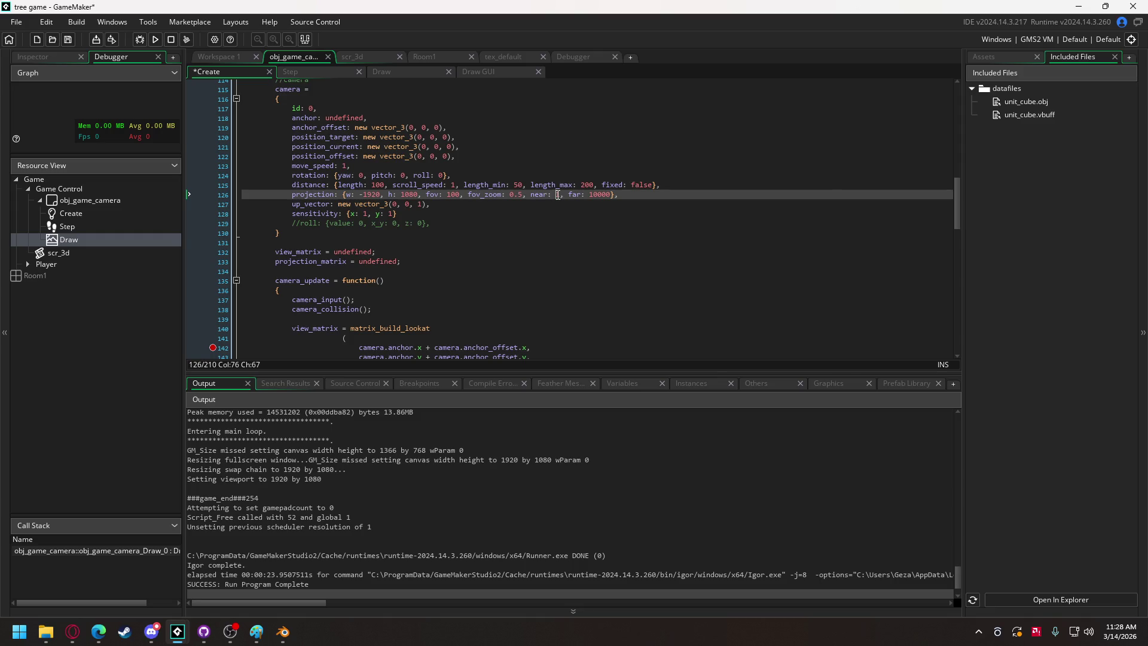
click(153, 40)
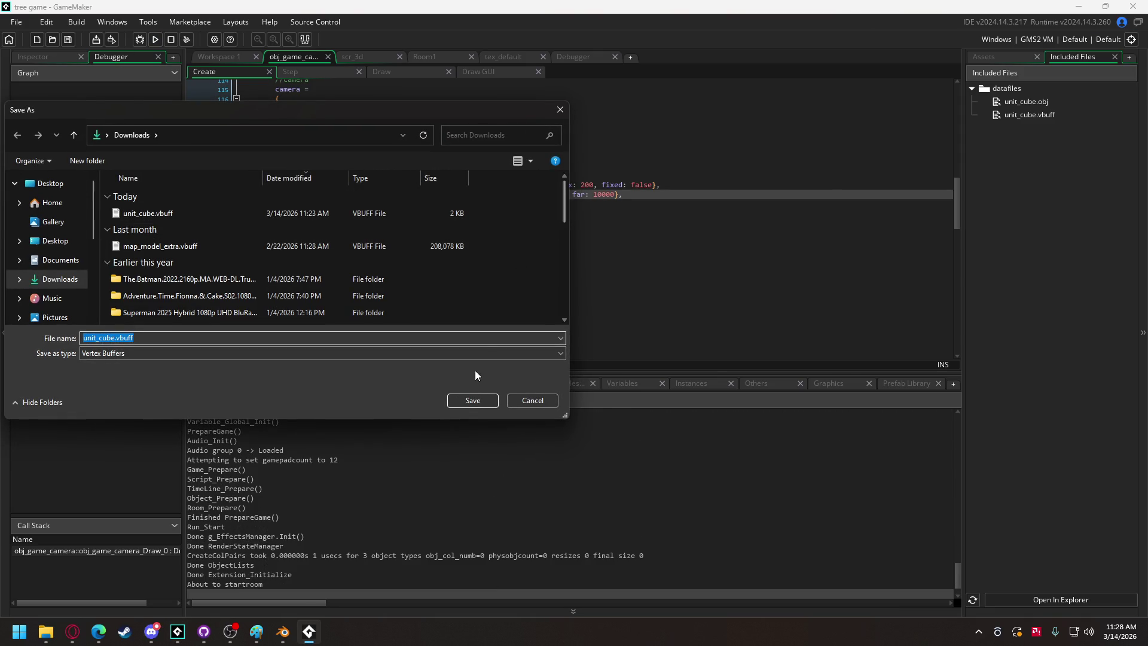
click(534, 399)
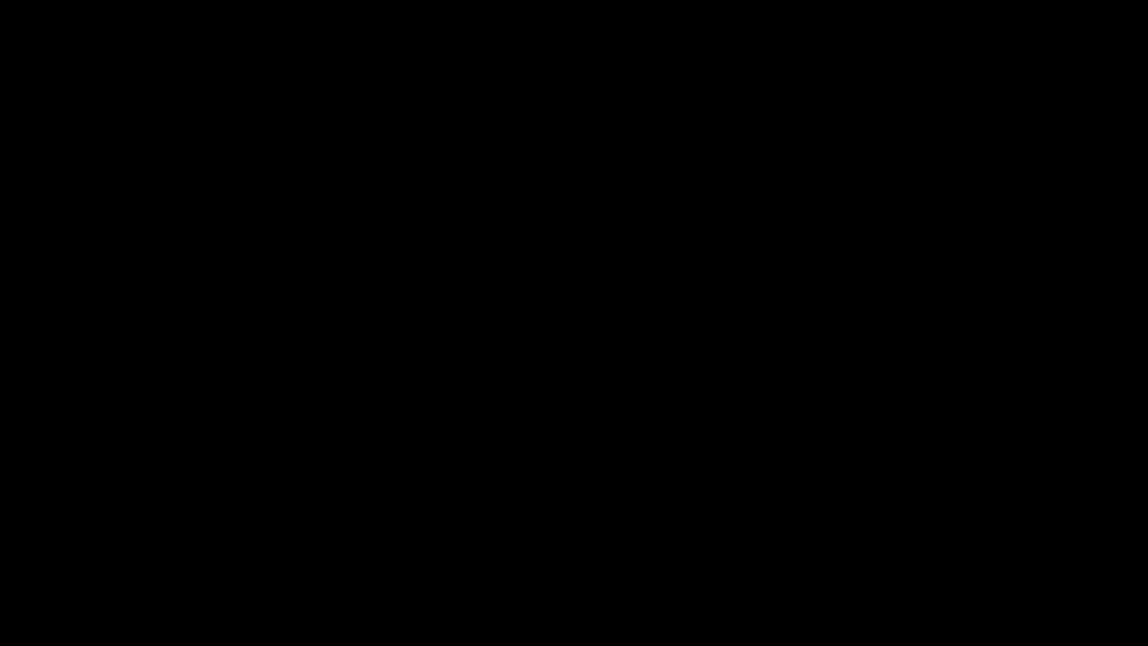
key(Escape)
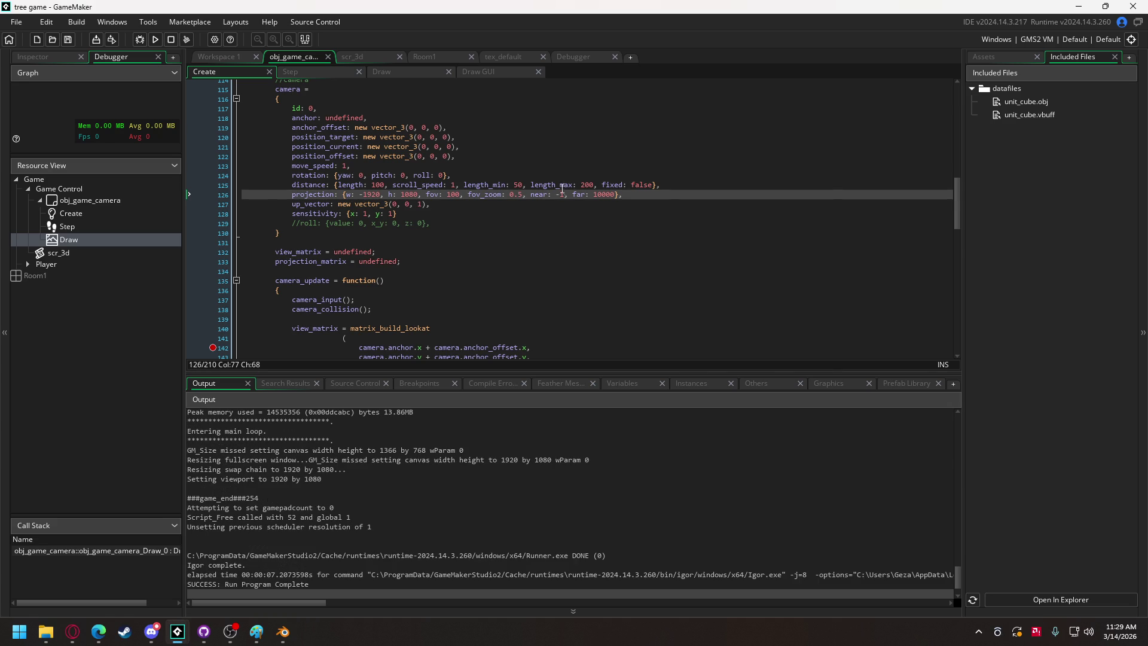
key(BackSpace)
click(157, 40)
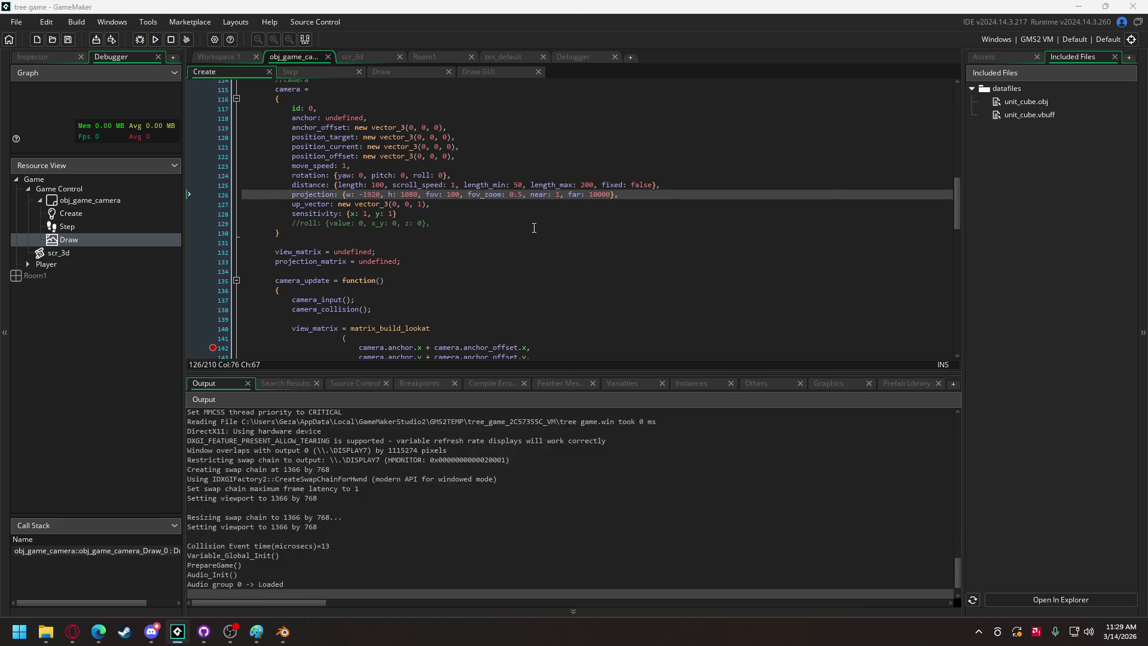
click(518, 399)
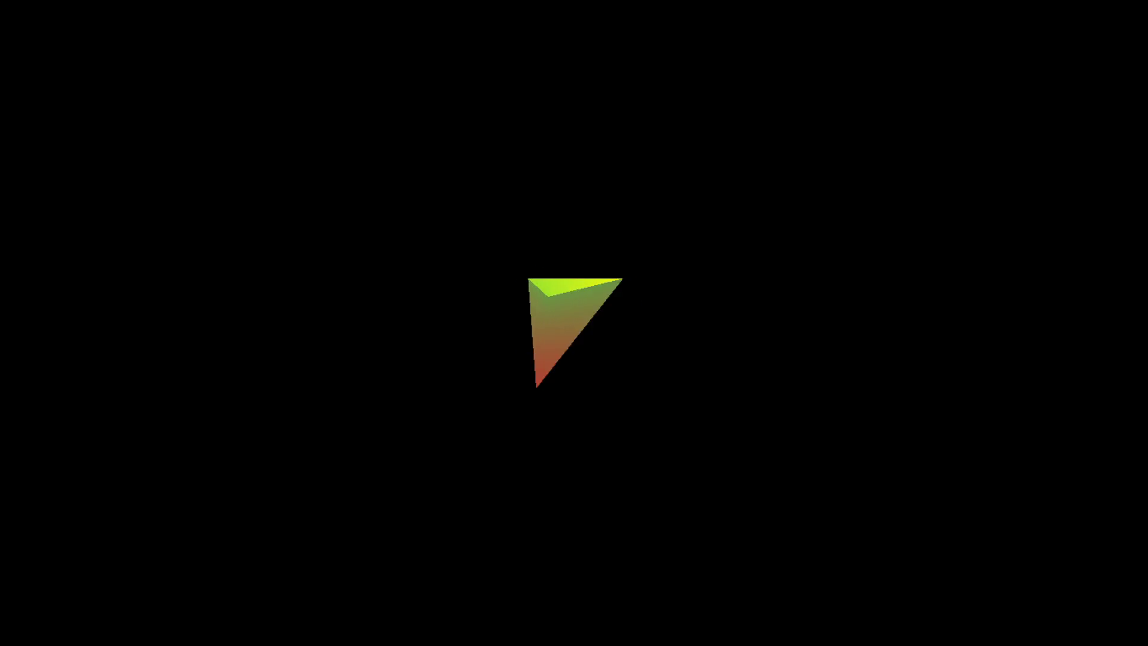
key(Escape)
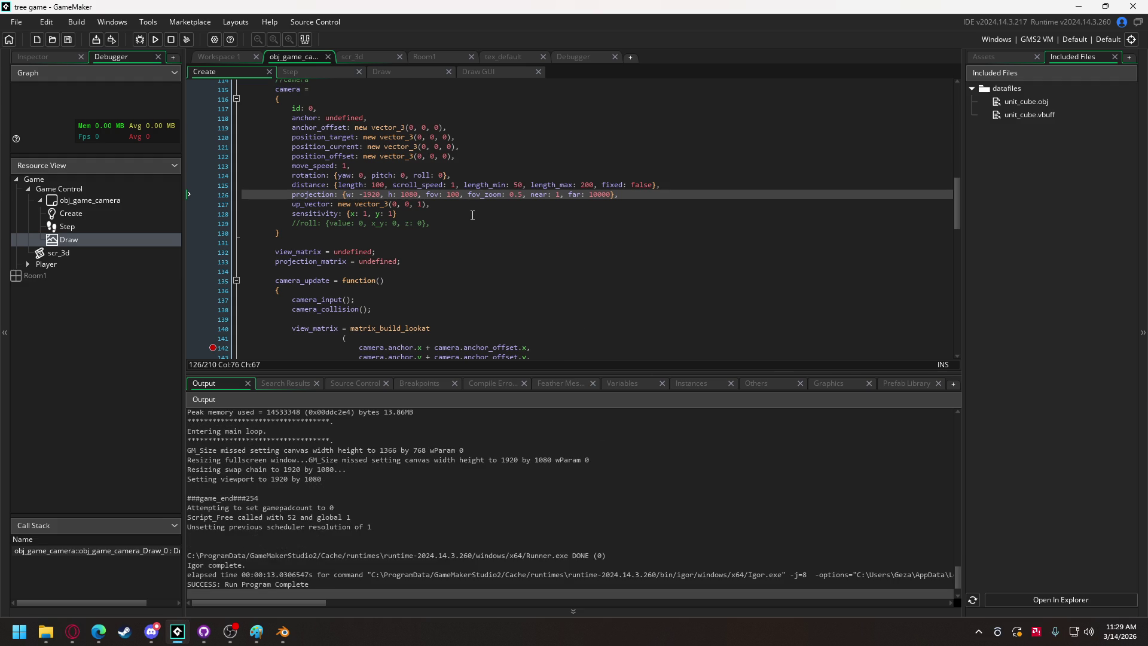
Raise the far clipping value on line 126 from 10000 to 100000 and test-run the scene.
click(595, 196)
text(0)
click(155, 40)
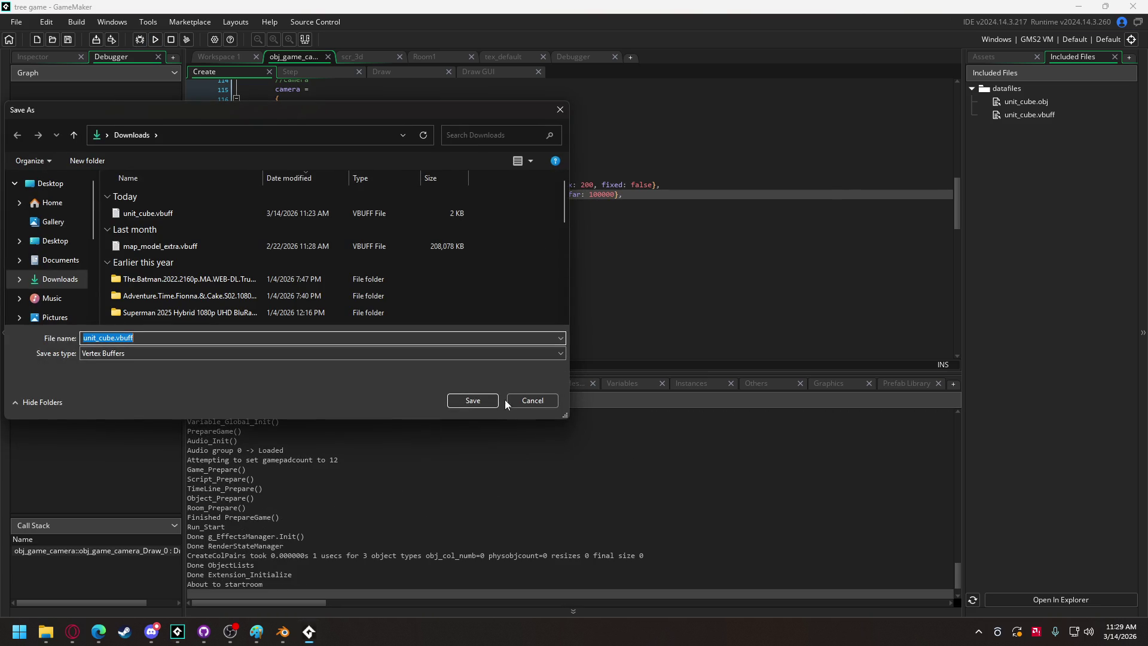
click(509, 401)
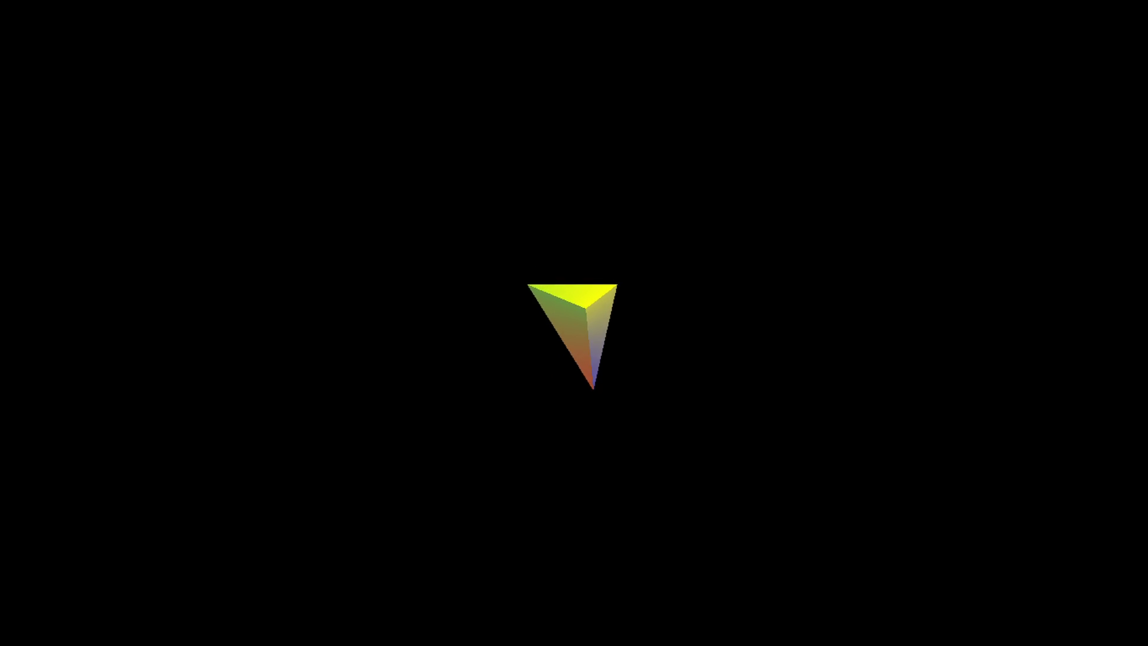
key(Escape)
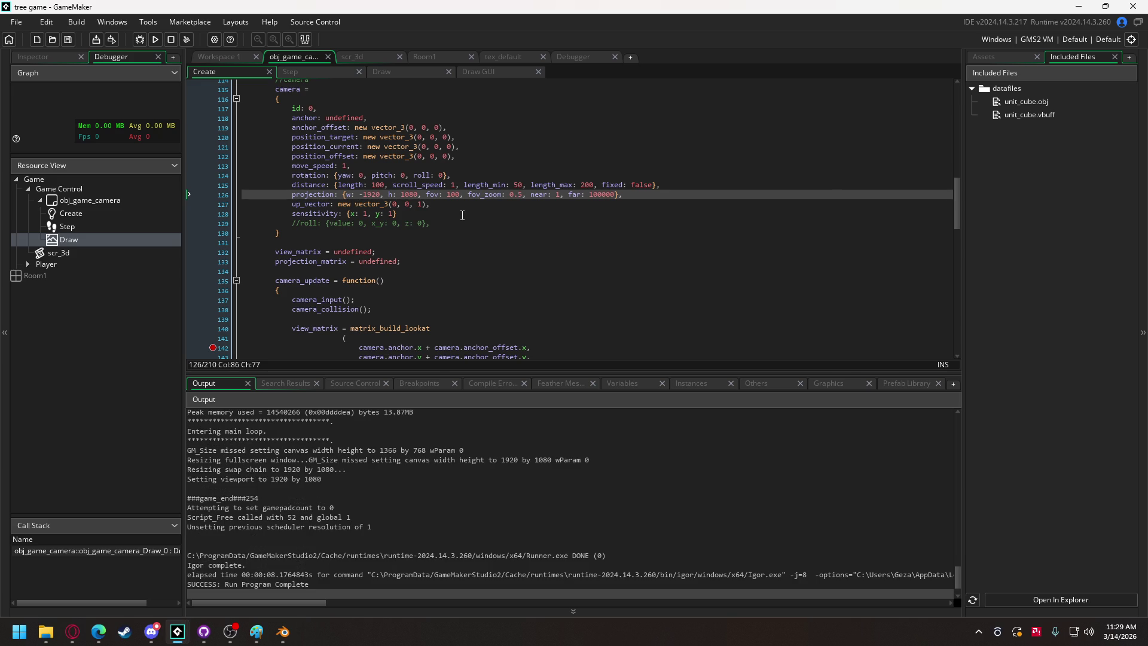
Remove the breakpoint on line 142 and start a debug run, cancelling the save prompt.
scroll(403, 241, down, 13)
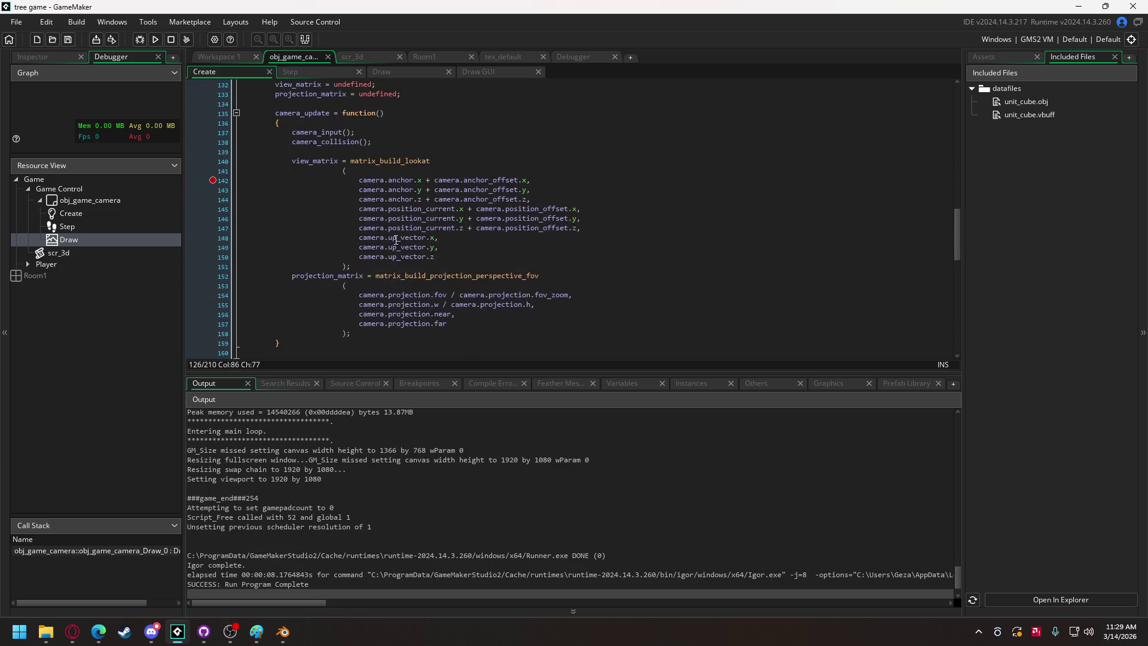
scroll(361, 261, up, 7)
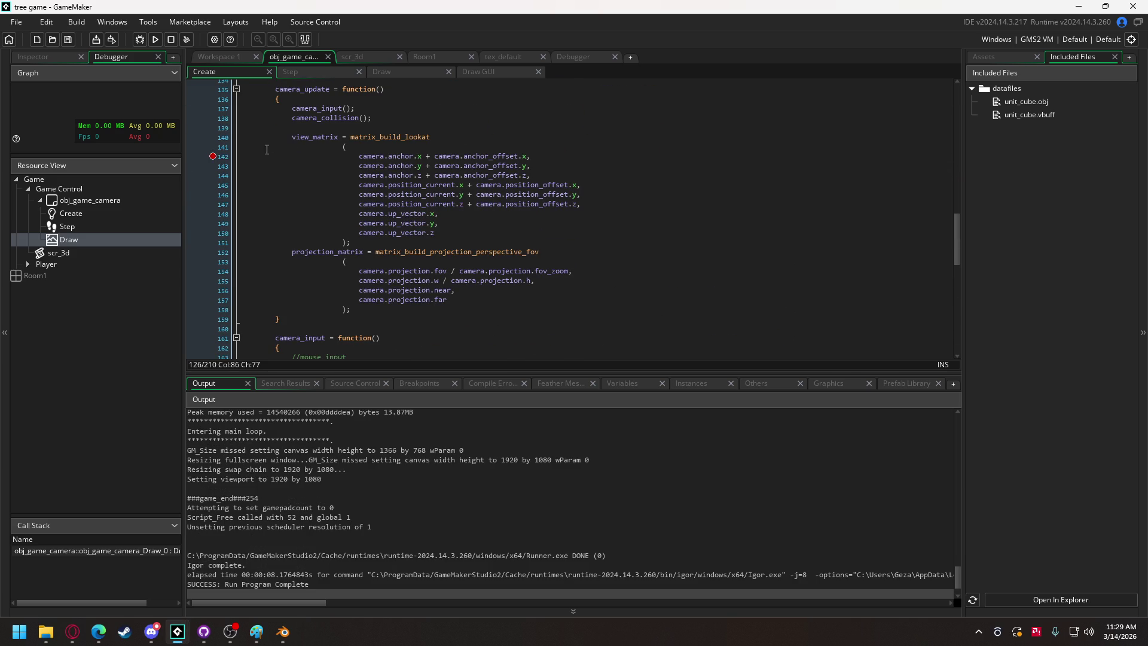
click(229, 156)
scroll(249, 148, up, 2)
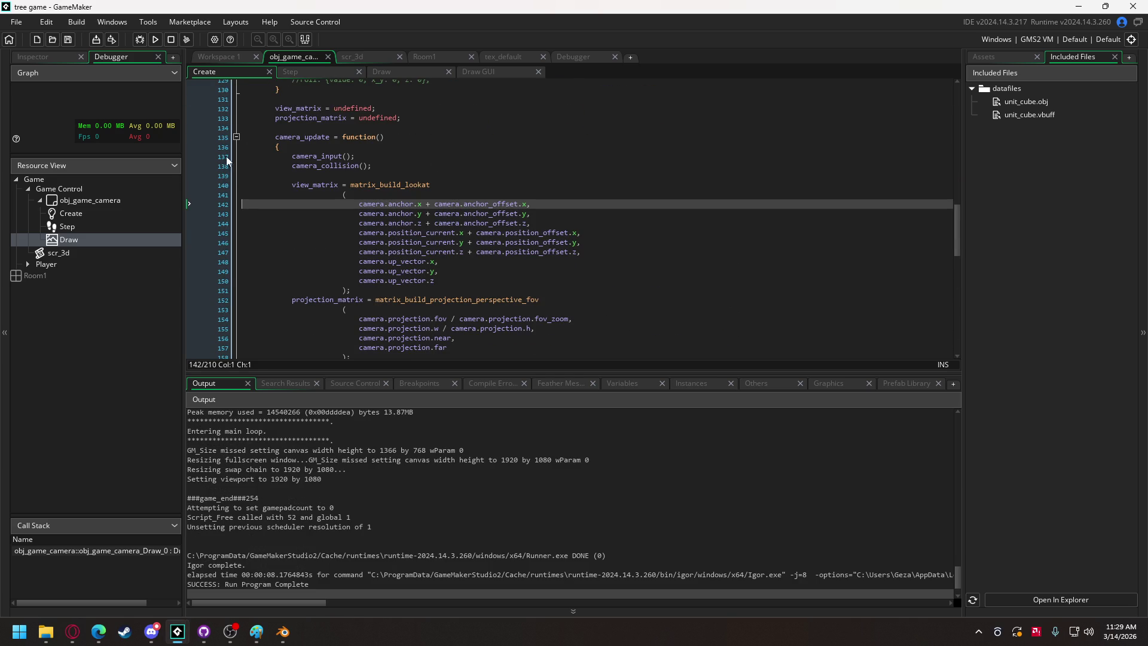
scroll(289, 224, down, 13)
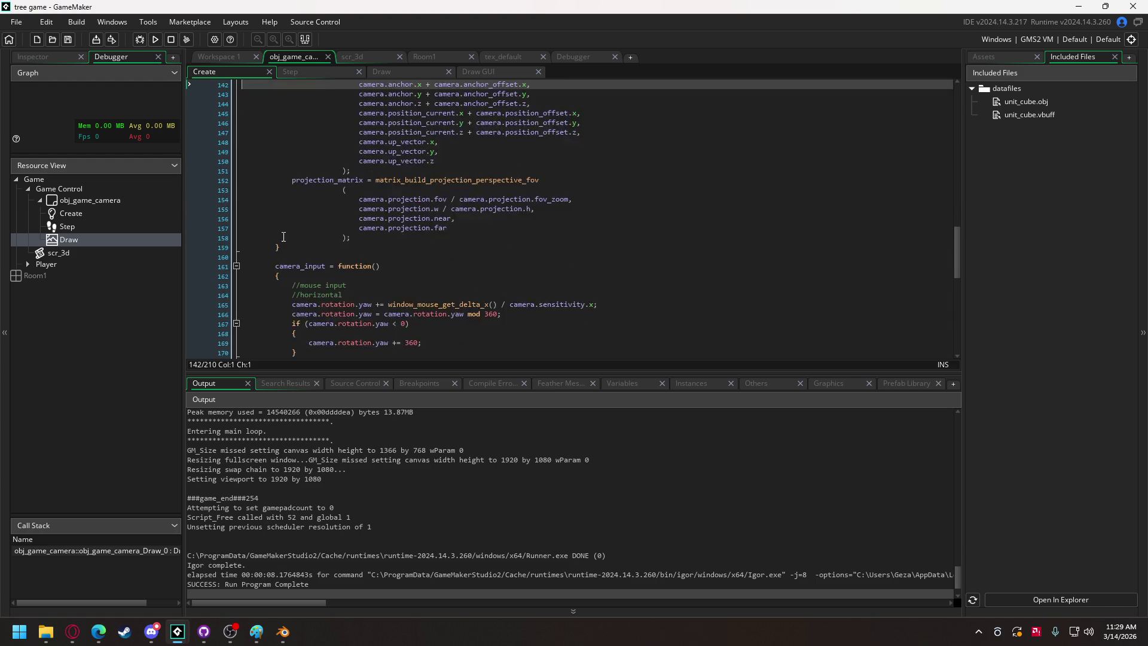
scroll(290, 225, down, 3)
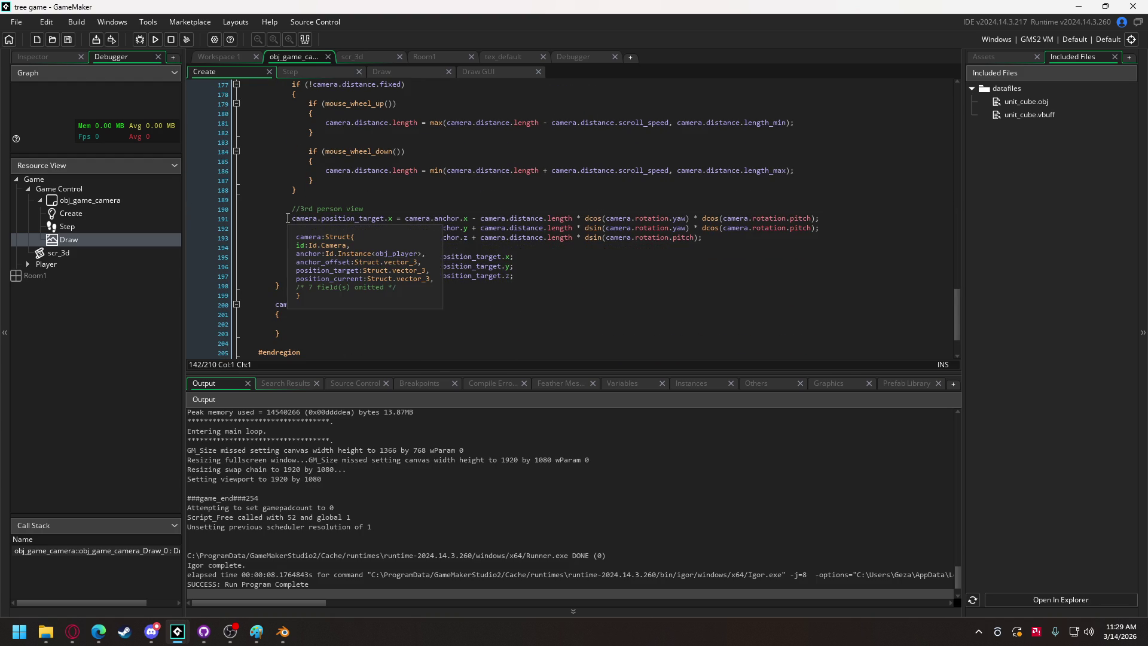
scroll(287, 218, up, 3)
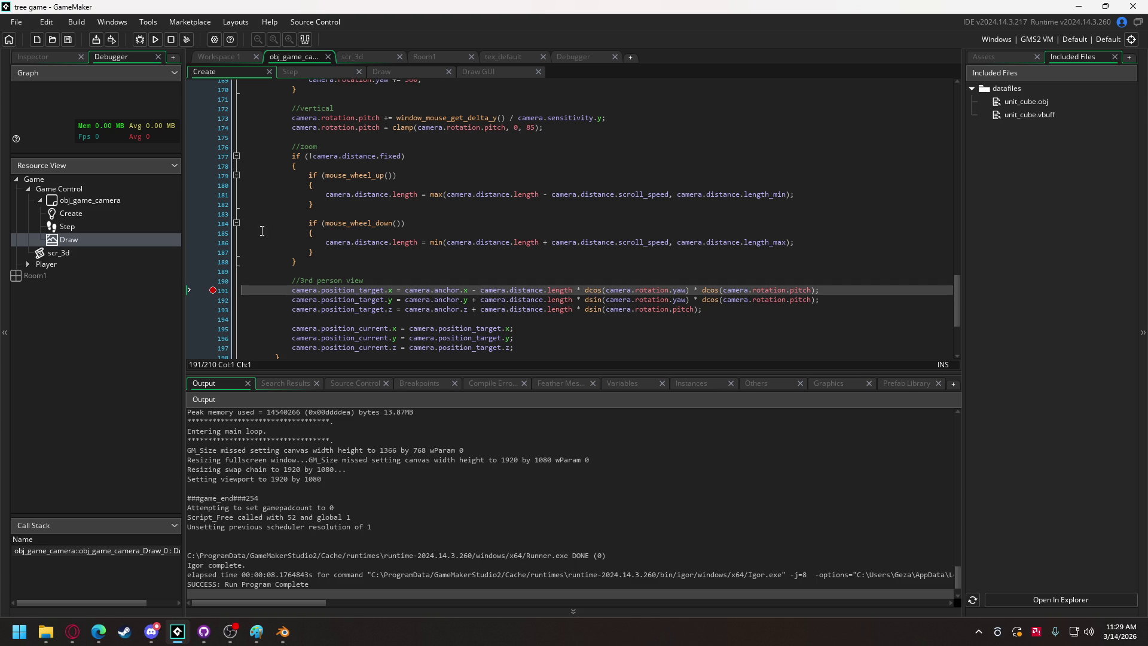
click(140, 39)
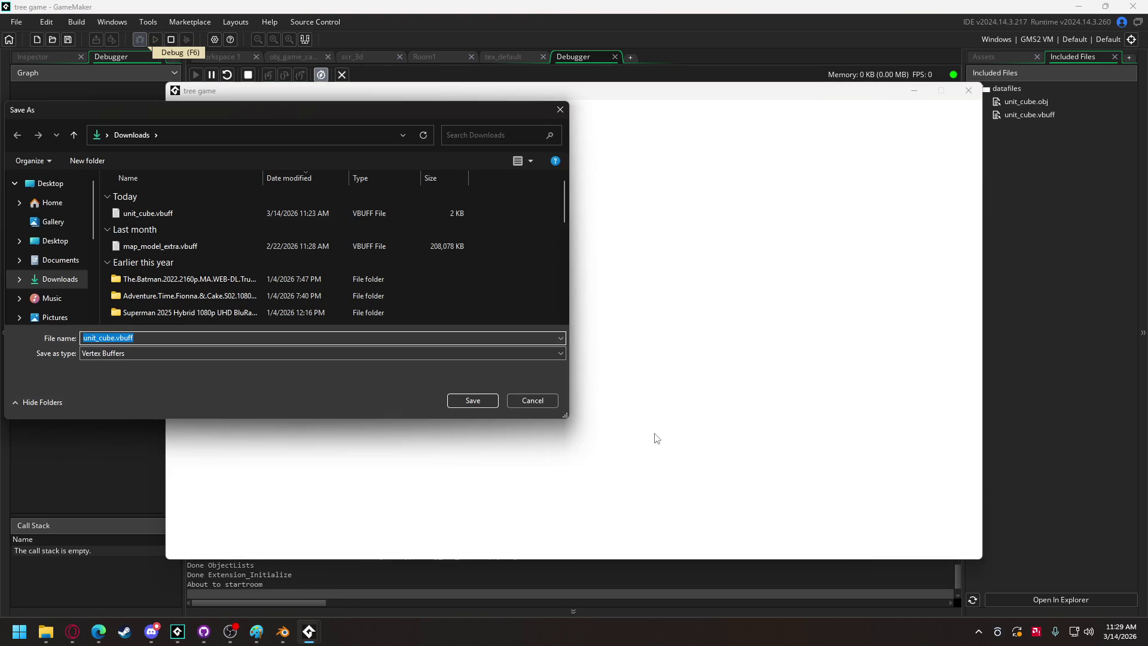
click(532, 400)
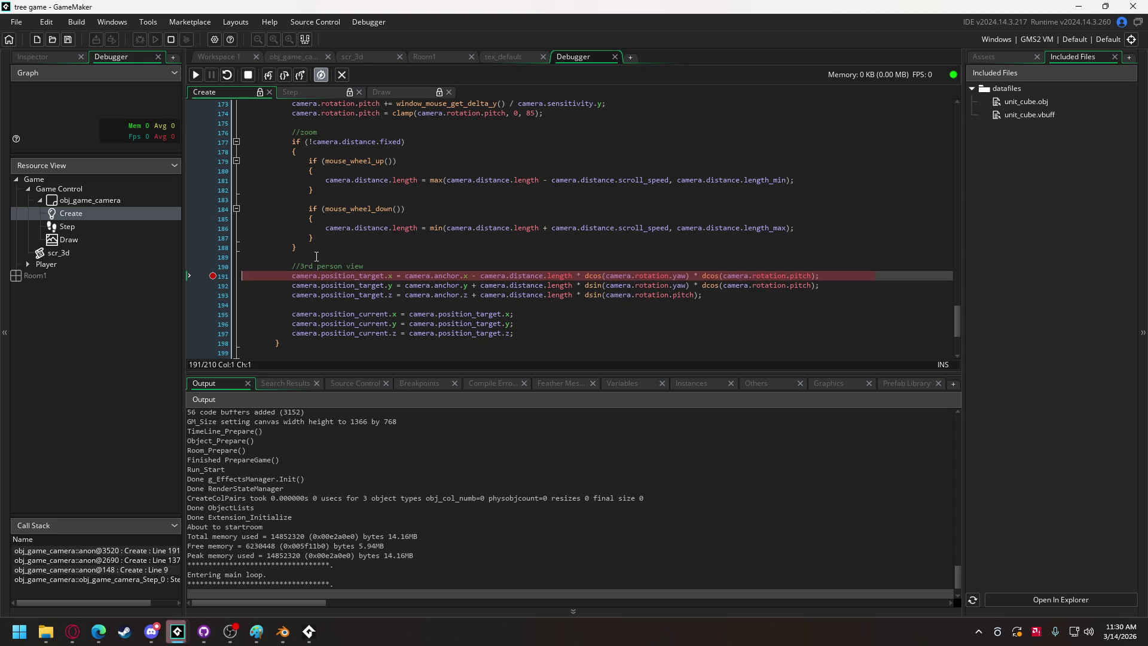
Step two lines through the Create event, glancing at the Draw code before returning.
click(285, 76)
click(285, 76)
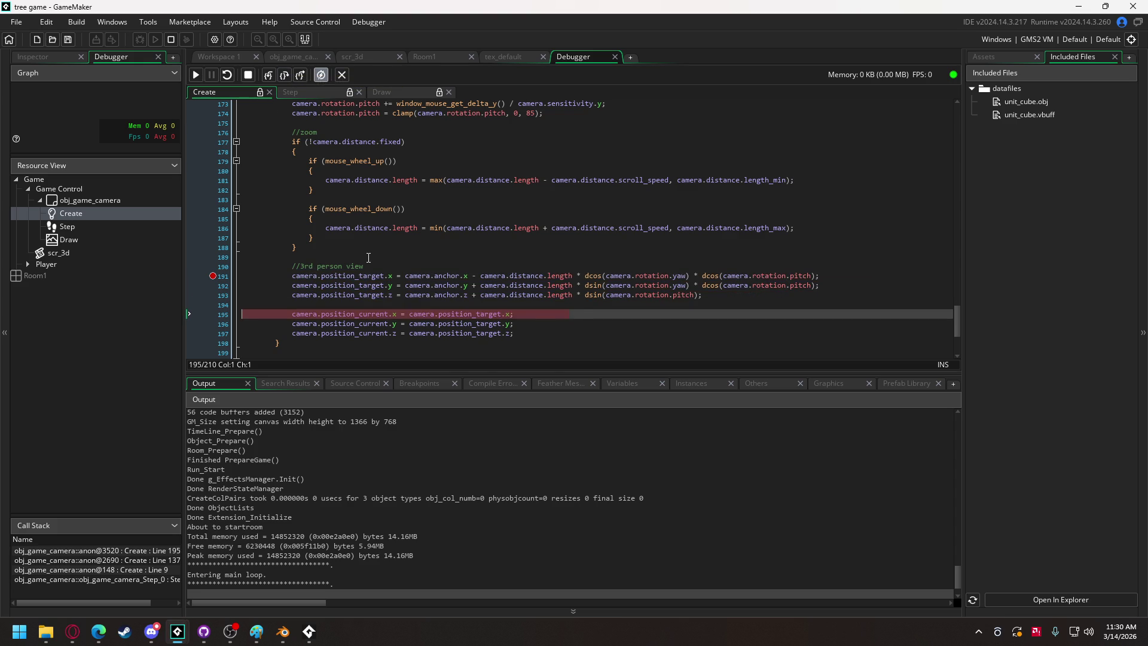
mouse_move(367, 280)
scroll(431, 207, up, 2)
click(379, 91)
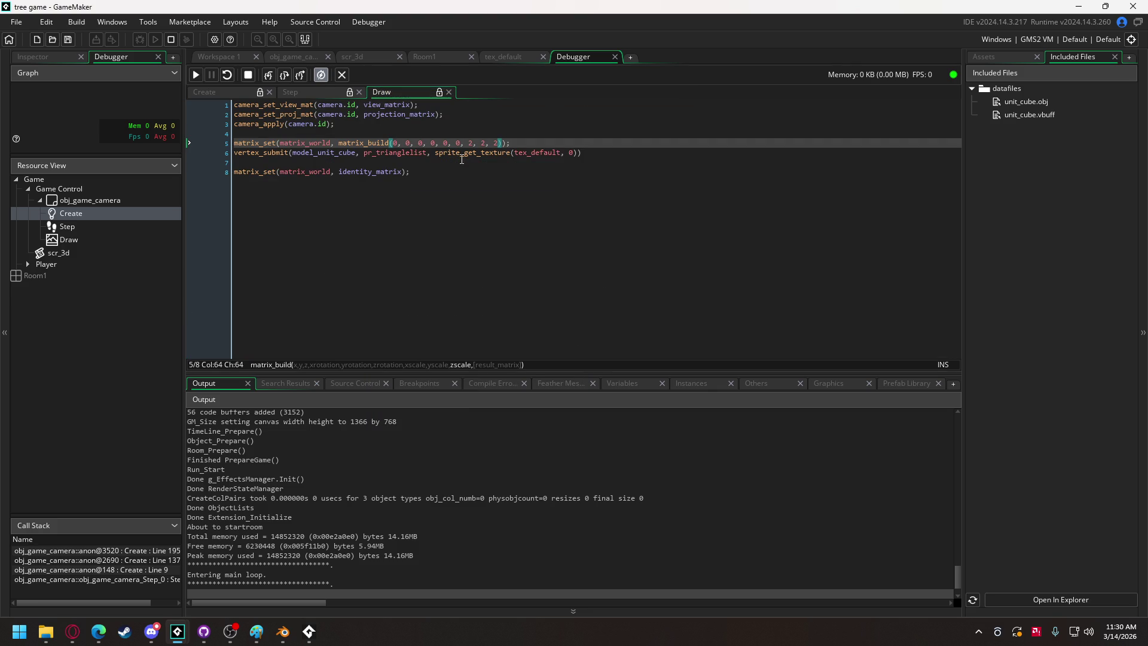
click(203, 91)
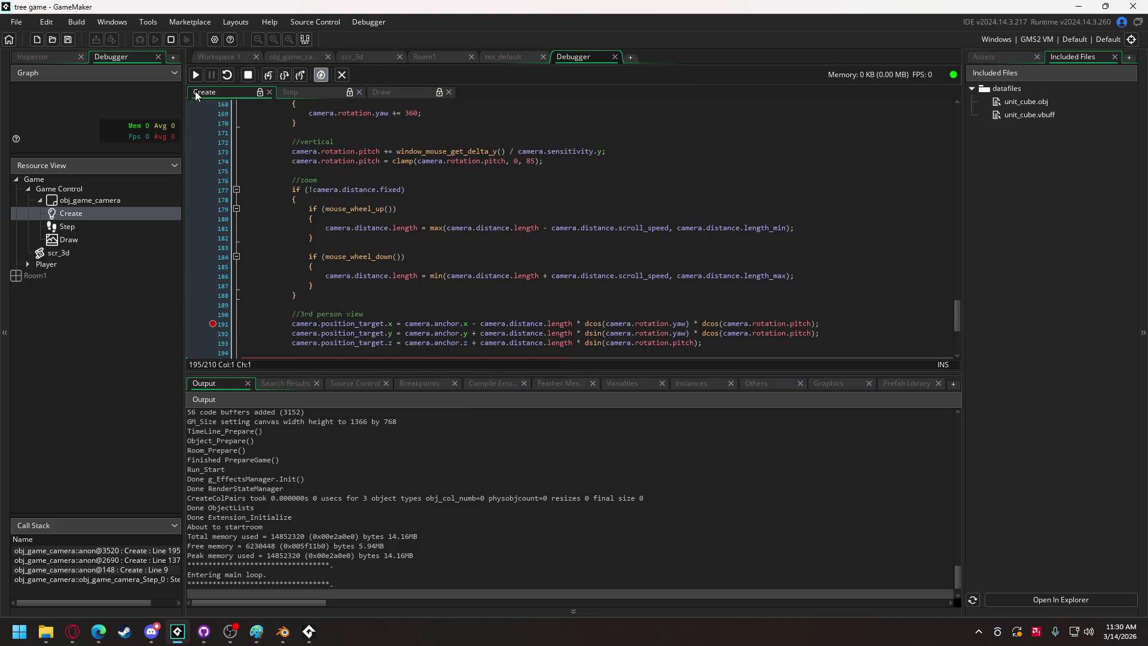
mouse_move(341, 261)
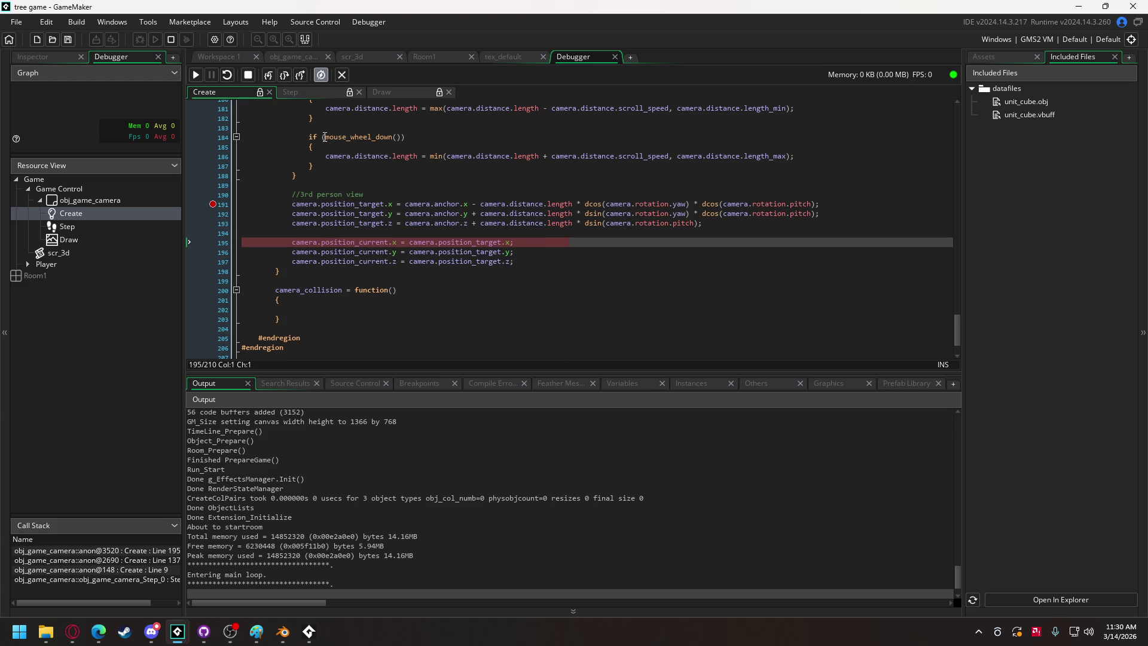
Step further through camera_update, inspecting anchor and position values, to the lookat call on line 140.
click(288, 76)
click(288, 77)
click(288, 77)
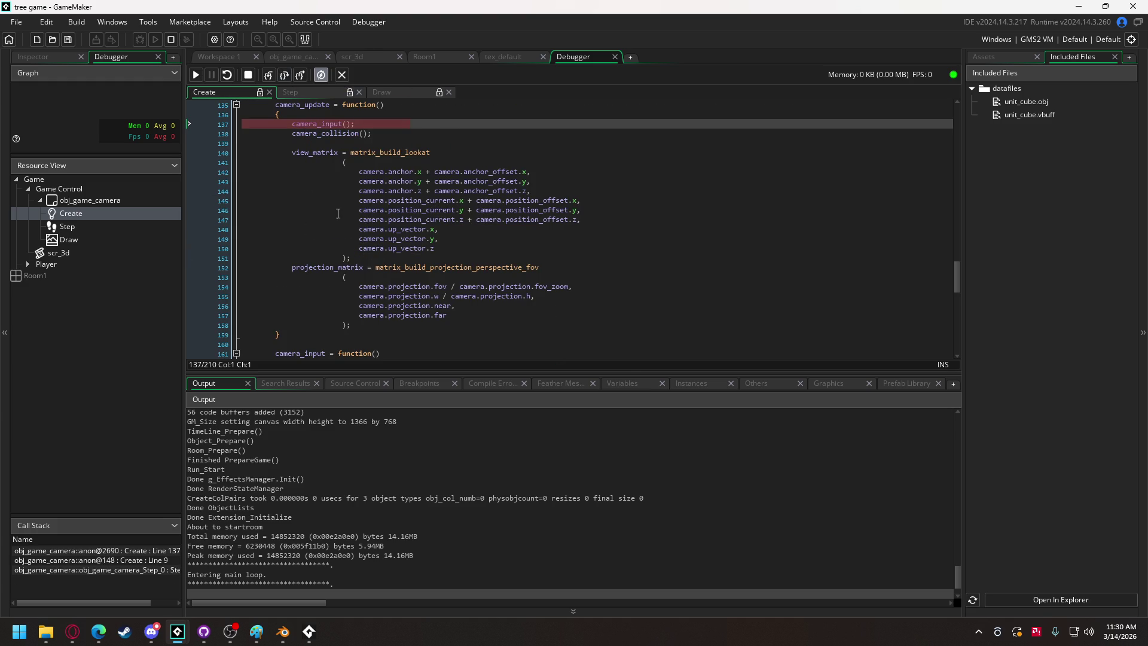
mouse_move(491, 202)
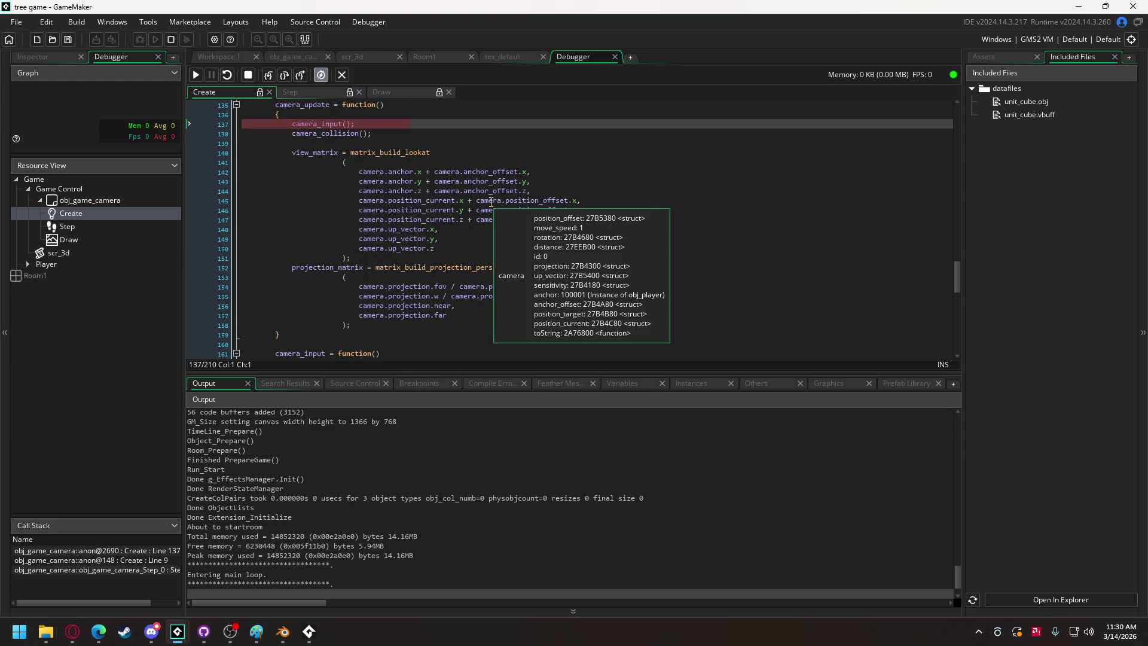
mouse_move(419, 205)
mouse_move(397, 180)
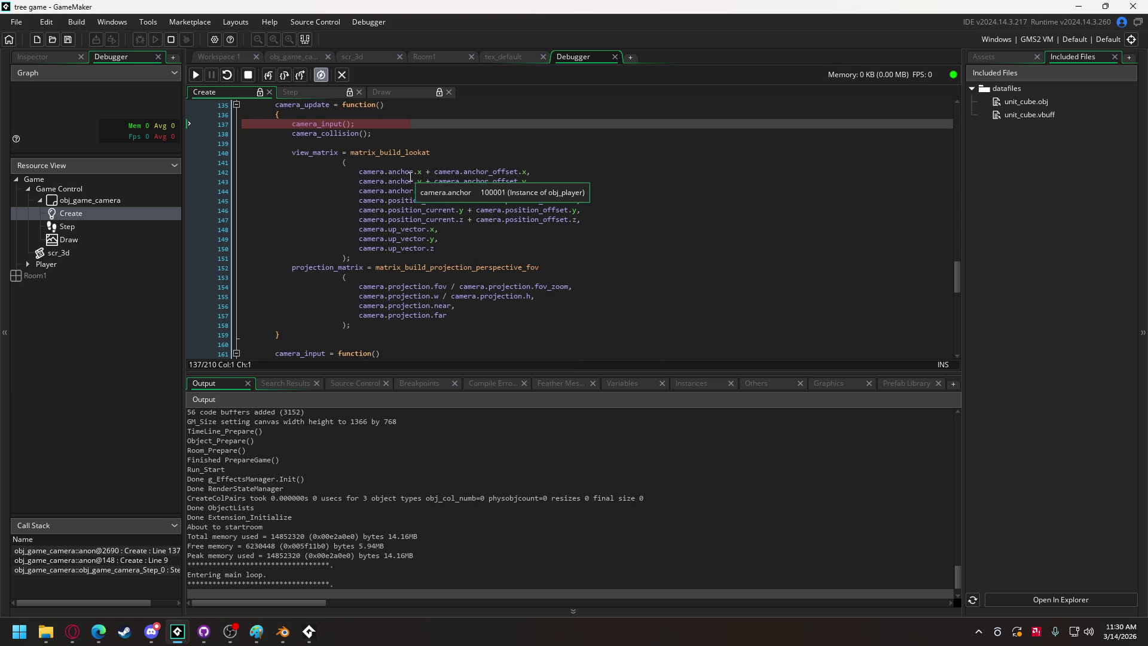
mouse_move(410, 240)
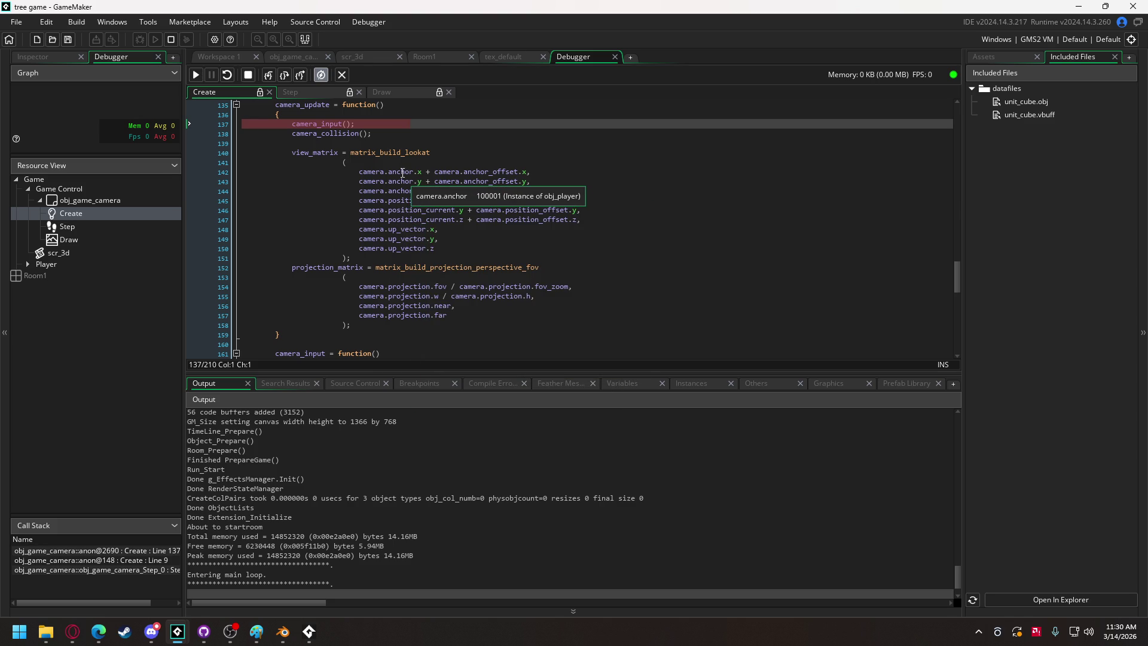
key(F10)
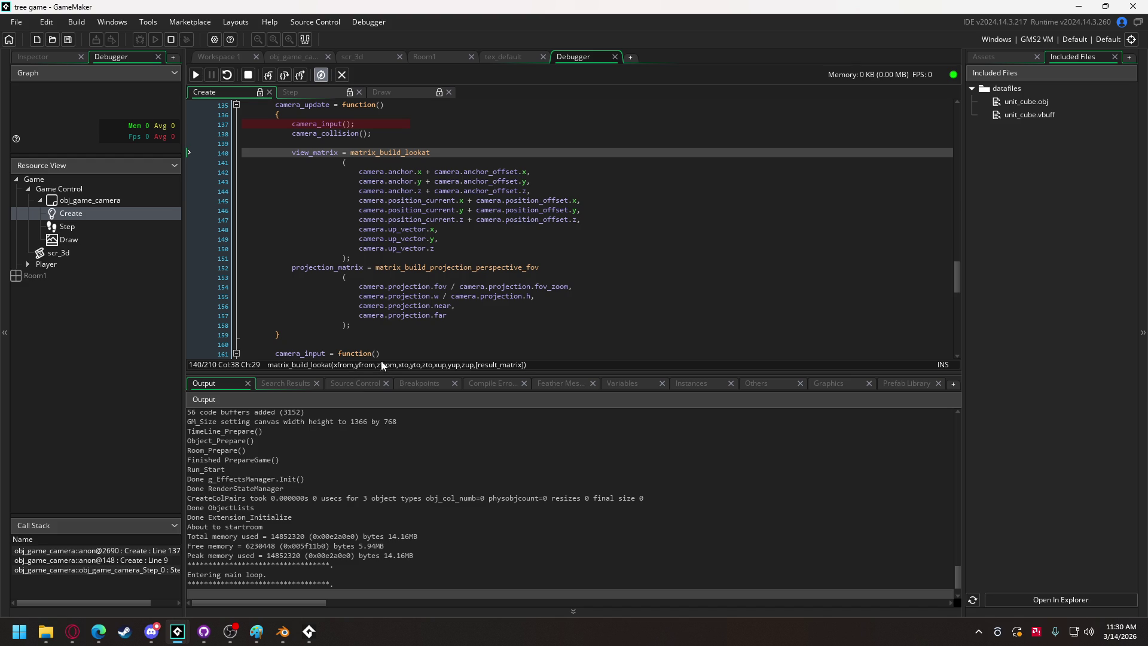
Stop debugging, move the three position_current lines above the anchor lines, and run the game.
click(171, 39)
drag(583, 219, 362, 202)
key(Delete)
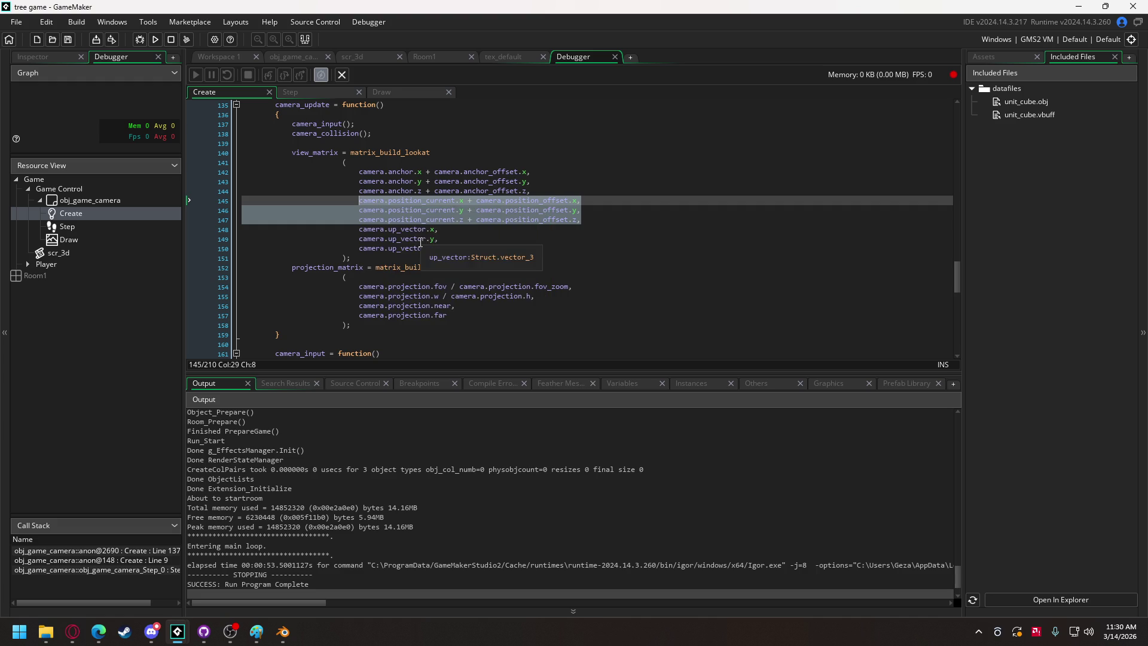
click(380, 162)
key(ctrl+v)
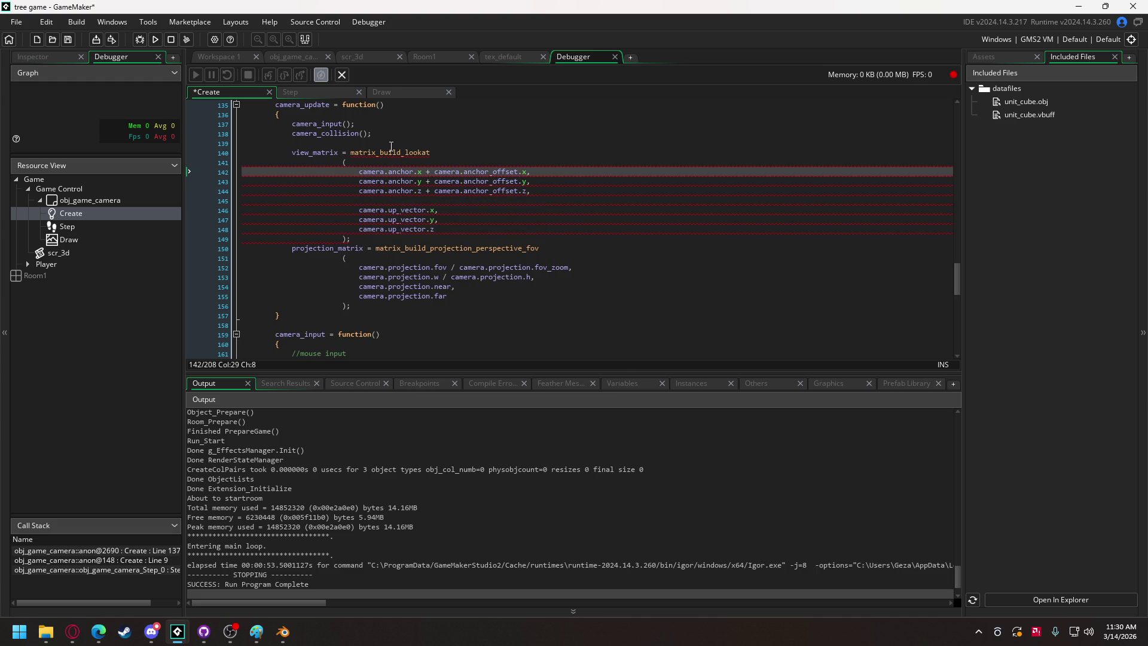
click(380, 230)
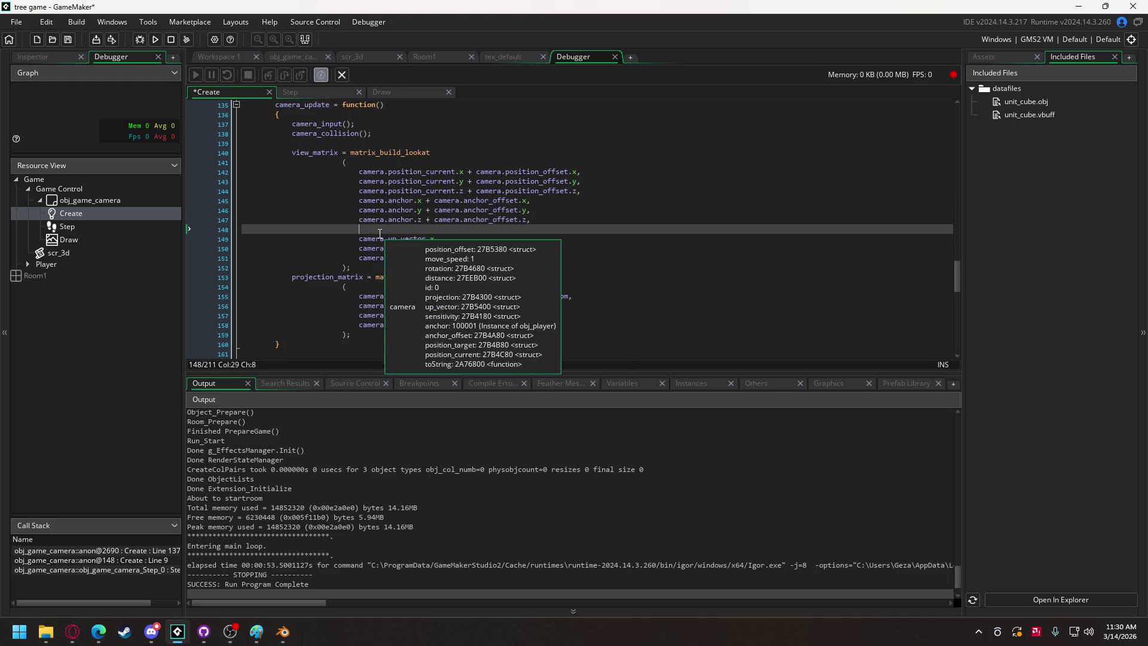
key(BackSpace)
key(BackSpace)
key(BackSpace)
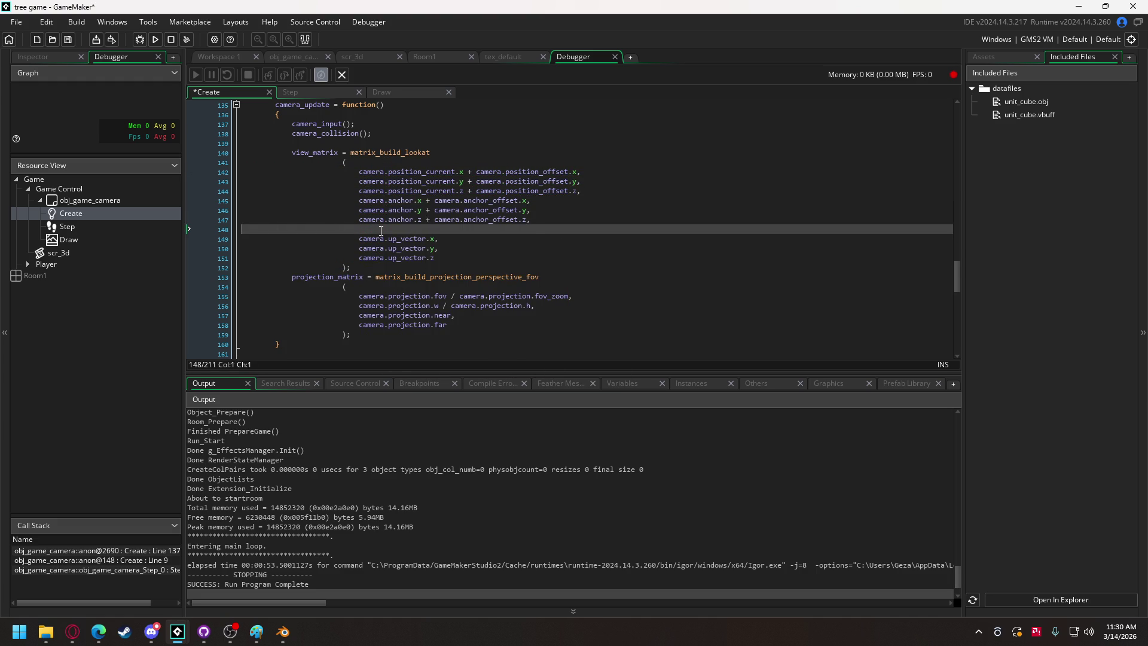
key(F5)
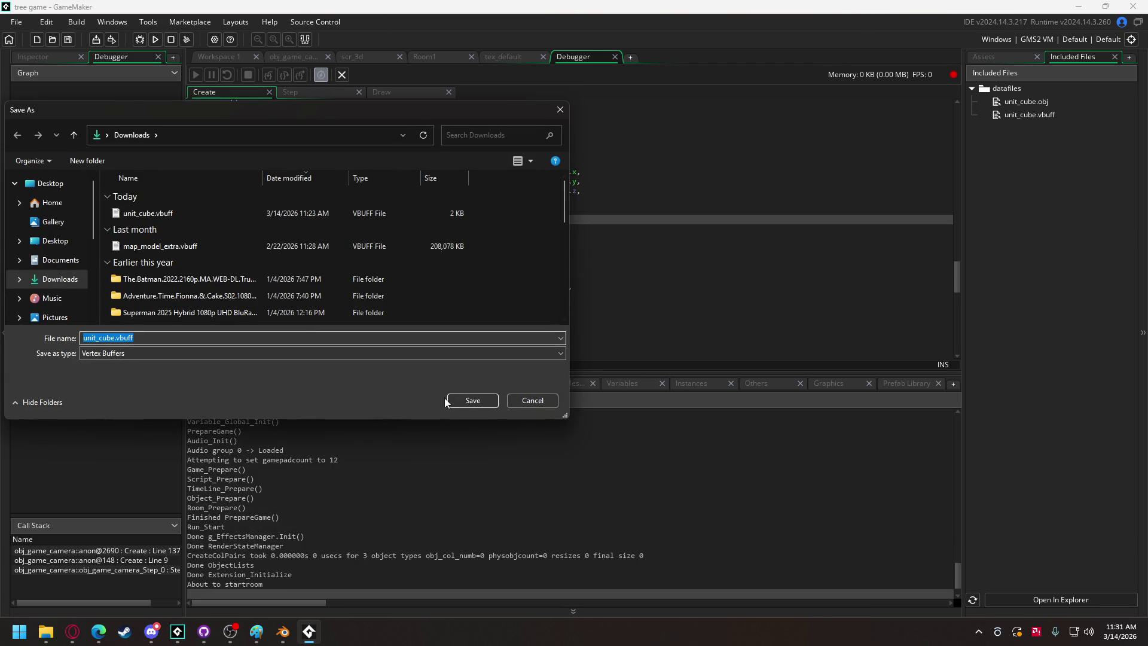
click(547, 400)
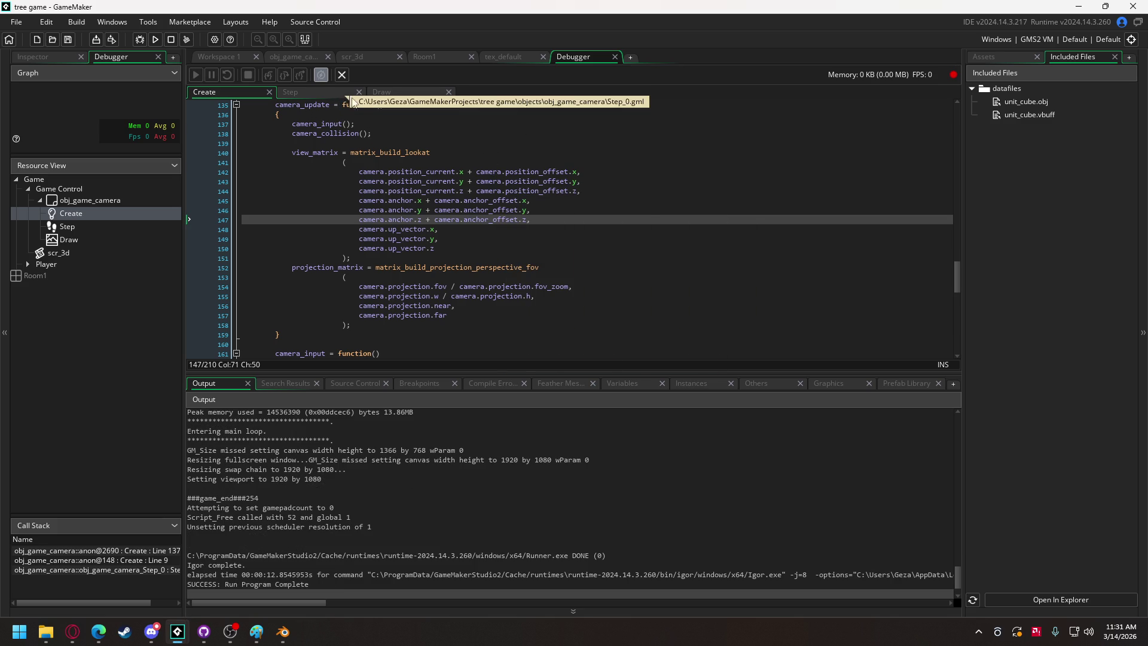
Change the Draw event's cube scale from 2, 2, 2 to 10, 10, 10.
click(397, 93)
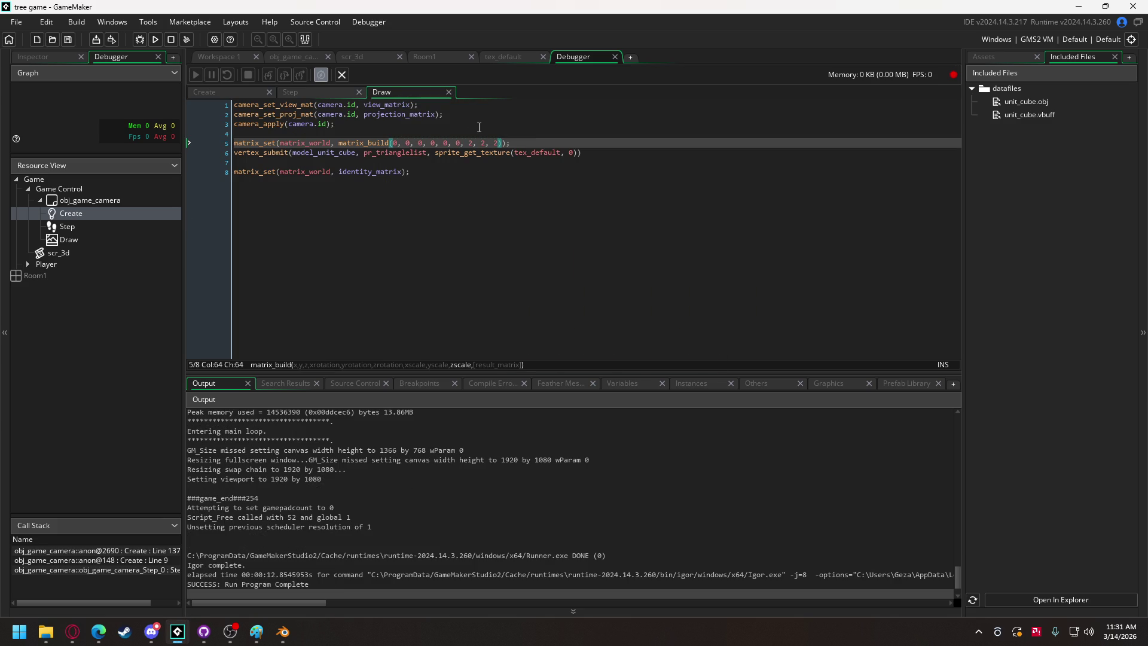
double_click(471, 144)
text(10)
double_click(486, 144)
text(10)
double_click(499, 144)
text(10)
double_click(506, 144)
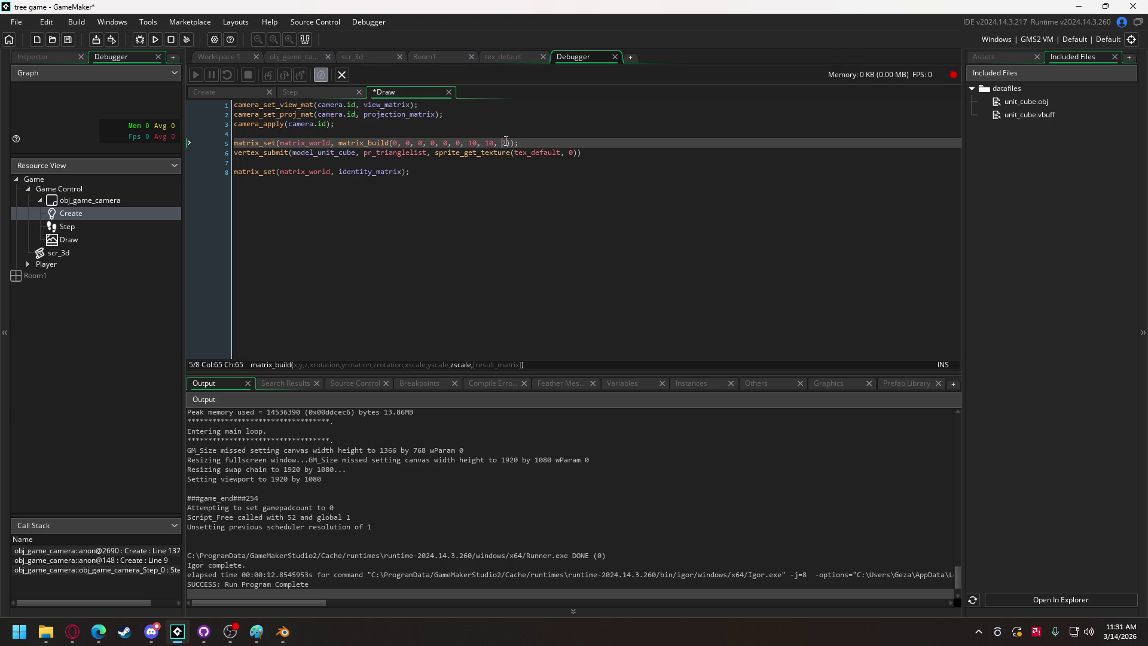
Glance back at the camera Create code, then open the scr_3d script.
click(220, 91)
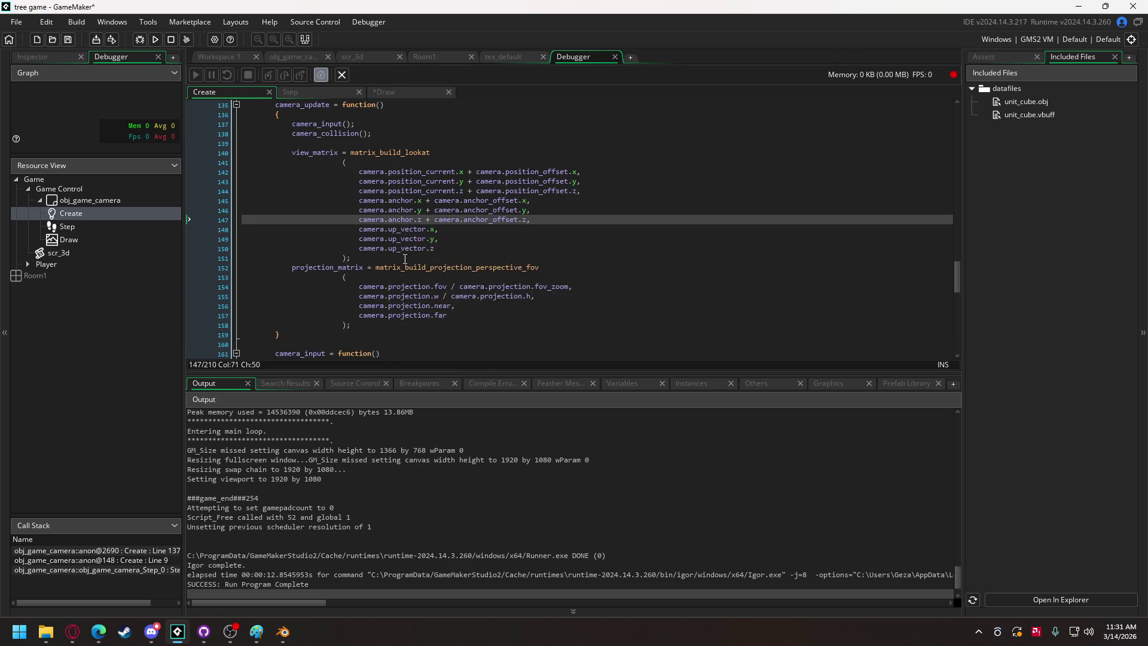
mouse_move(401, 241)
click(354, 55)
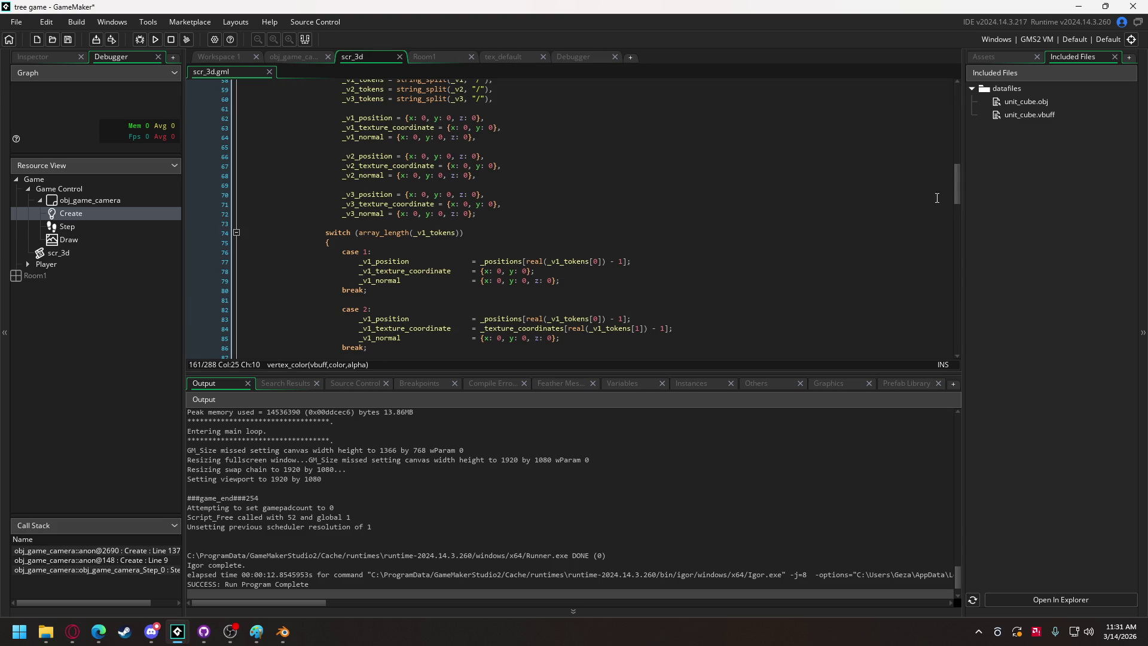
mouse_move(958, 188)
mouse_down()
mouse_move(950, 234)
mouse_move(949, 98)
mouse_up()
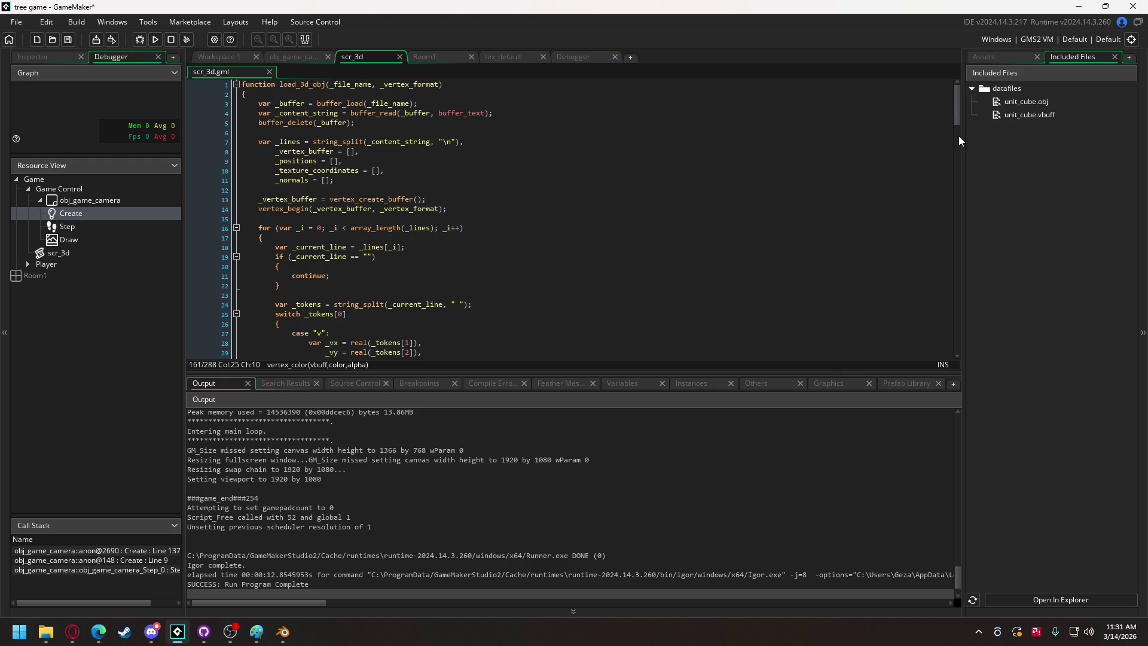
drag(958, 118, 953, 361)
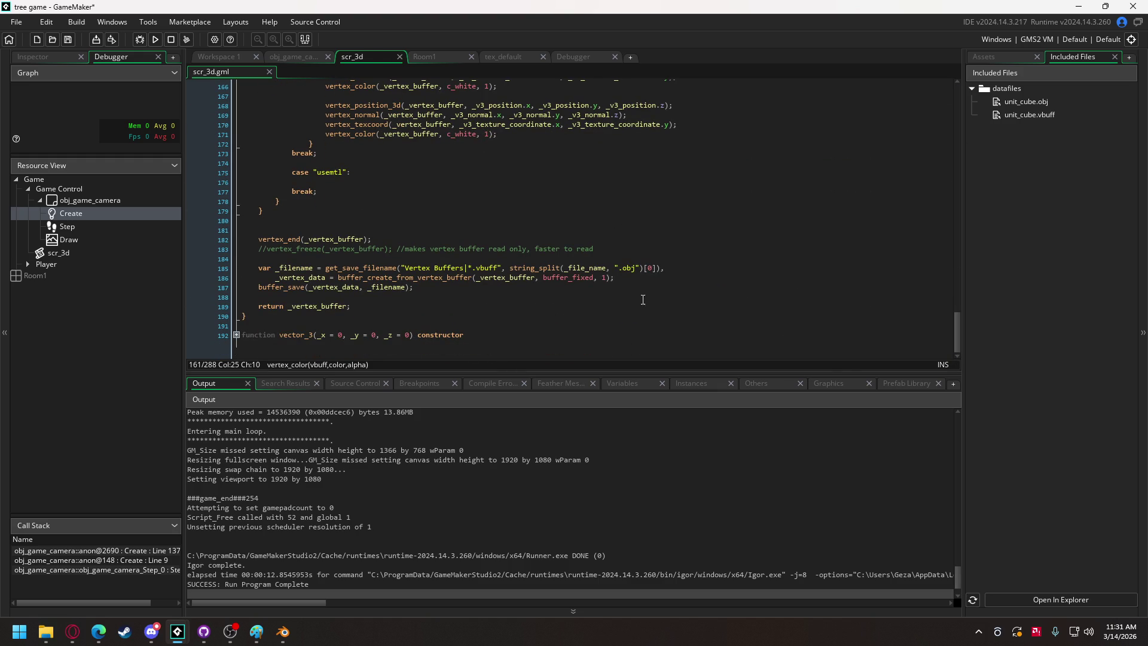
Scroll the camera Create code to the mouse-wheel zoom section and select camera.distance.length.
mouse_move(559, 267)
click(272, 58)
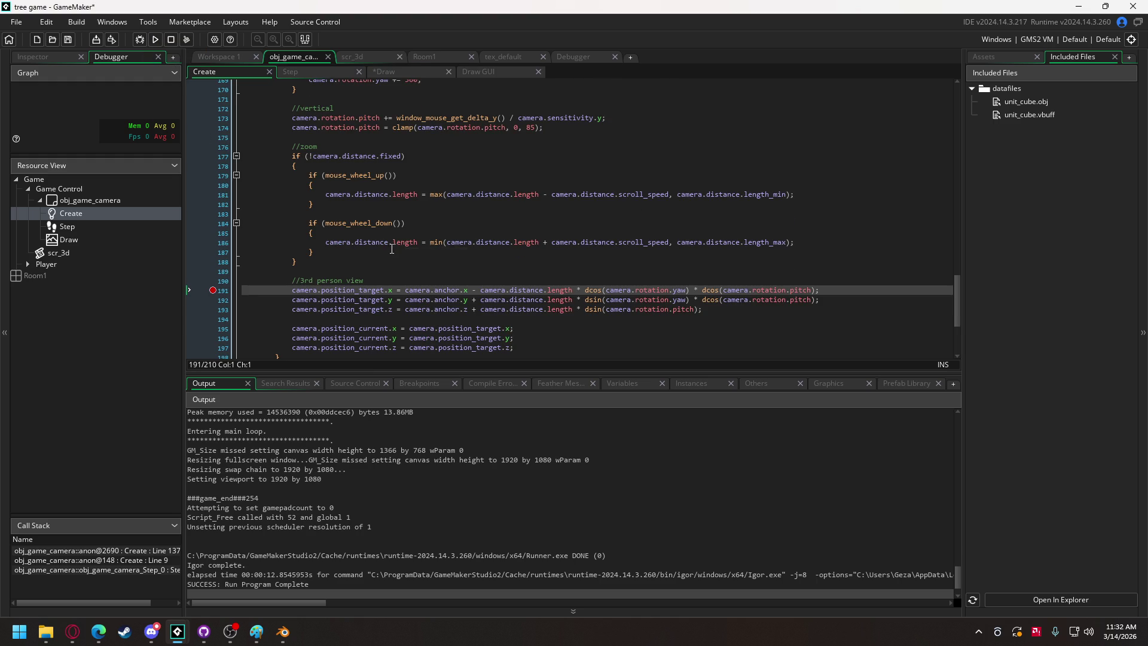
scroll(400, 248, up, 3)
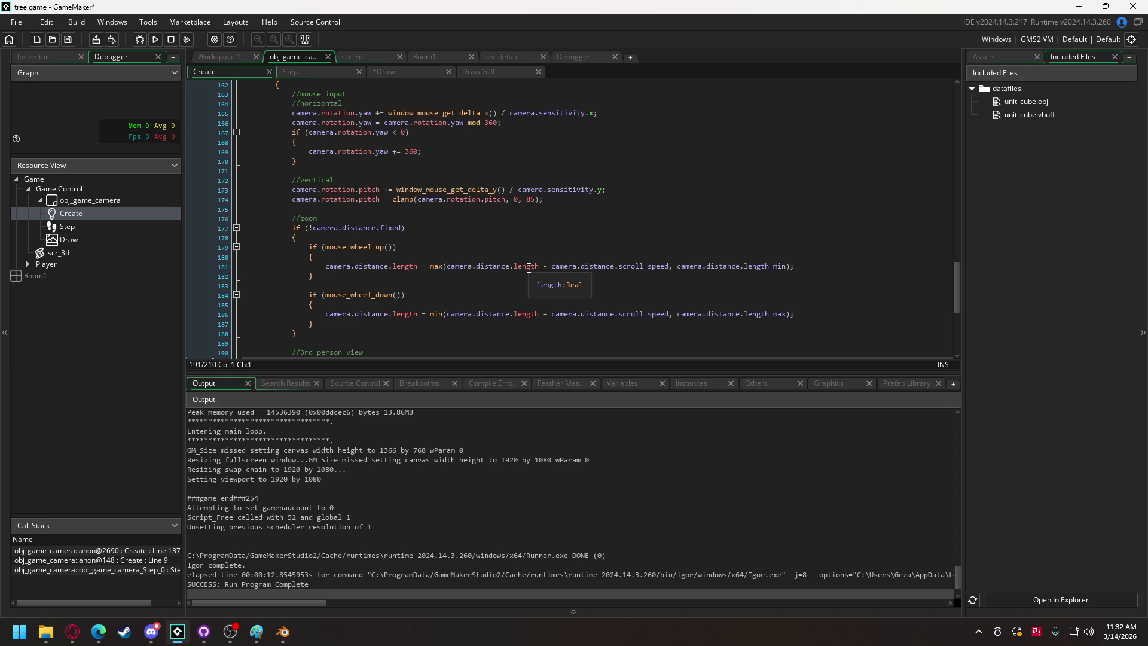
scroll(529, 267, up, 12)
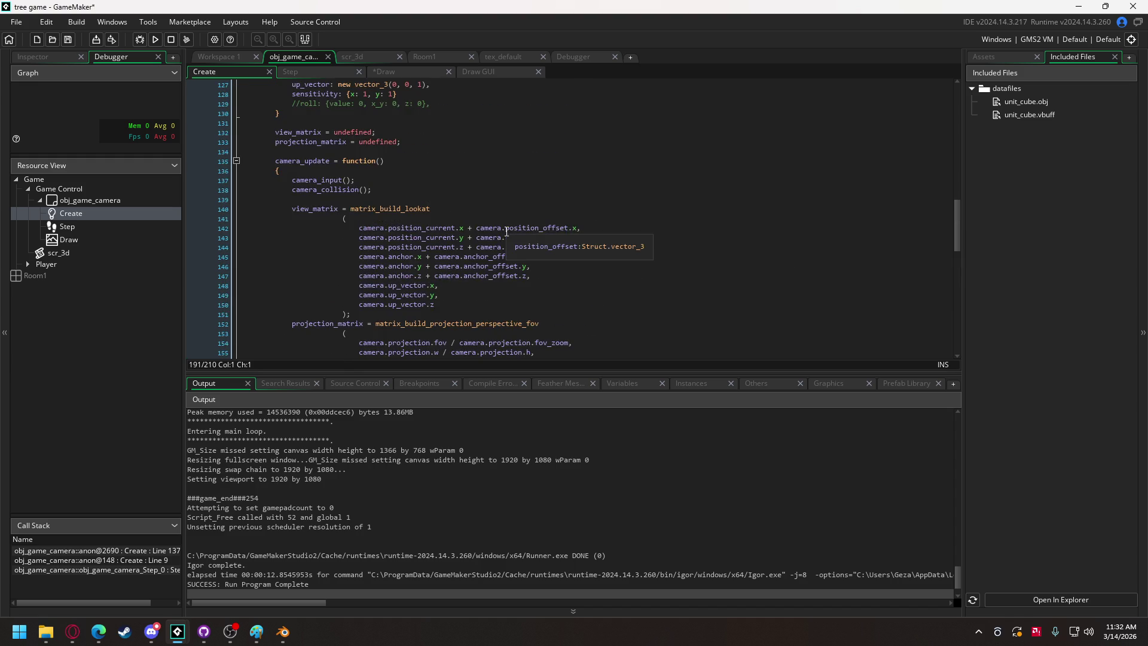
scroll(505, 230, up, 7)
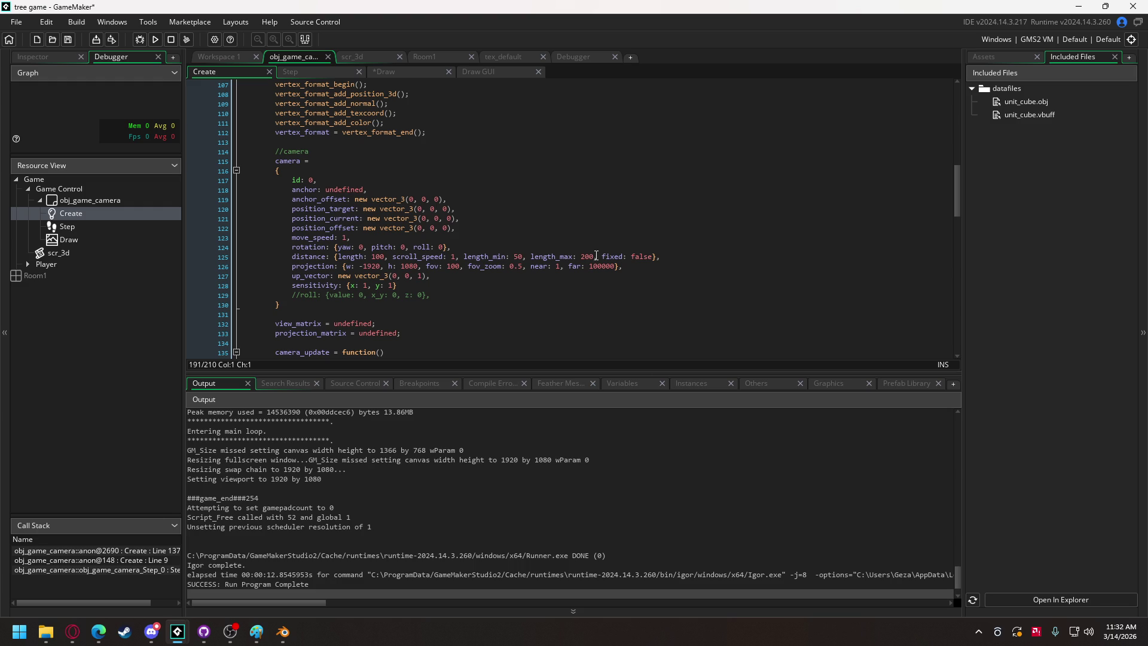
scroll(574, 266, down, 4)
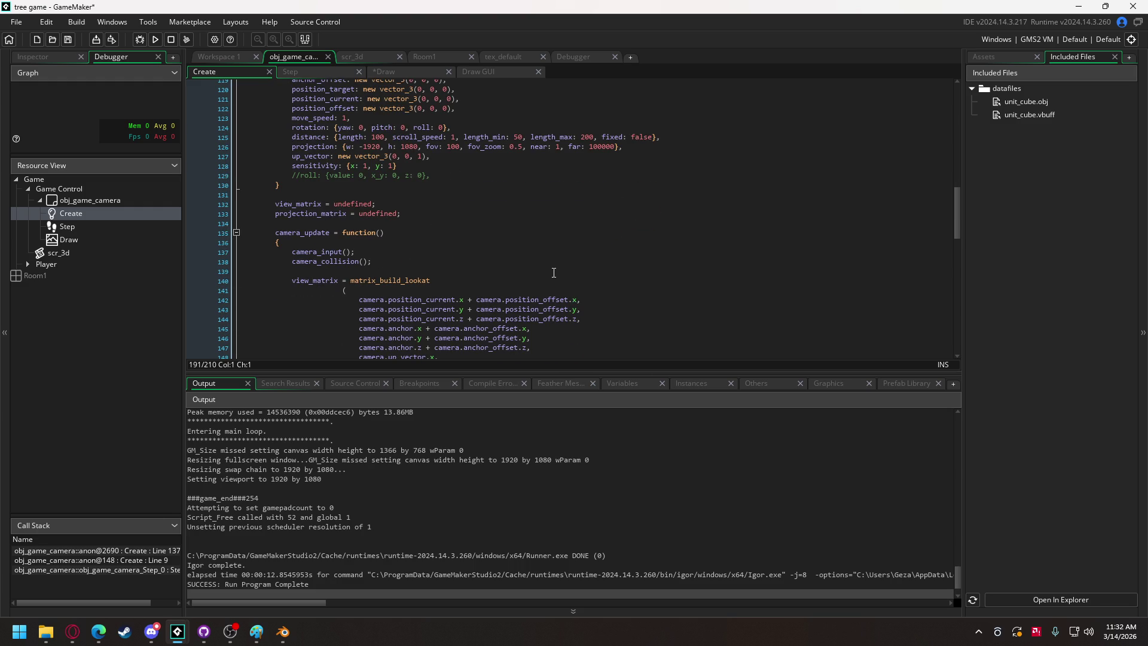
scroll(555, 272, down, 11)
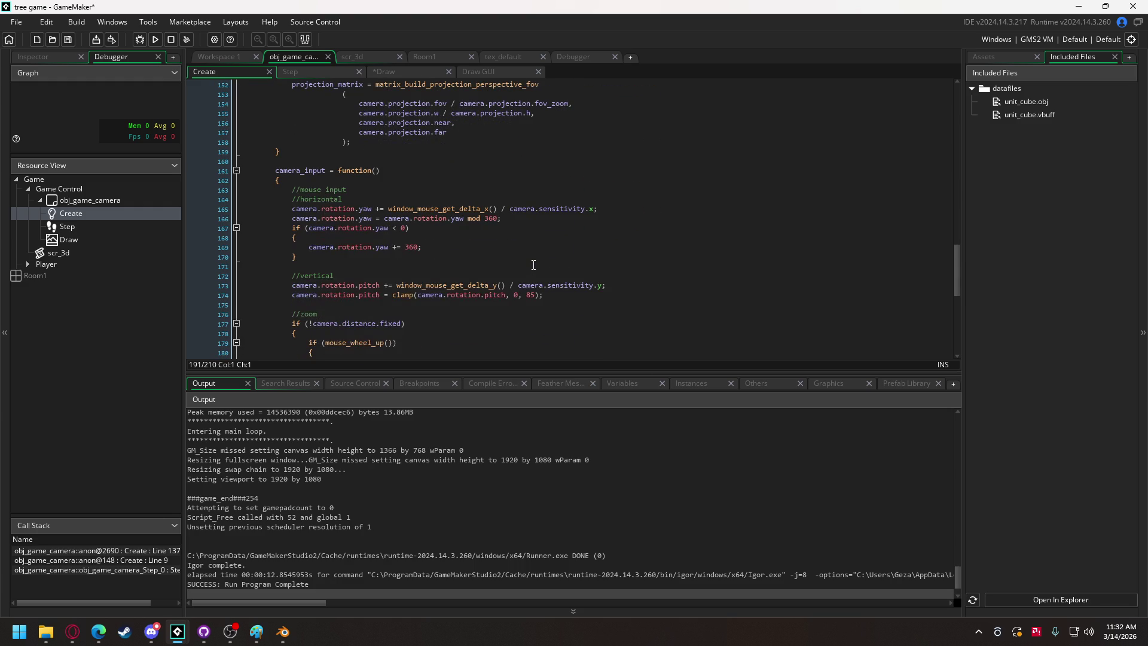
scroll(533, 265, down, 1)
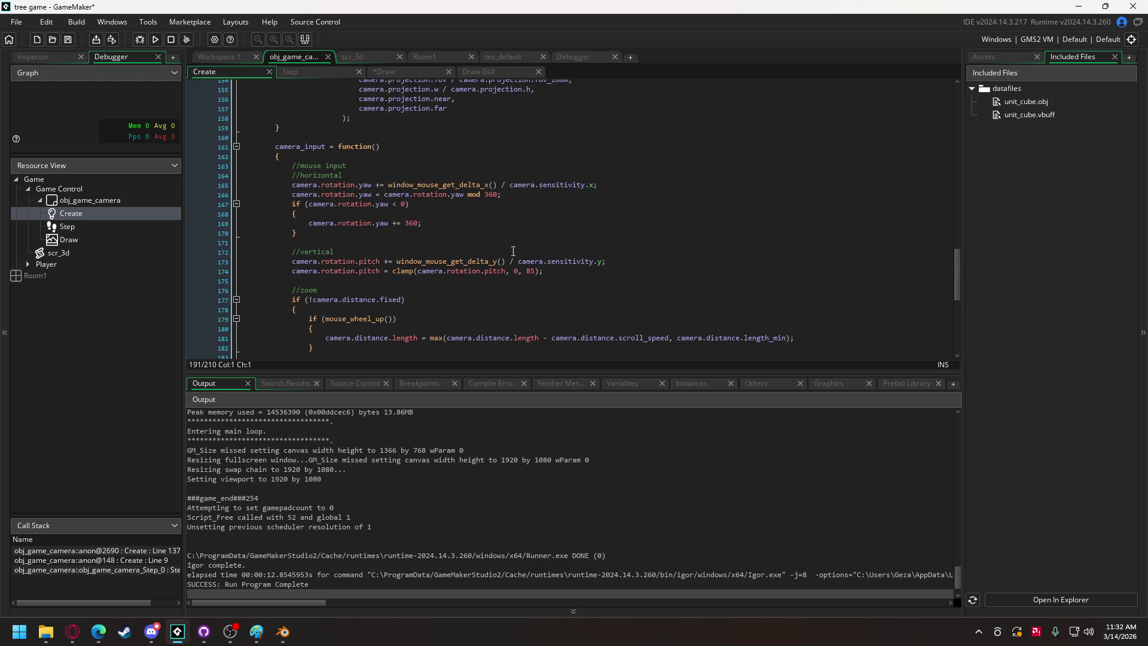
scroll(515, 252, down, 5)
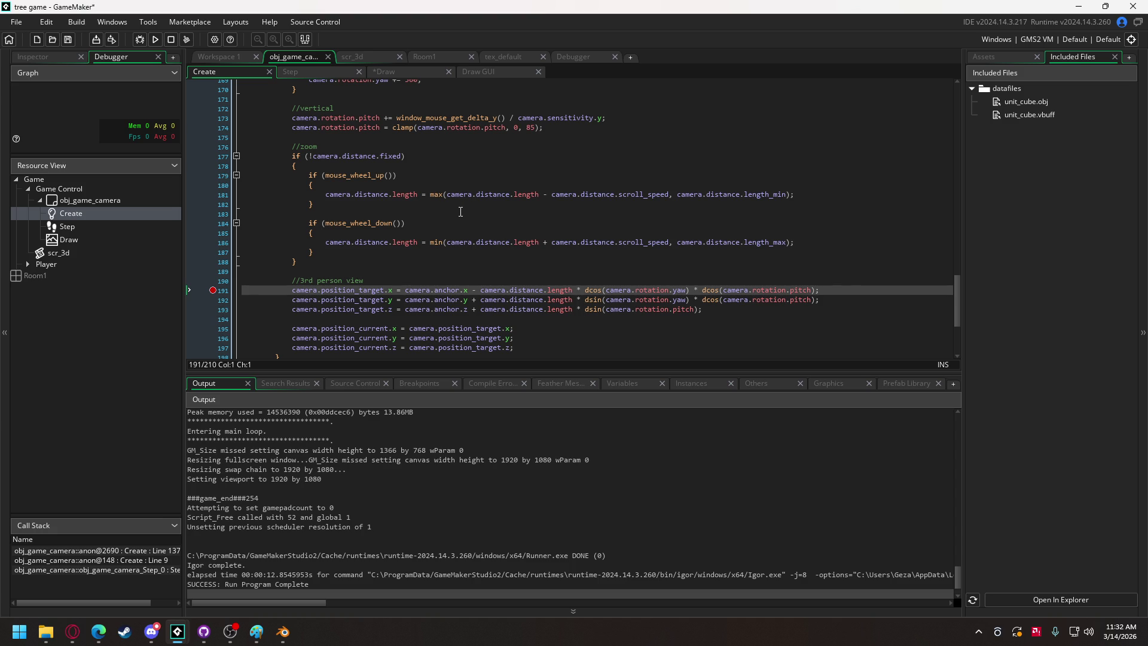
drag(325, 194, 418, 195)
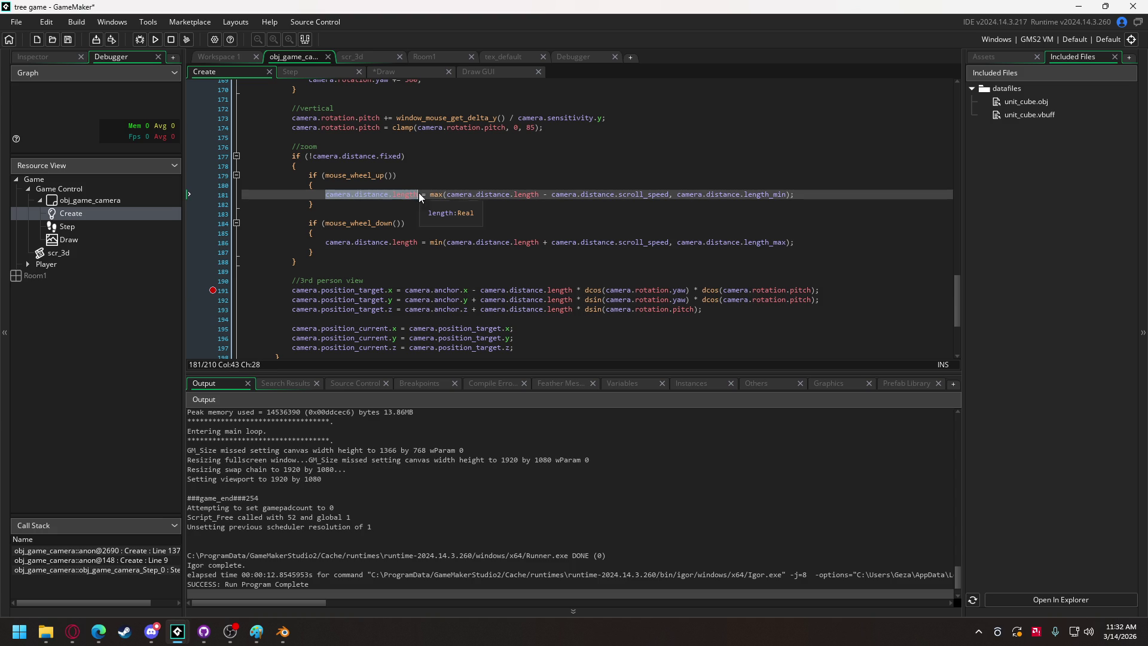
Draw camera.distance.length at (5, 5) in Draw GUI and test zoom readings 100, 75, 50, 66.
click(481, 69)
text(draw_text)
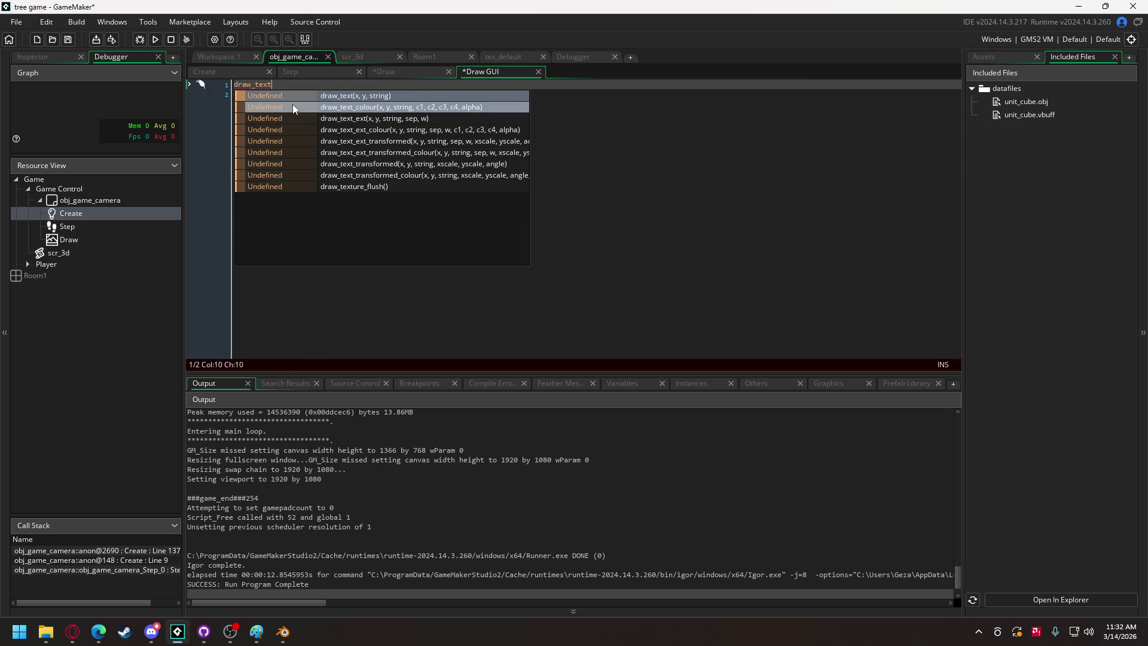
text((5, 5, camera.distance.length);)
click(154, 40)
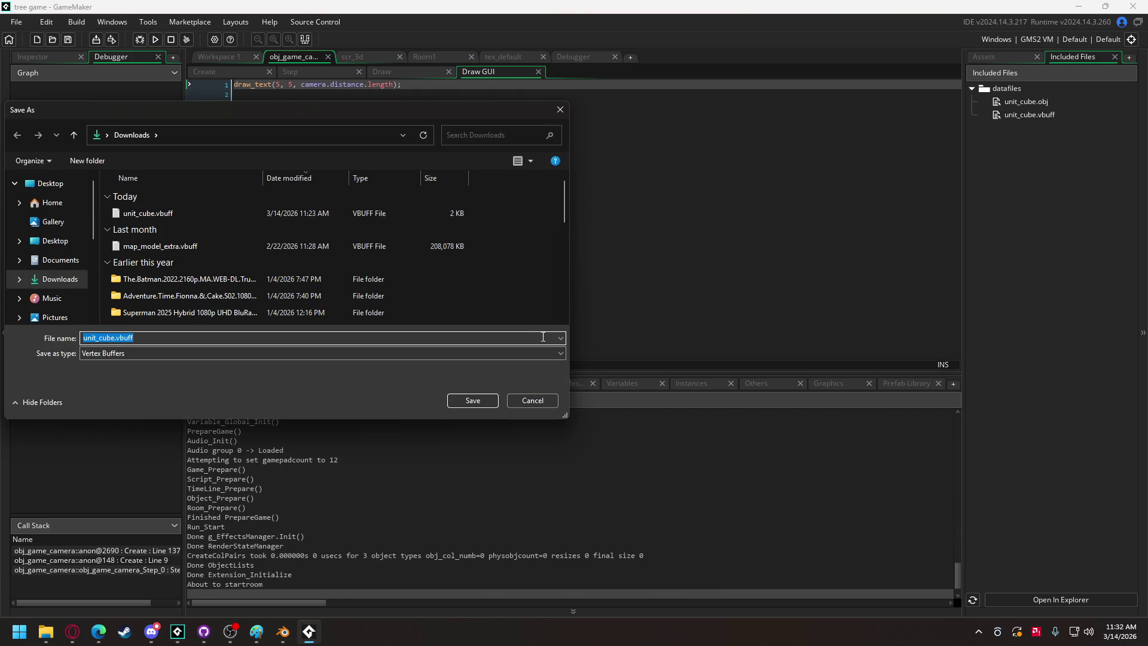
click(533, 400)
key(w)
key(w)
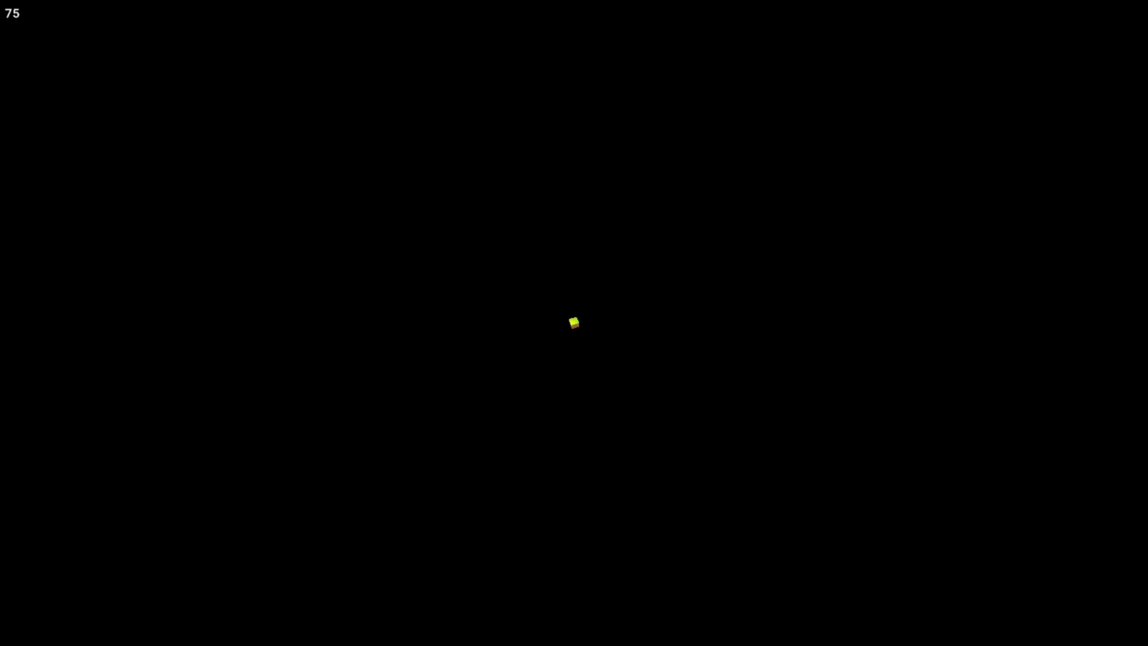
key(w)
key(s)
key(Escape)
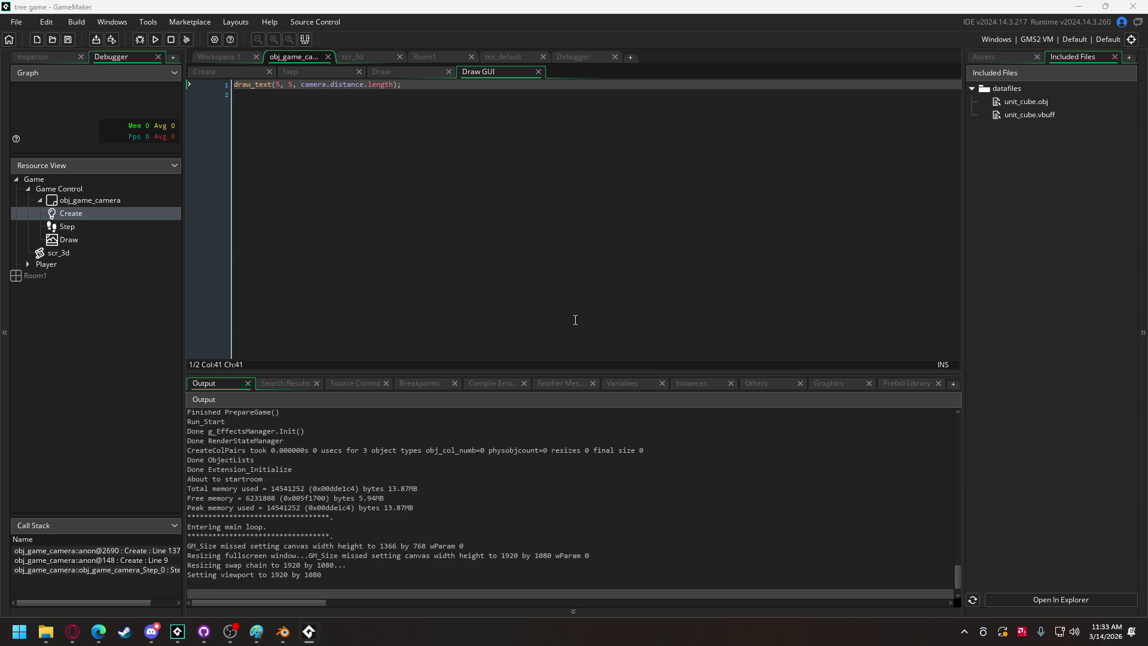
click(222, 70)
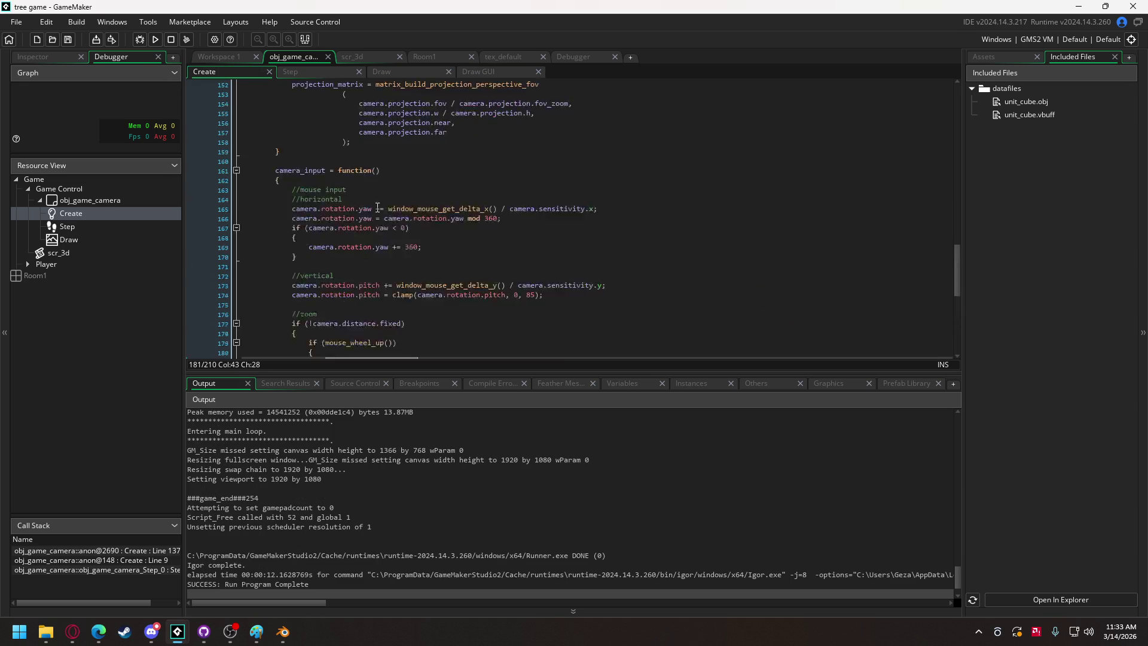
Change the camera distance to length 20 and maximum 30, keeping minimum 10.
scroll(516, 223, down, 8)
scroll(451, 203, up, 18)
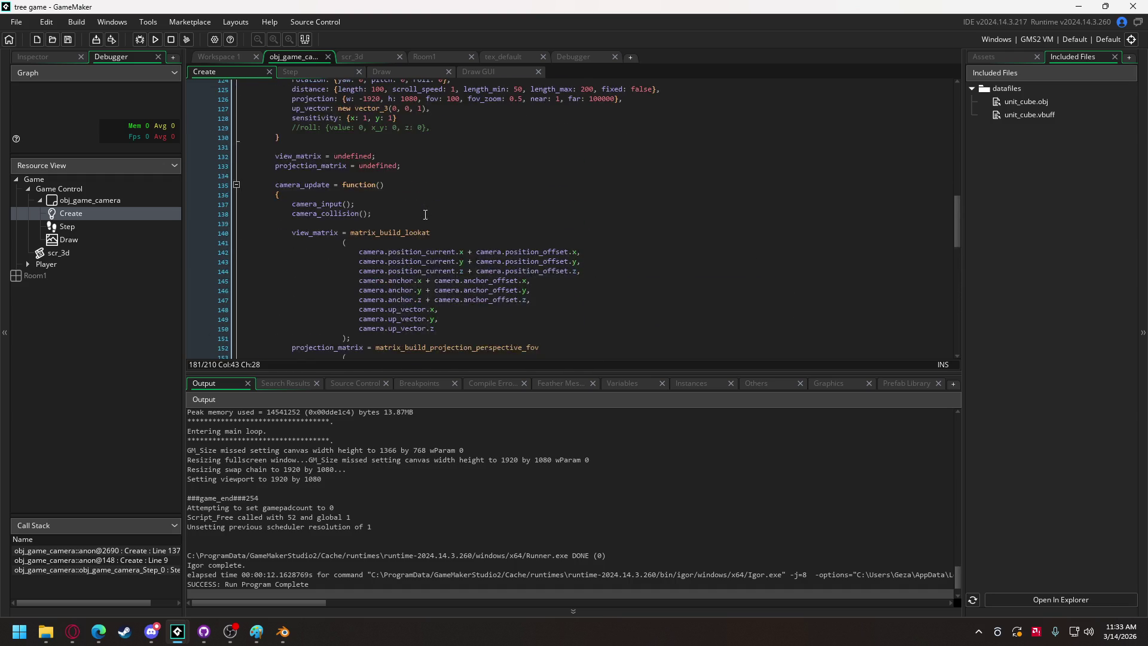
scroll(425, 215, up, 5)
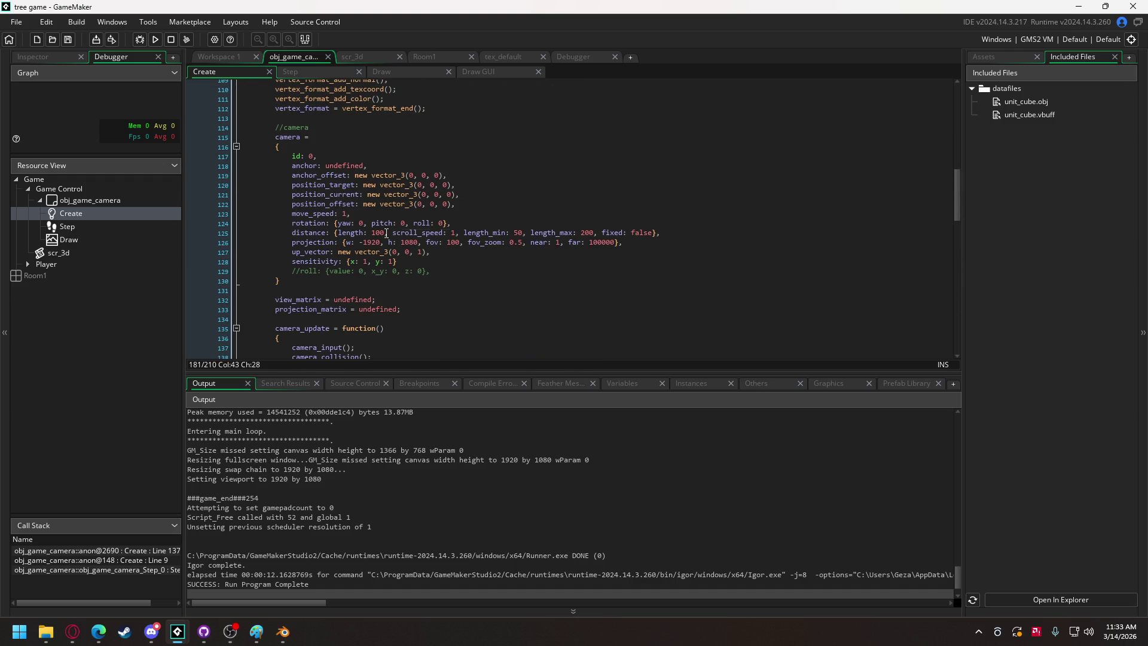
click(405, 233)
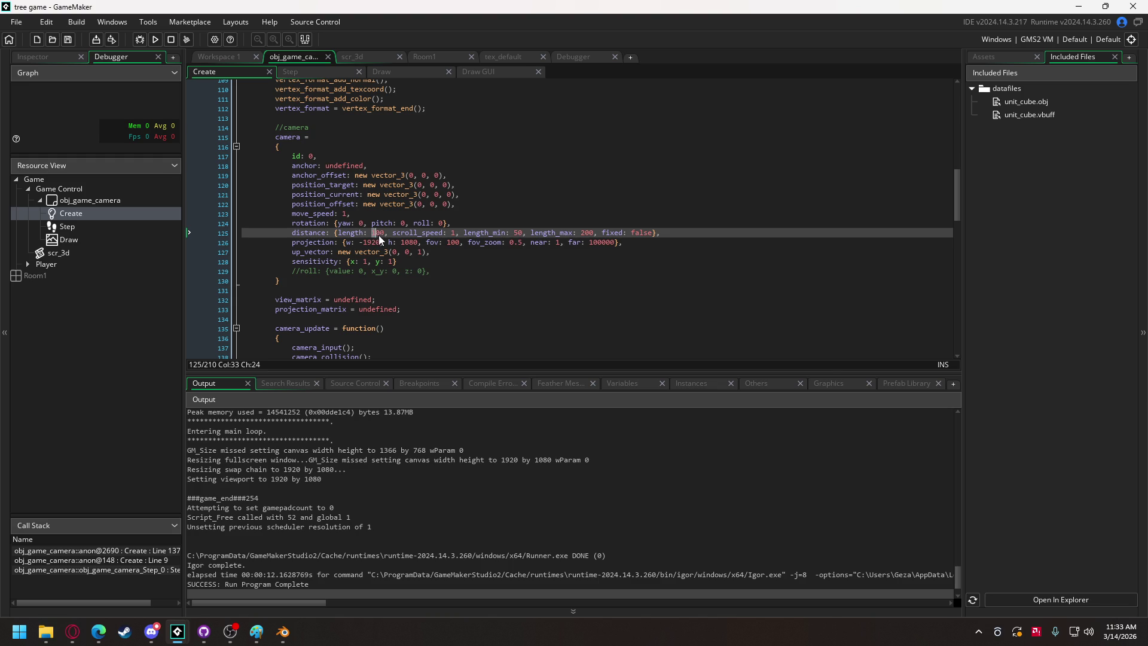
text(2)
click(511, 234)
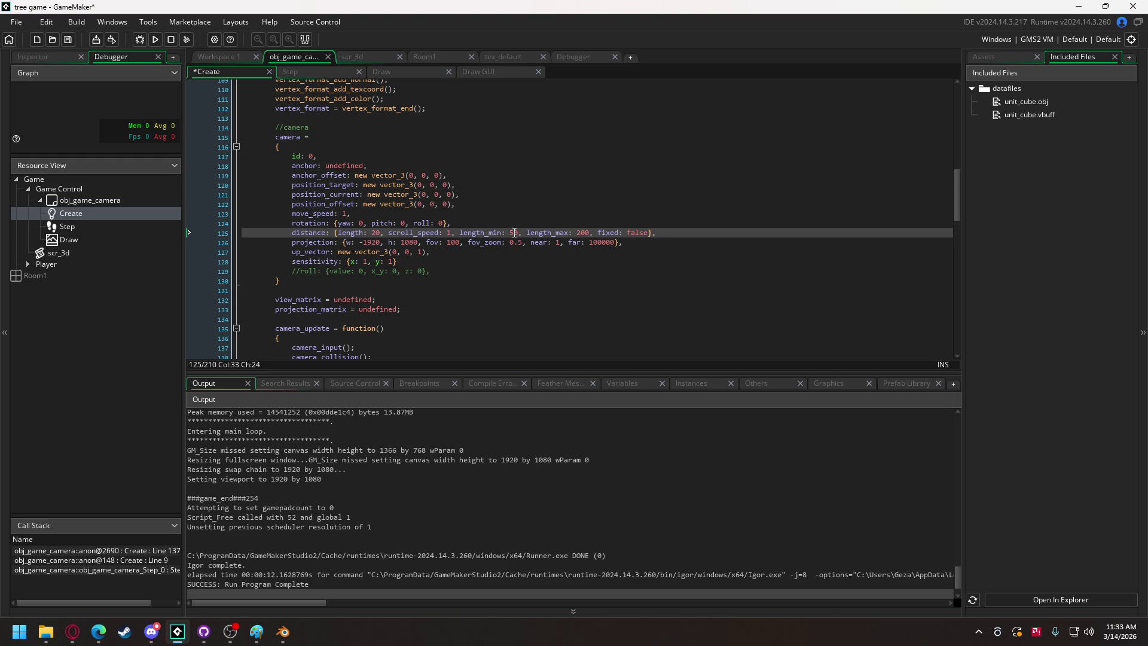
double_click(579, 234)
text(30)
Run the game to check the cube now shows distance 20.
click(154, 41)
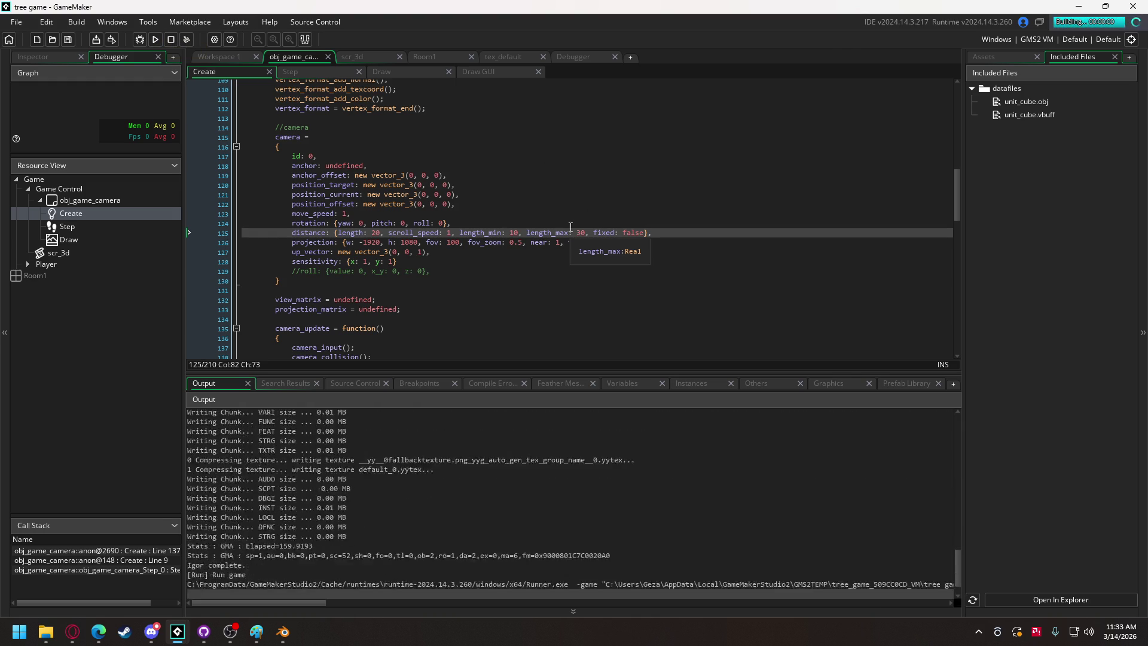
click(537, 407)
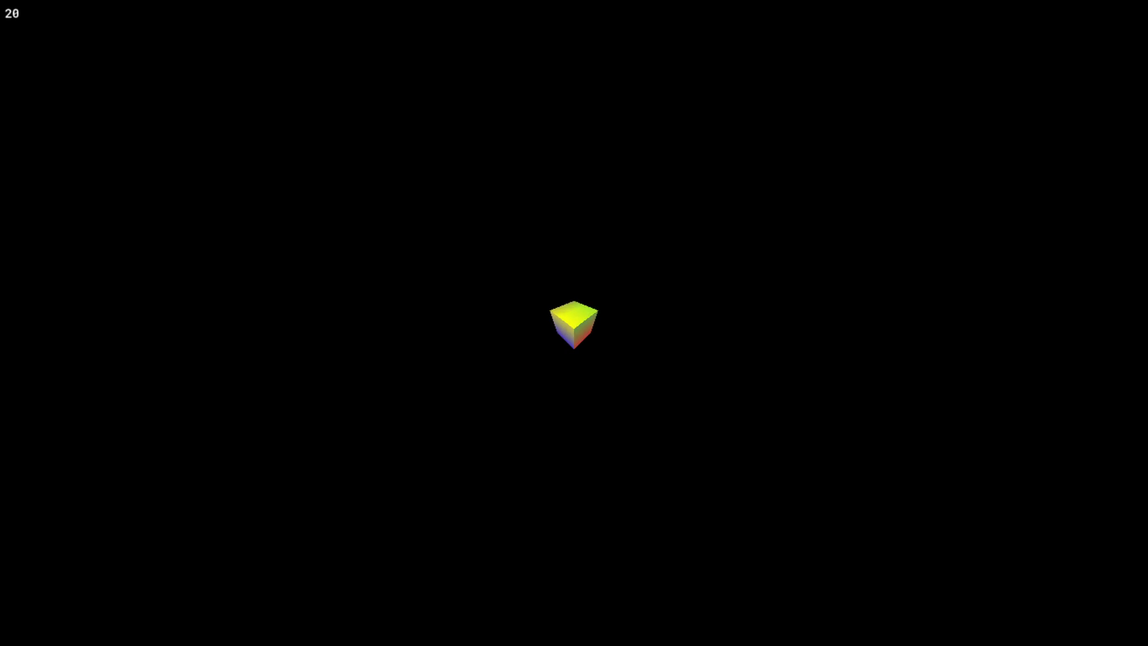
key(Escape)
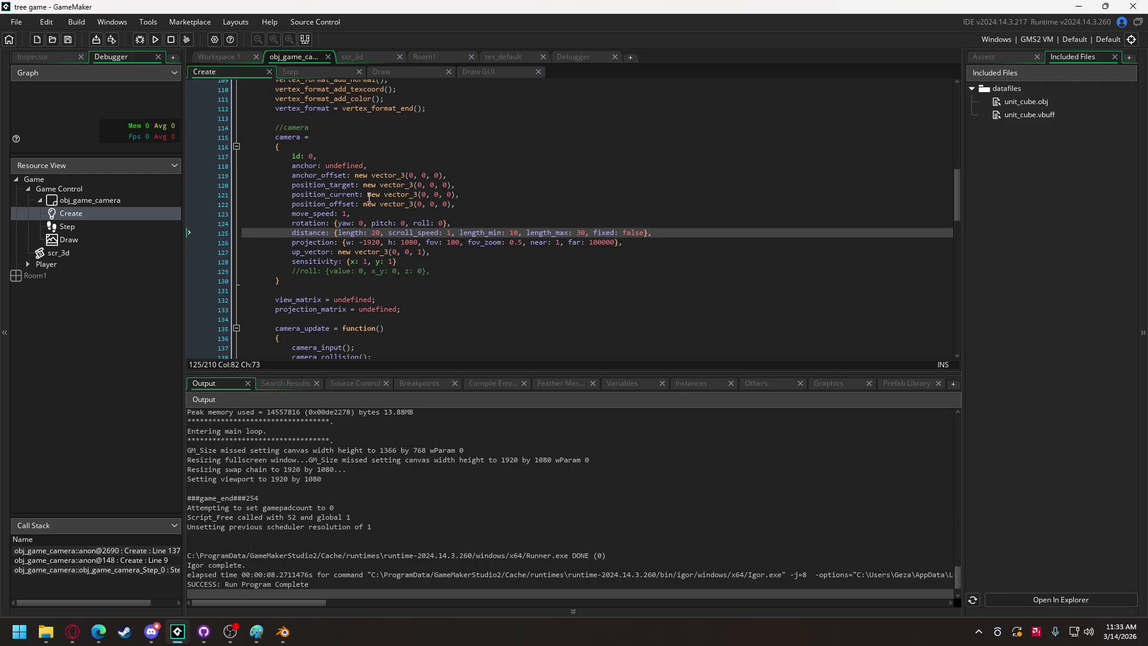
scroll(363, 189, down, 15)
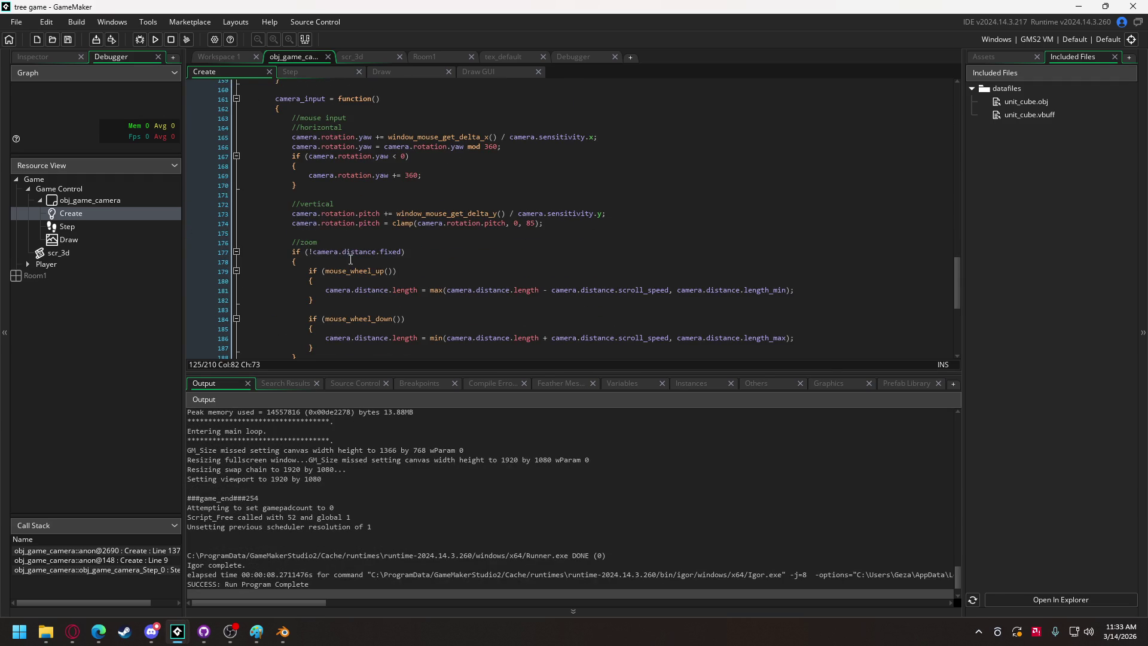
Change the yaw update on line 165 from += to -= and test orbiting the cube.
click(380, 137)
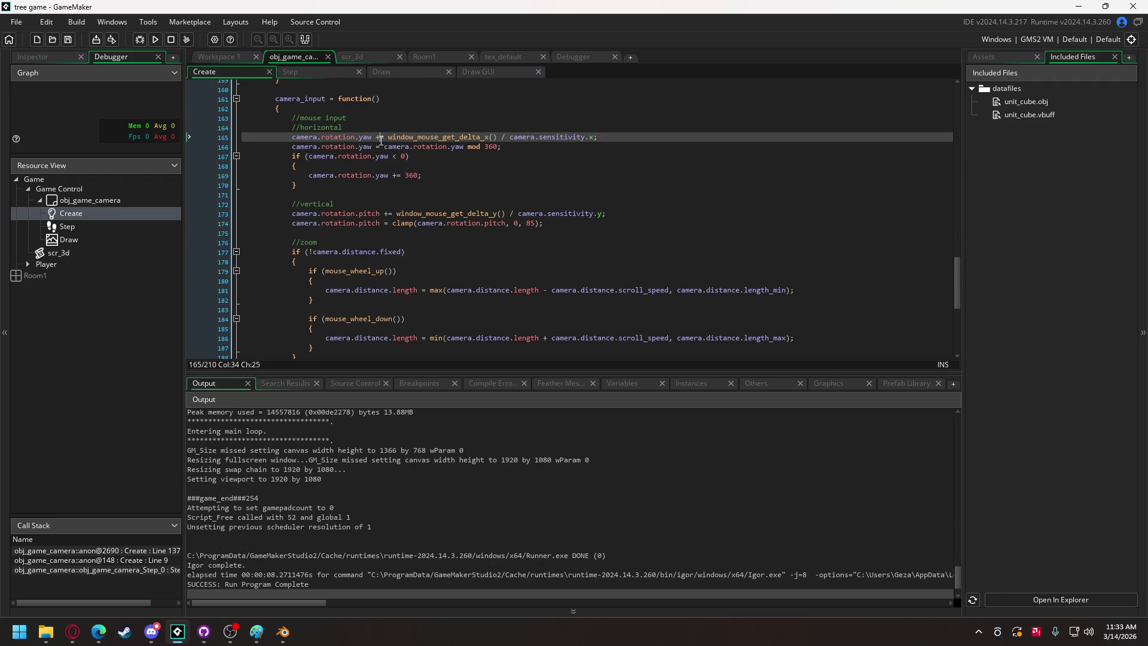
click(377, 139)
text(-)
click(156, 41)
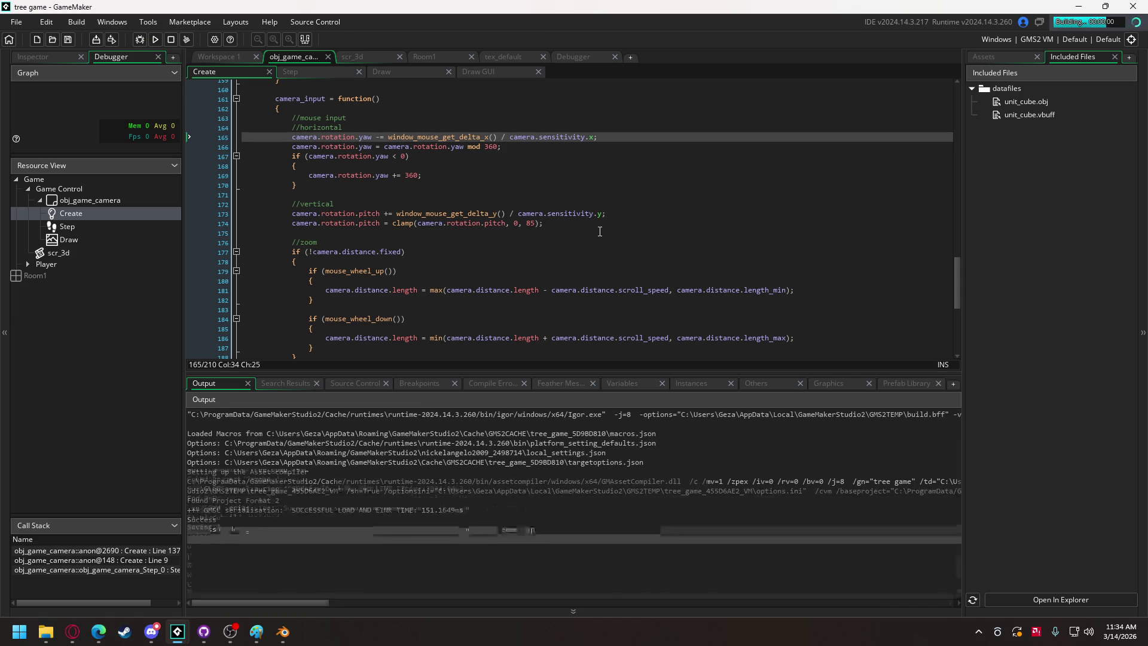
click(525, 405)
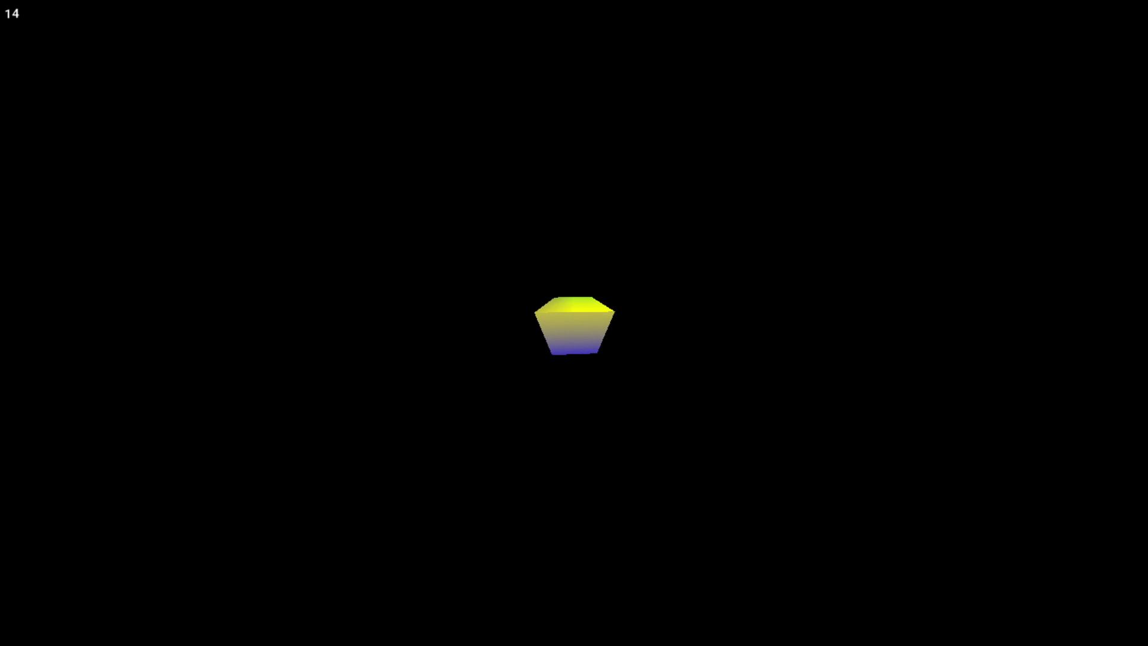
key(Escape)
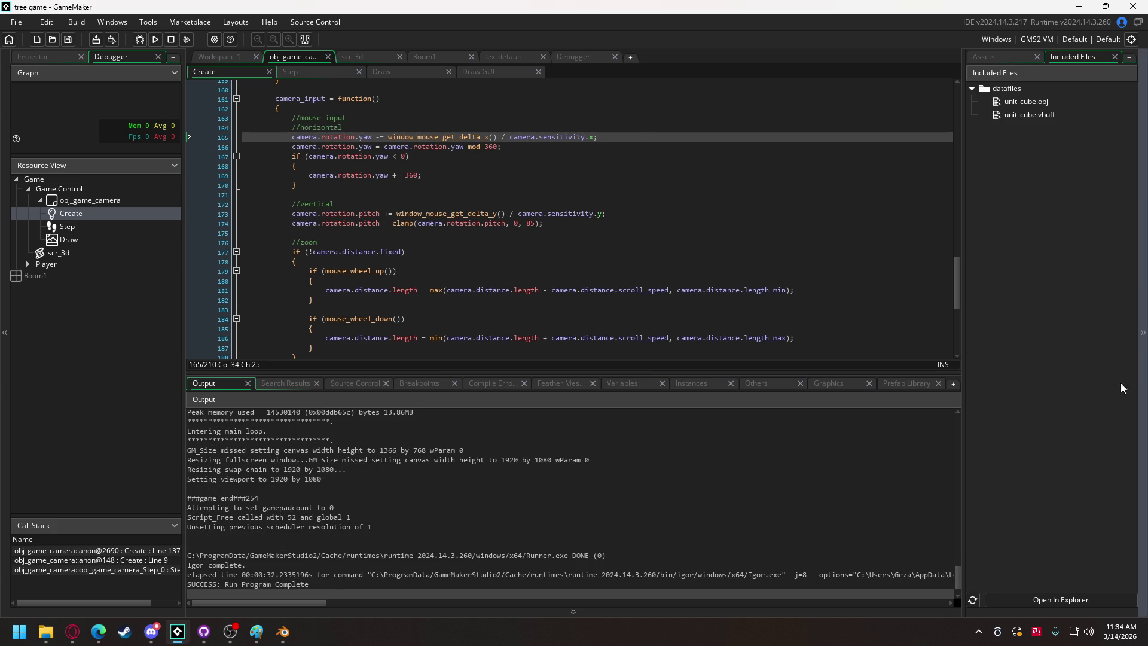
Resize the tex_default sprite image to 200x200.
click(1006, 58)
double_click(1038, 269)
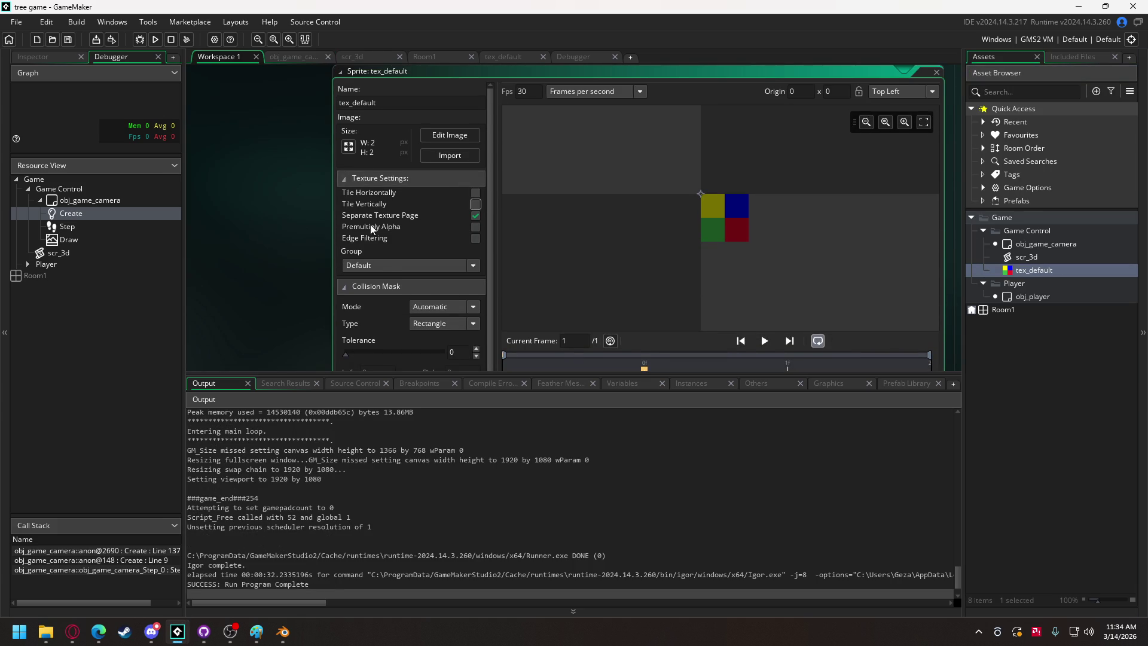
drag(496, 374, 489, 424)
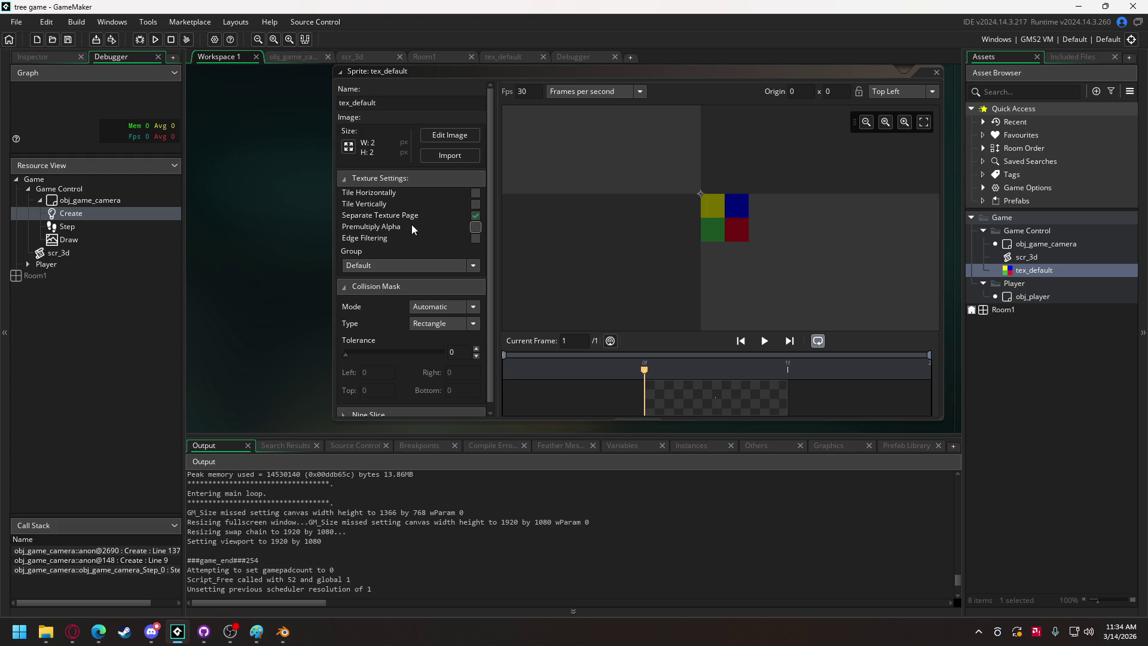
scroll(411, 231, down, 1)
scroll(411, 231, up, 1)
click(350, 148)
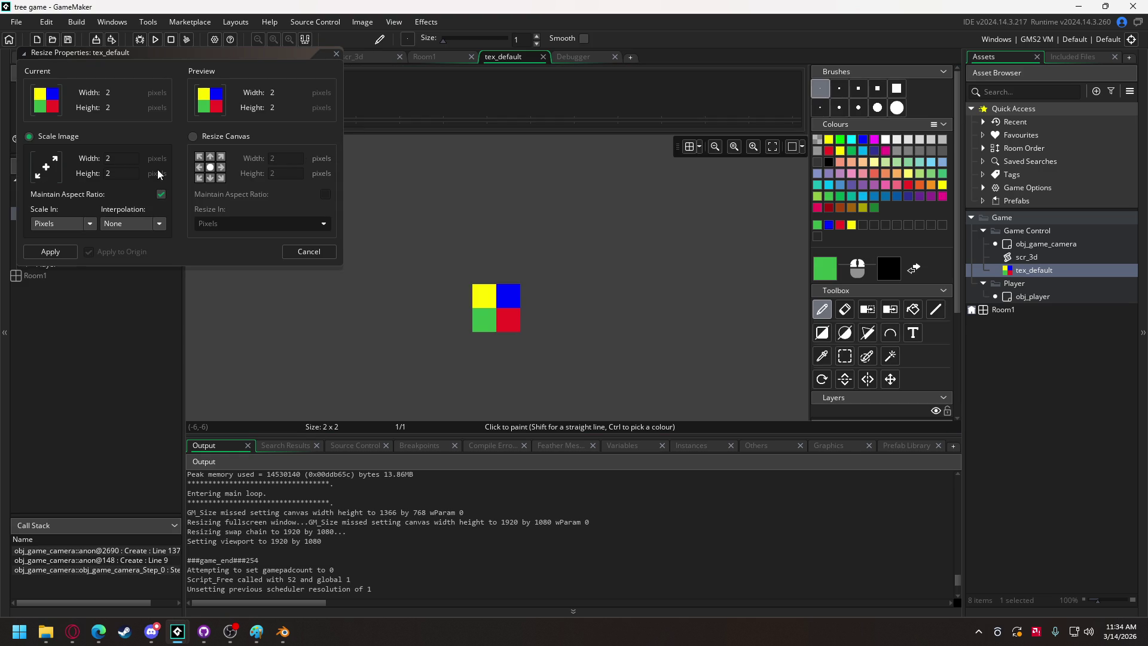
click(115, 160)
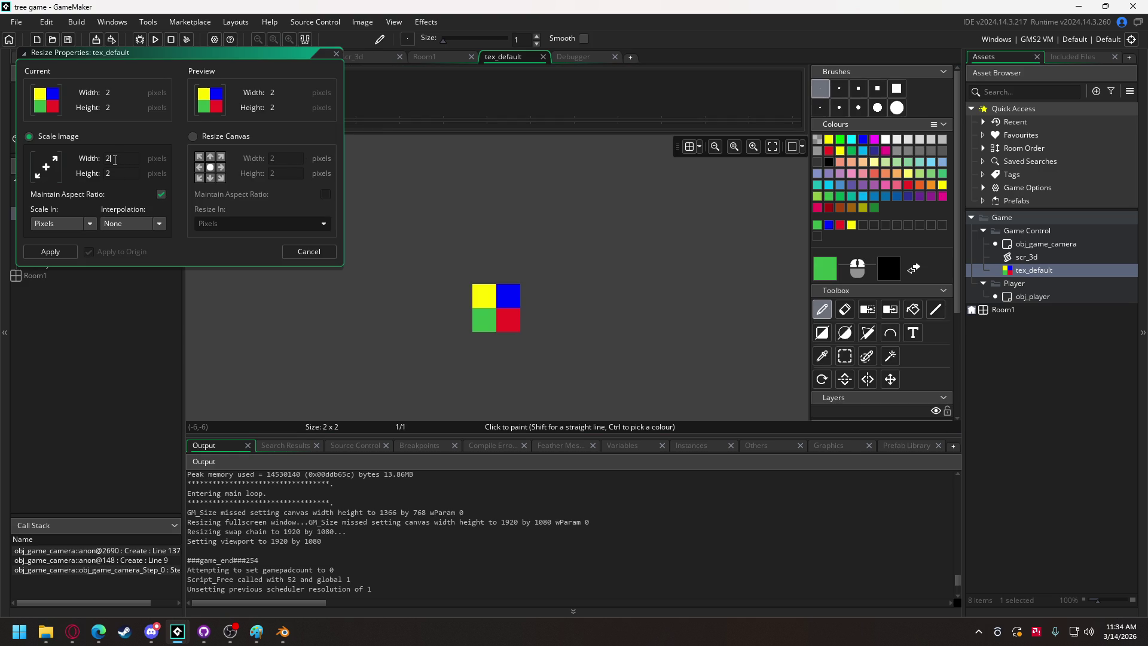
text(00)
click(55, 248)
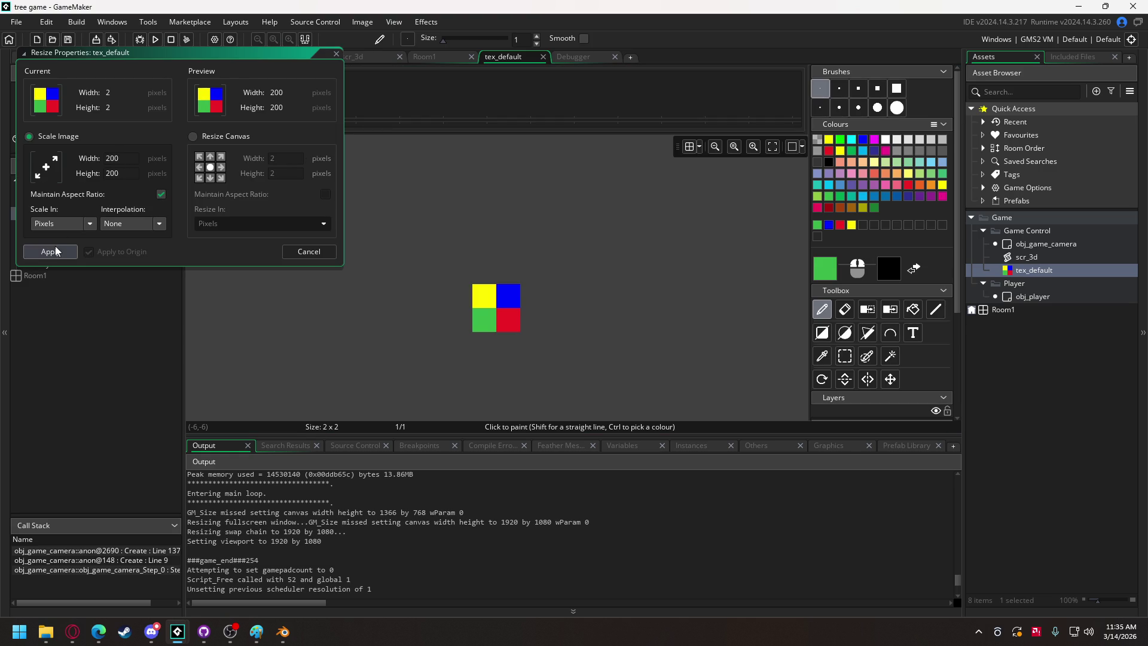
Run the game to view the cube faces textured yellow, blue, green and red.
click(155, 40)
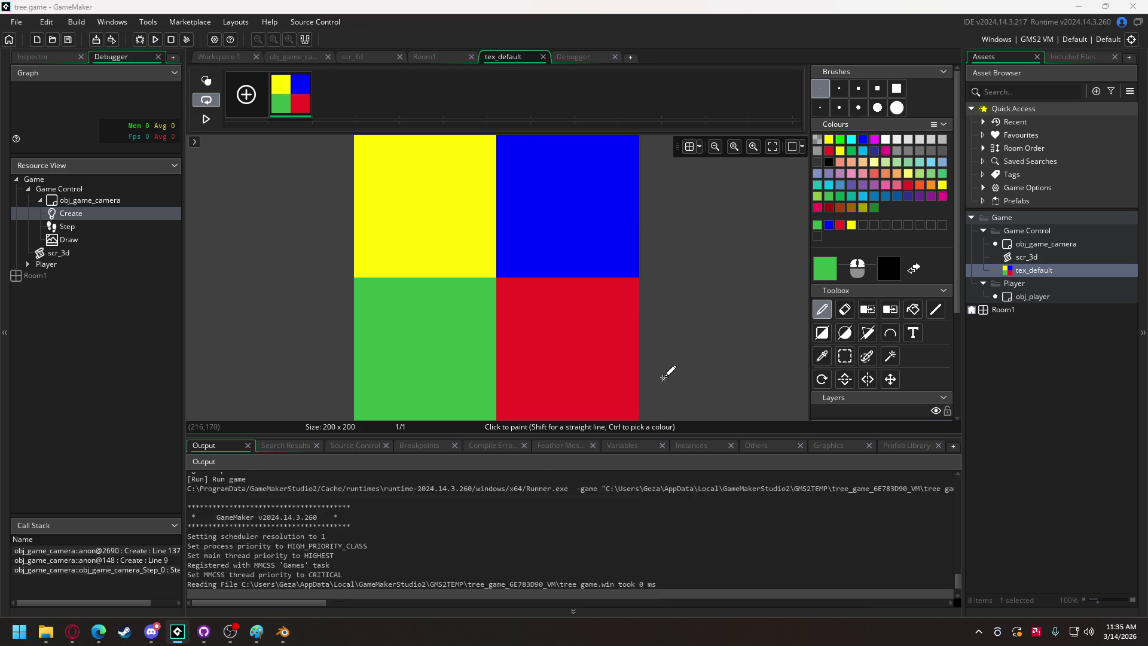
click(528, 402)
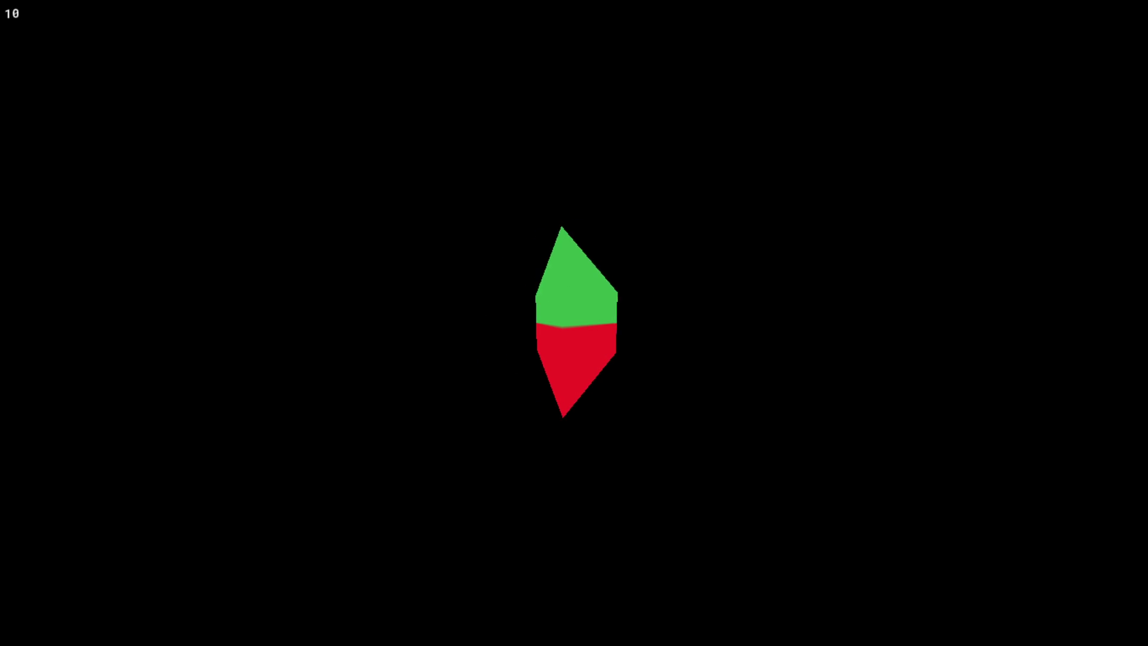
scroll(358, 206, down, 5)
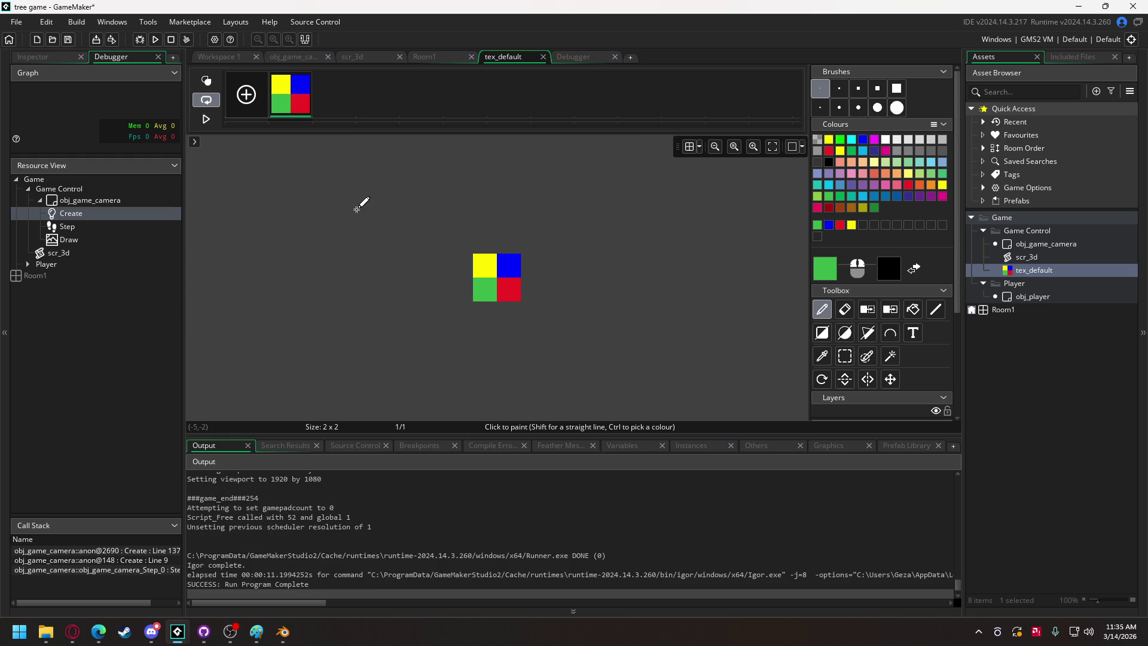
Revert the texture and apply Windows graphics options with colour interpolation off.
key(ctrl+z)
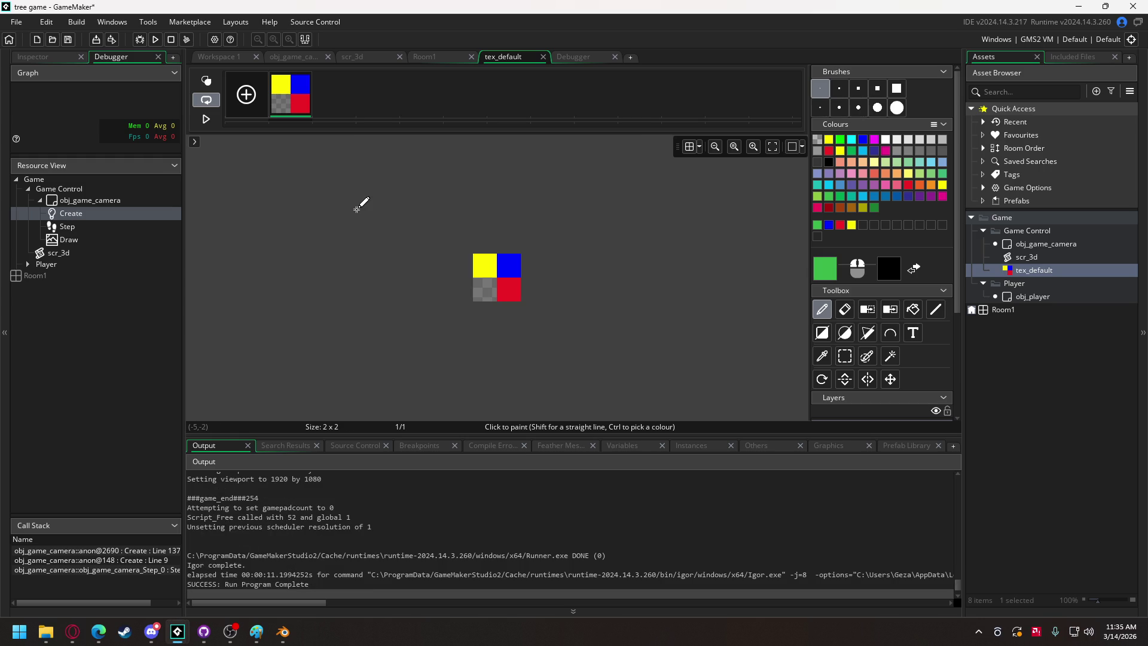
key(ctrl+y)
click(210, 57)
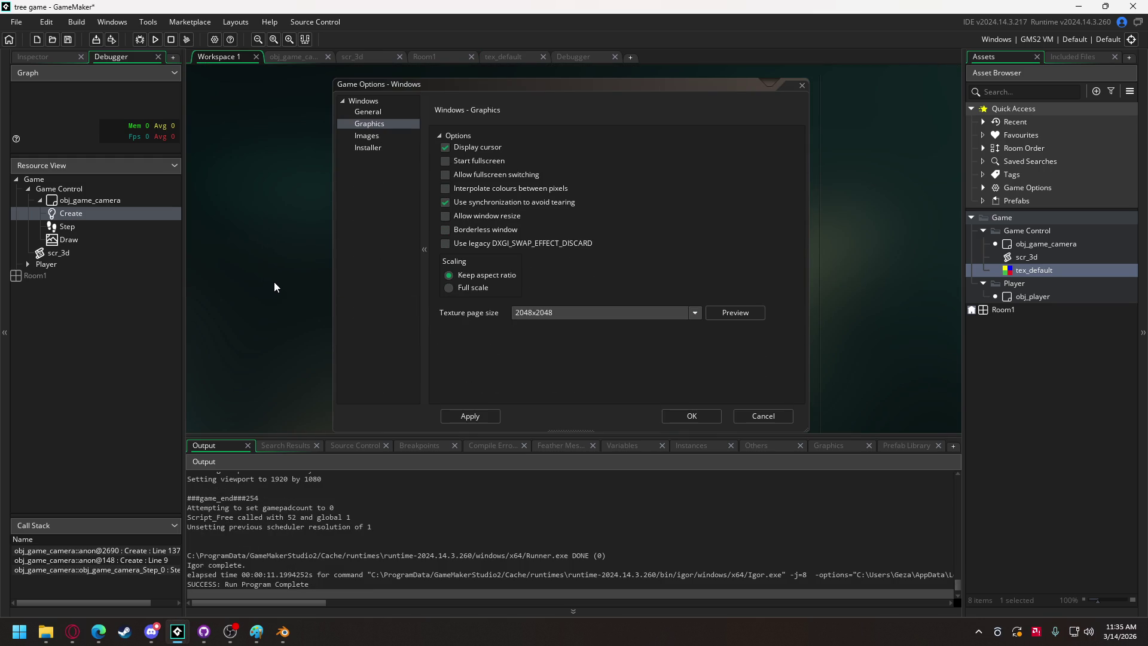
click(475, 412)
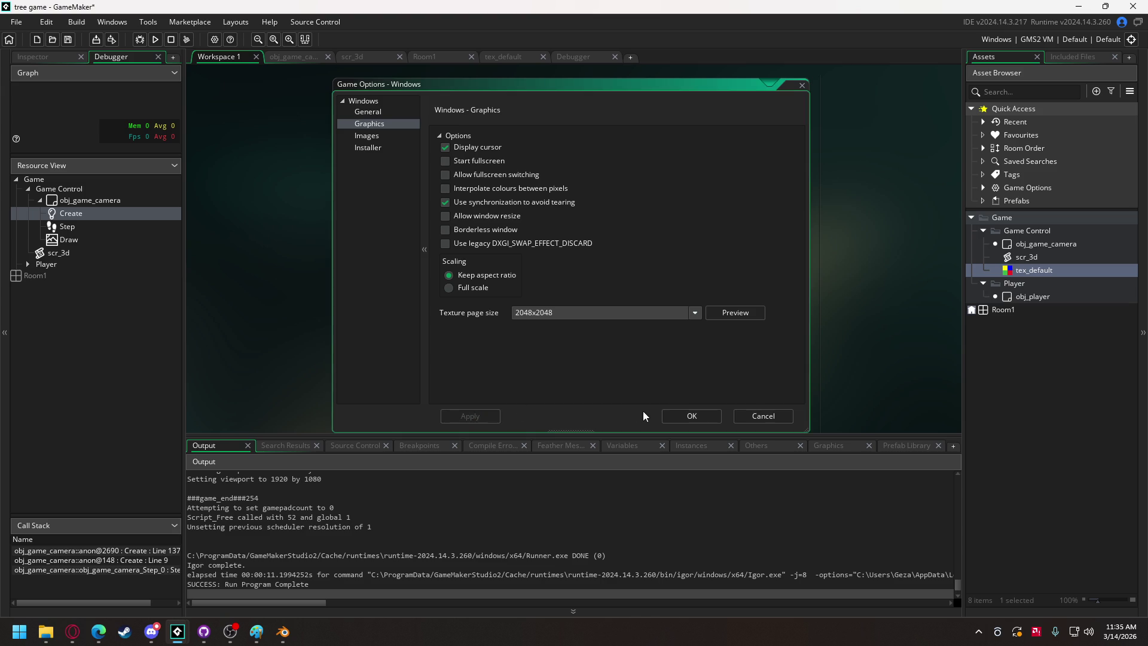
click(688, 416)
Run the game to check the solid-coloured cube faces at distance 10.
key(F5)
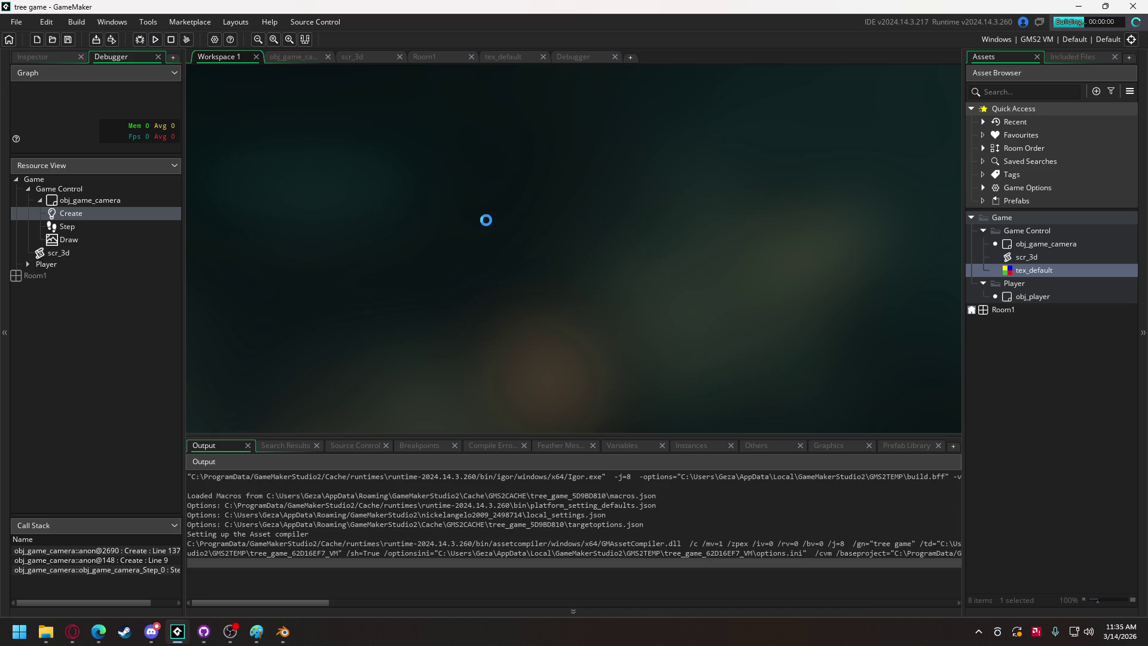
click(530, 400)
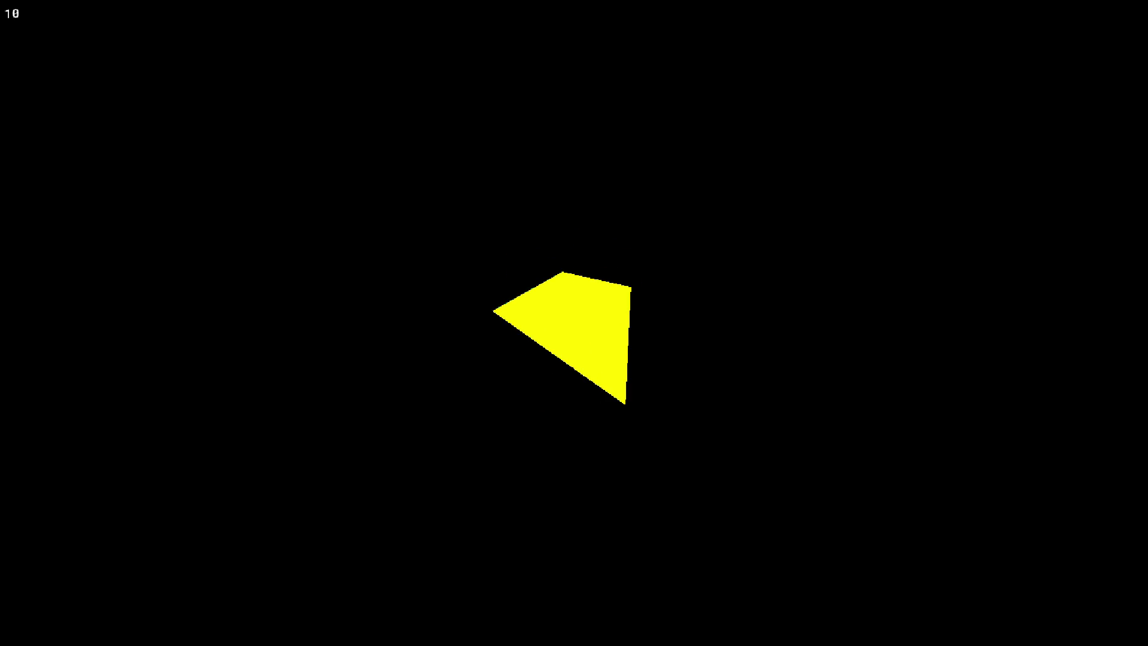
key(Escape)
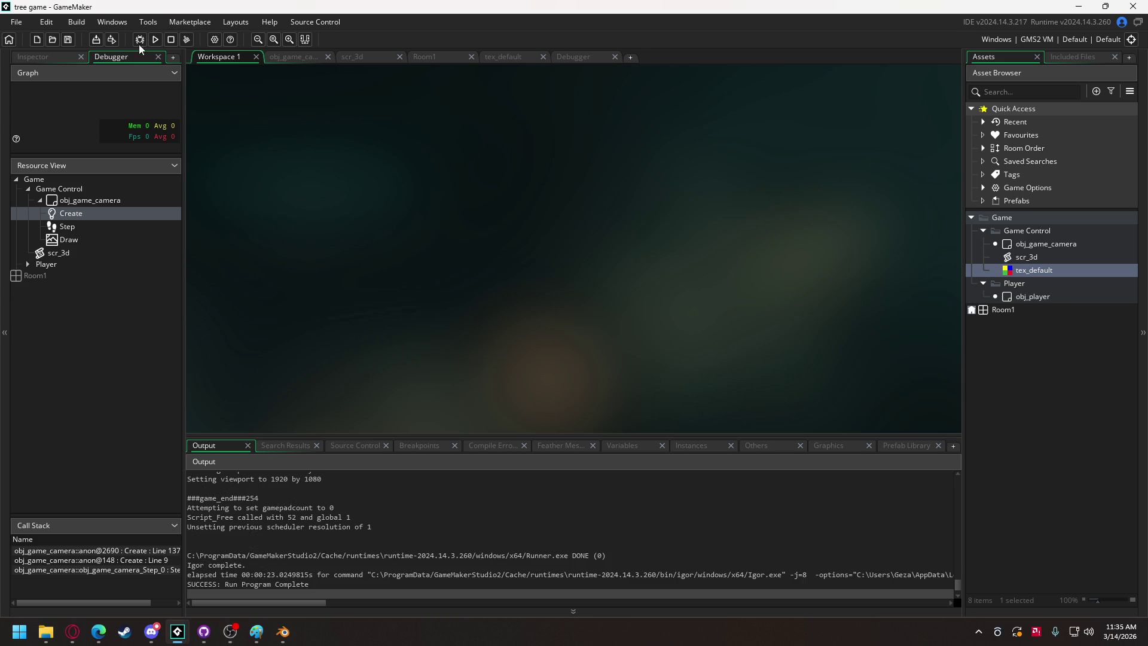
Change fov_zoom on line 126 from 0.5 to 0.75 and test-run the game.
click(285, 57)
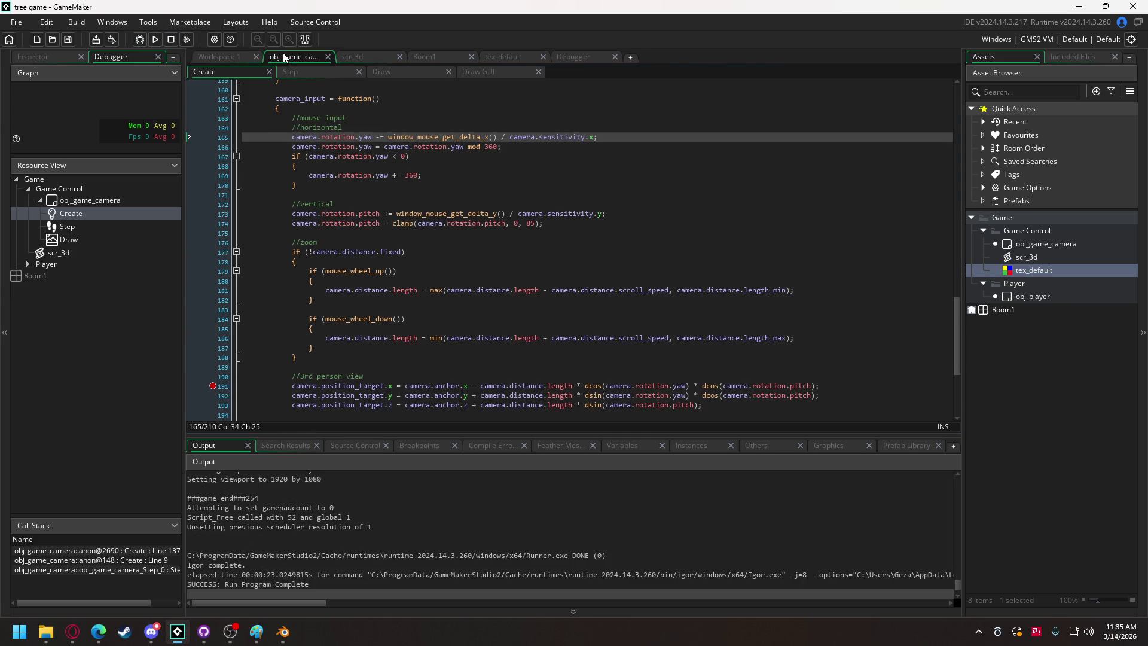
scroll(406, 165, up, 15)
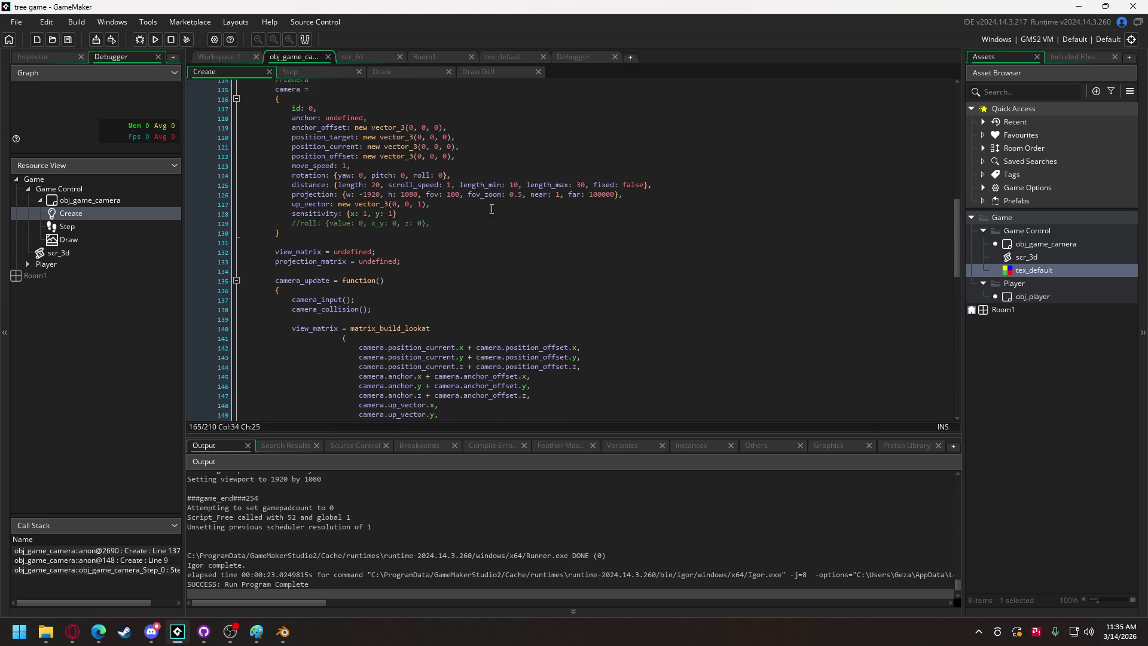
click(519, 197)
text(7)
click(156, 39)
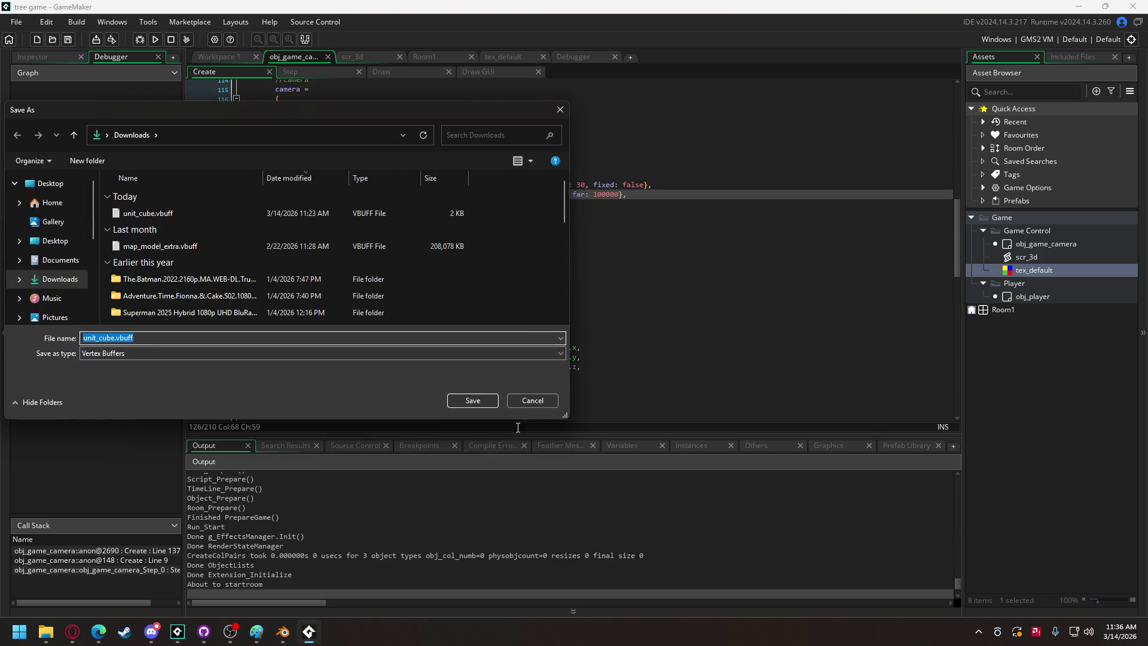
click(532, 400)
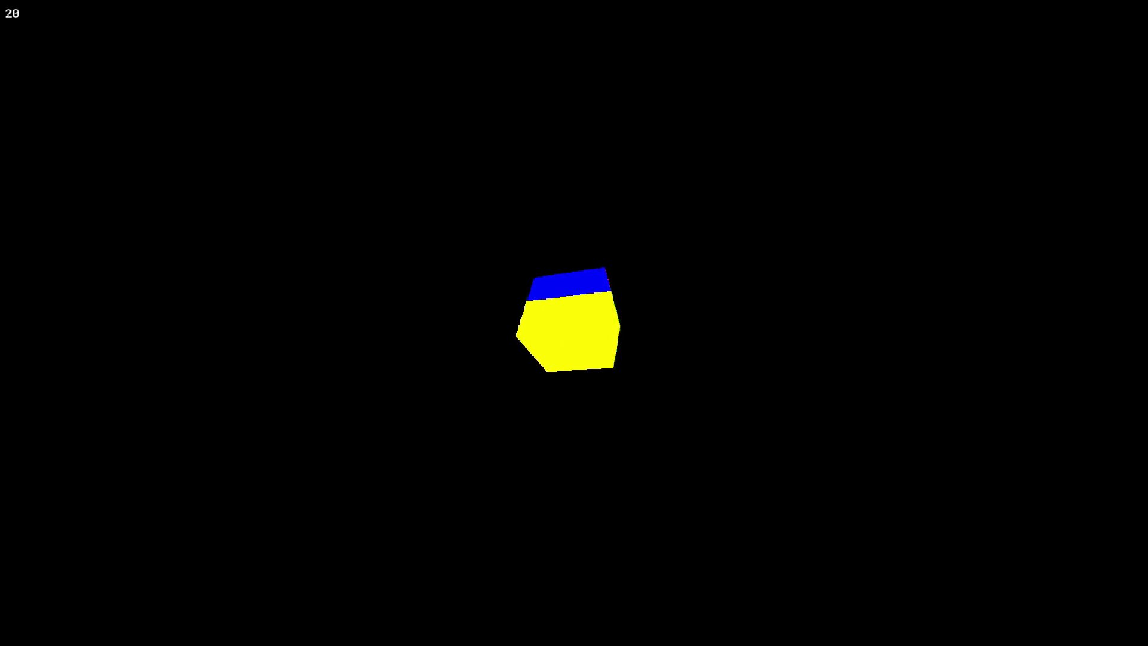
key(Escape)
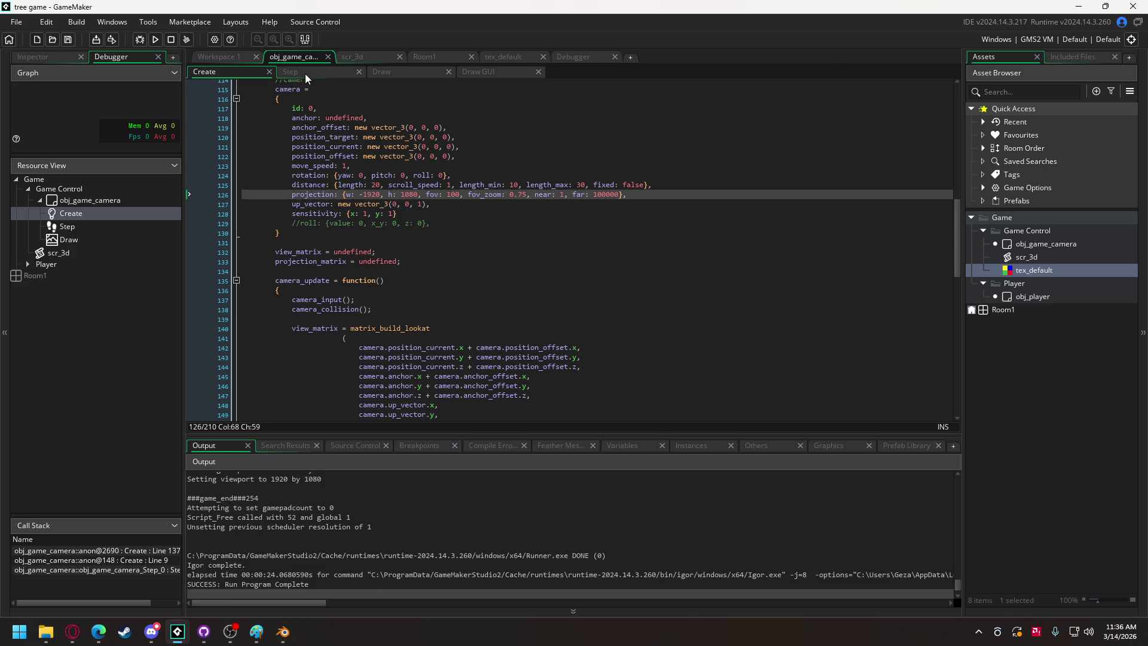
Copy the cube drawing lines in the Draw event and set the copy's z to 20.
click(304, 72)
click(389, 72)
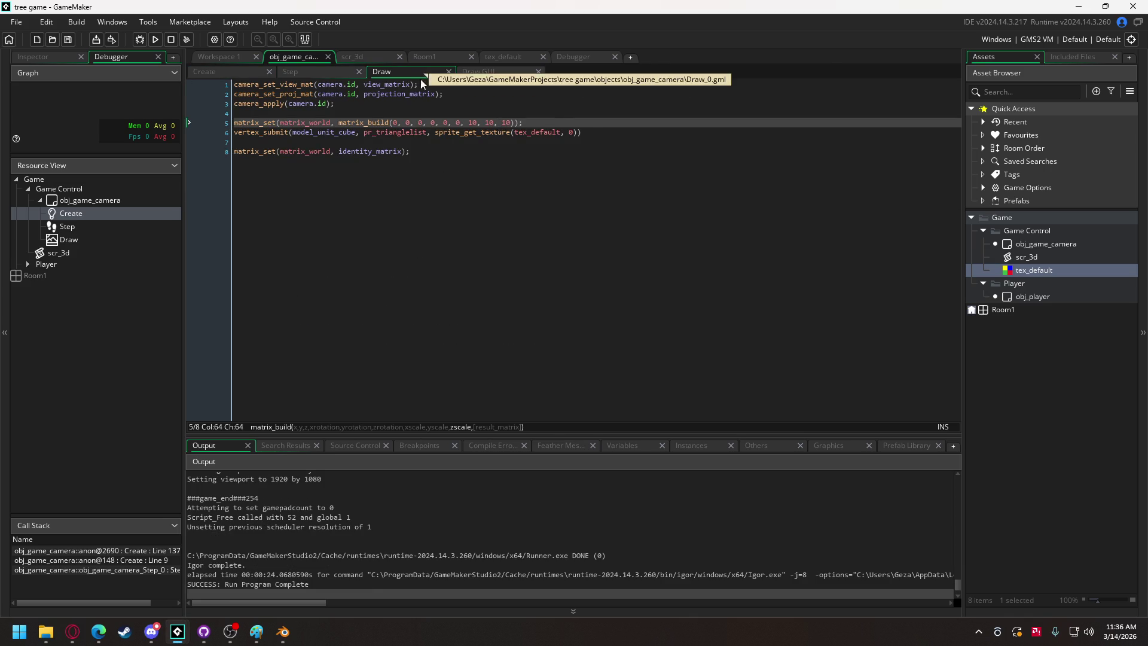
mouse_move(590, 137)
mouse_down()
mouse_move(275, 111)
mouse_move(287, 118)
mouse_up()
key(ctrl+c)
click(593, 132)
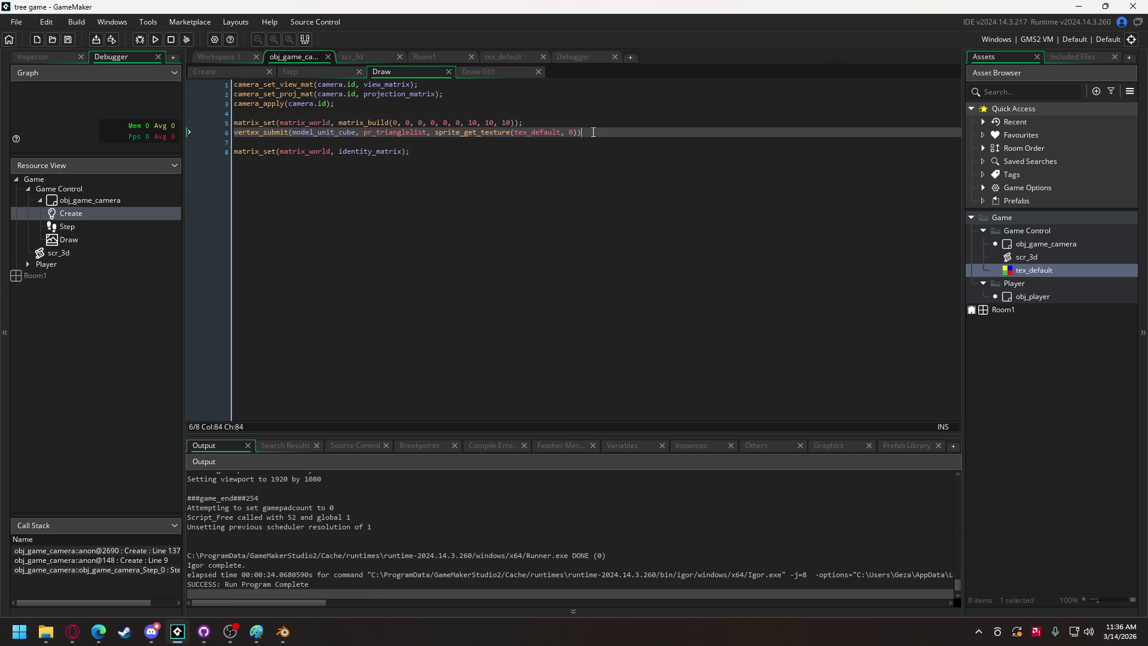
key(Return)
key(Return)
key(ctrl+v)
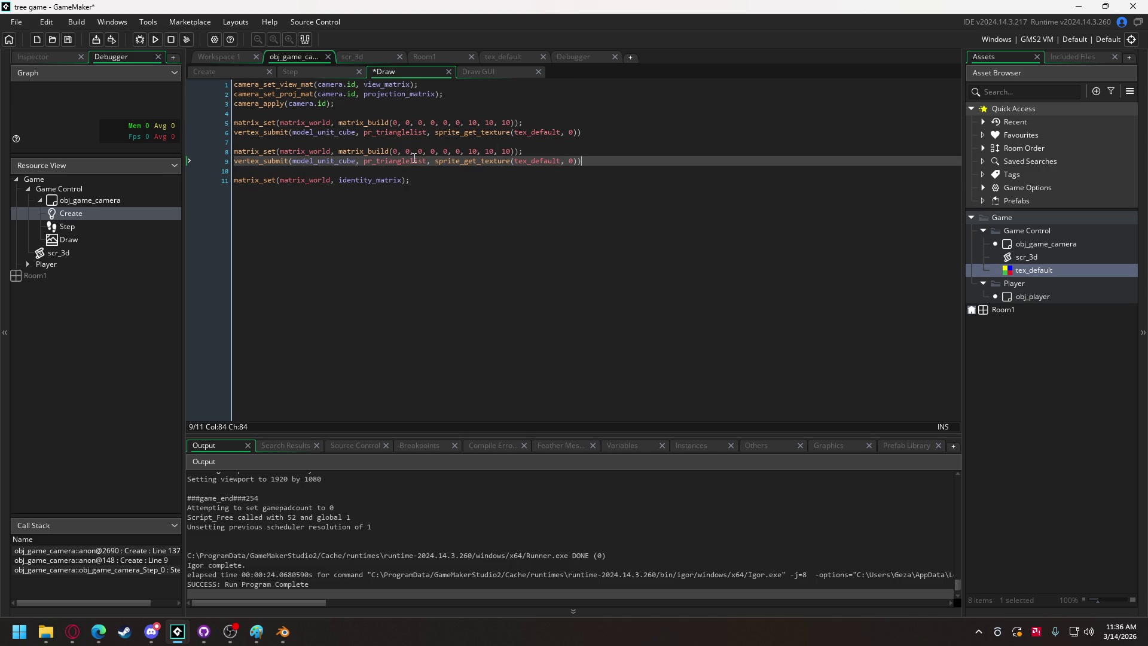
click(419, 152)
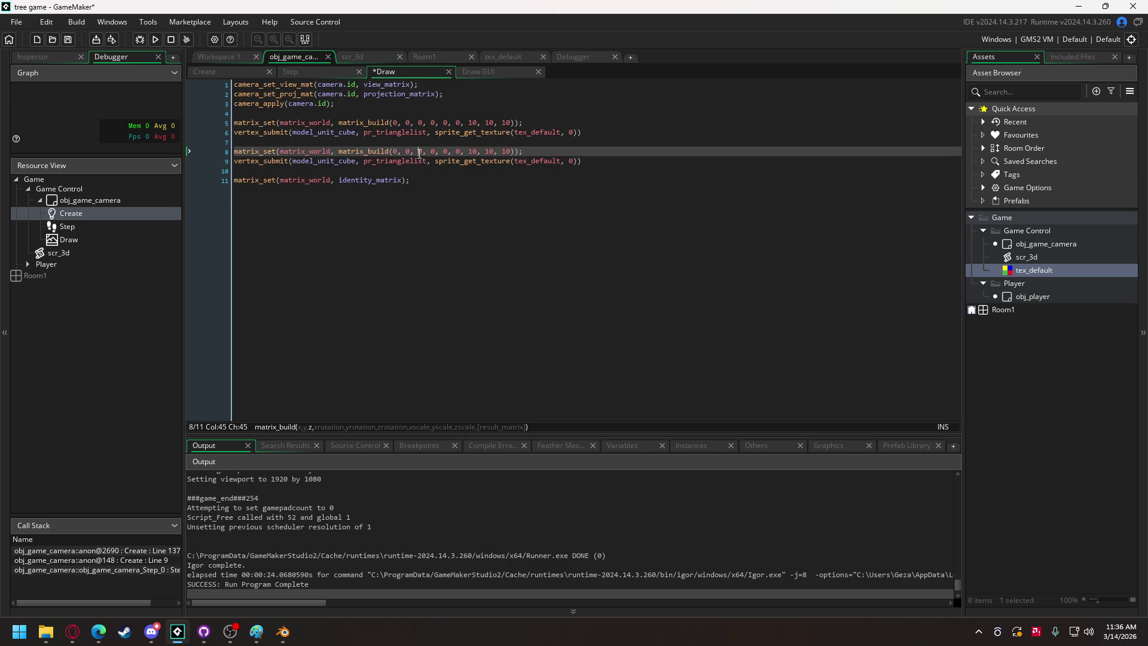
text(2)
right_click(1040, 274)
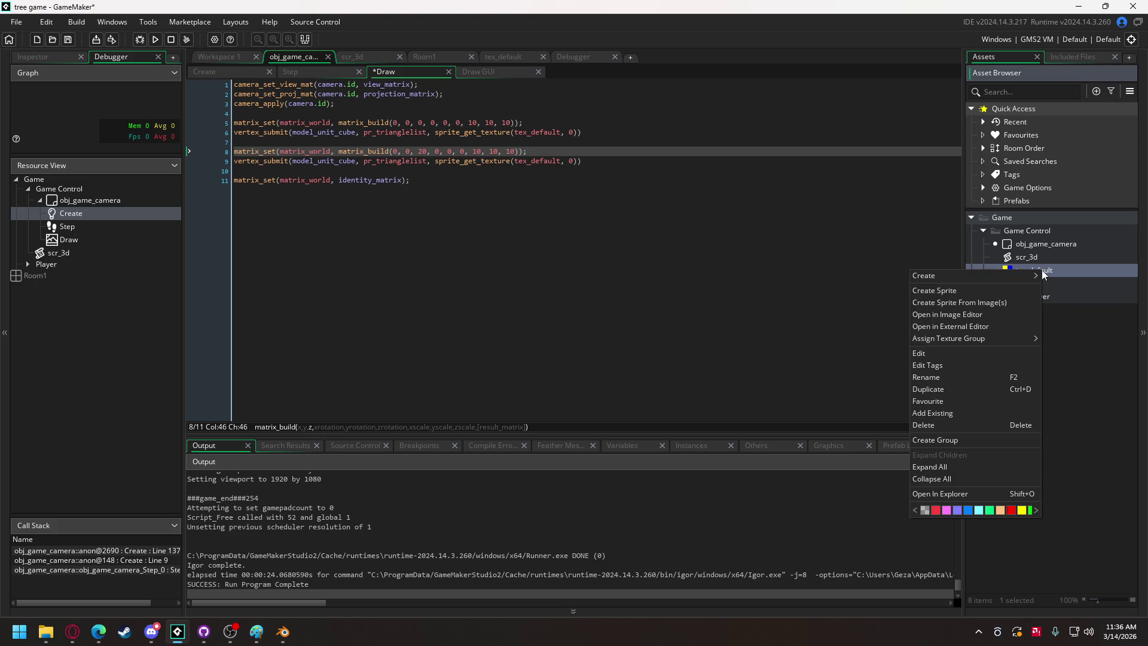
Duplicate tex_default as tex_white and paint the whole 2x2 texture white.
mouse_move(1022, 282)
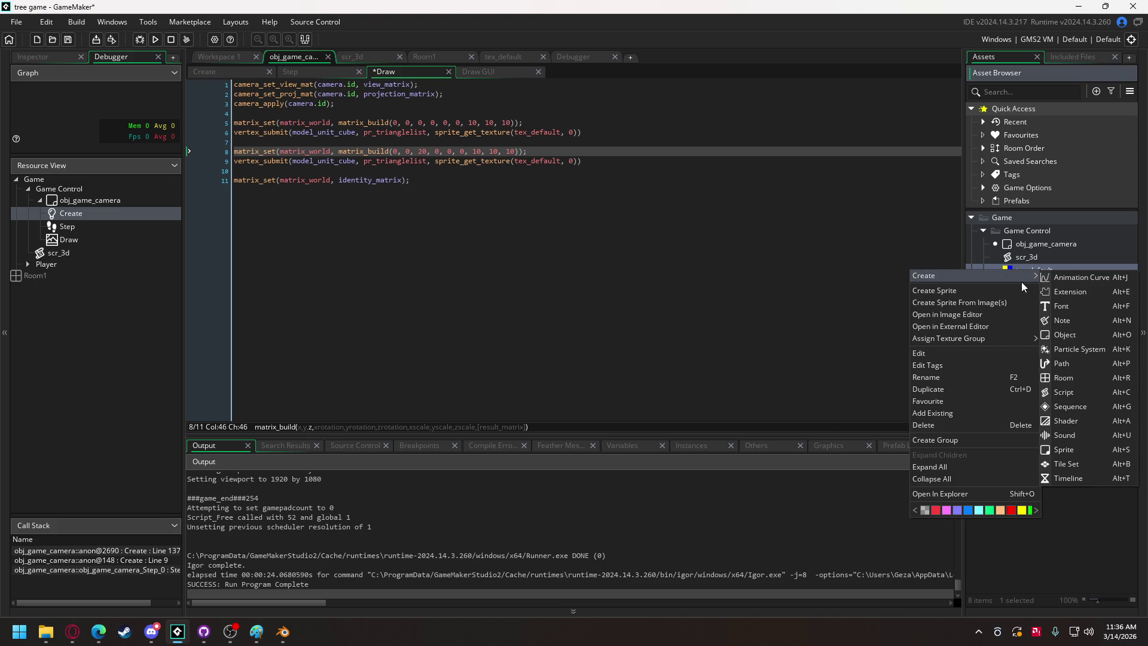
click(959, 389)
key(BackSpace)
key(BackSpace)
text(tex_white)
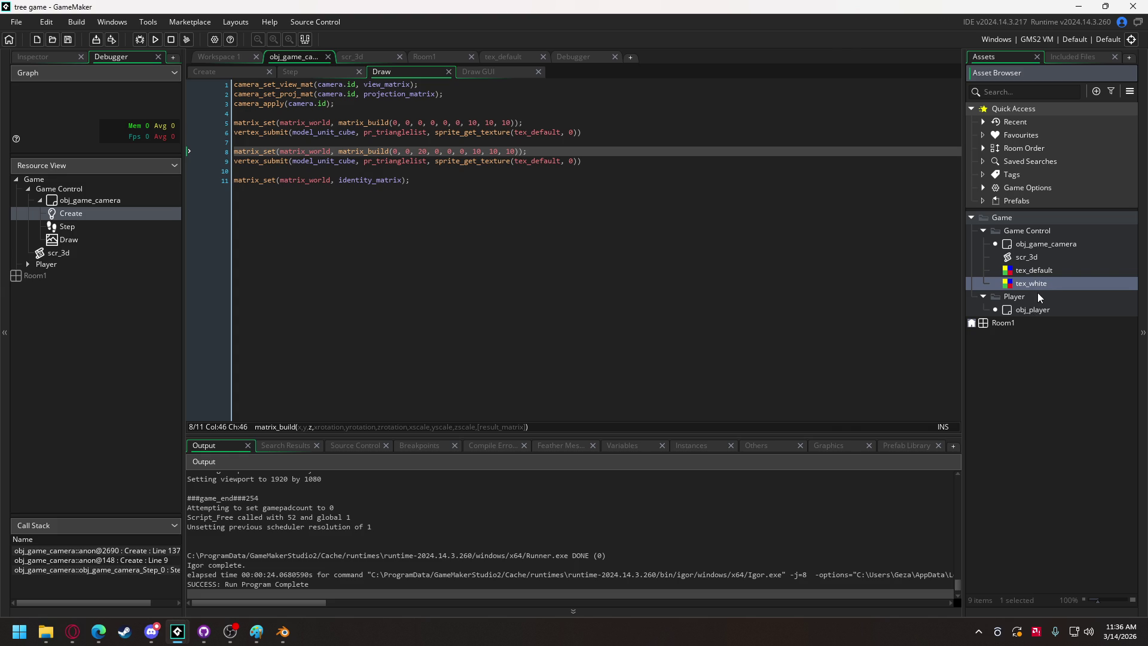
double_click(1043, 279)
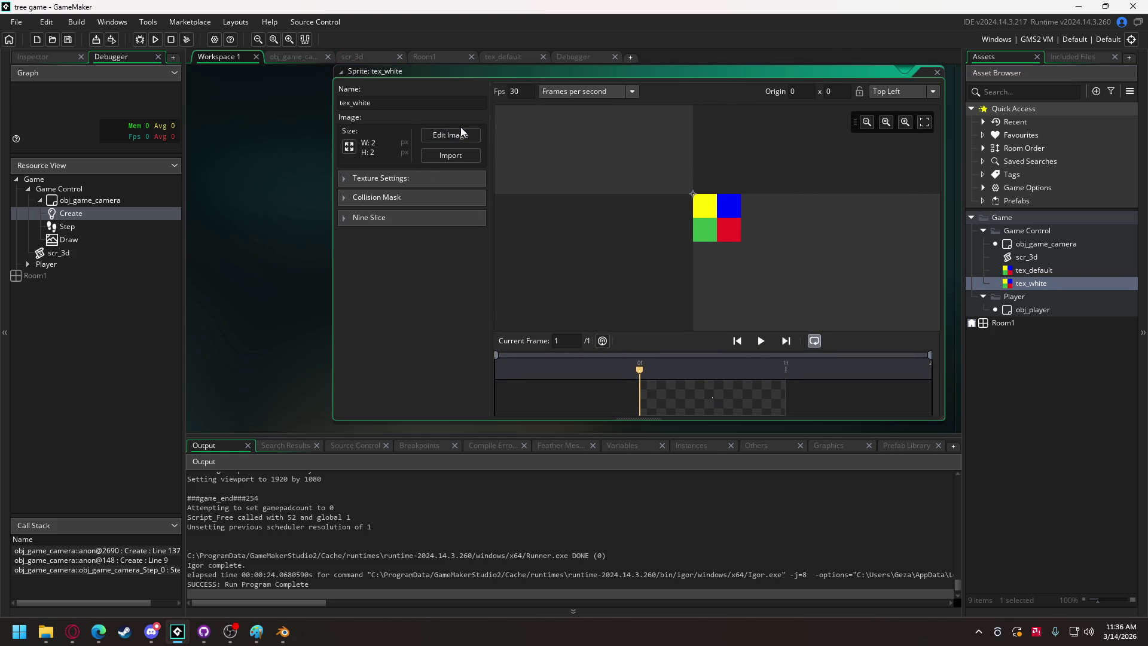
click(460, 136)
mouse_move(513, 276)
mouse_down()
mouse_move(487, 268)
mouse_move(501, 262)
mouse_up()
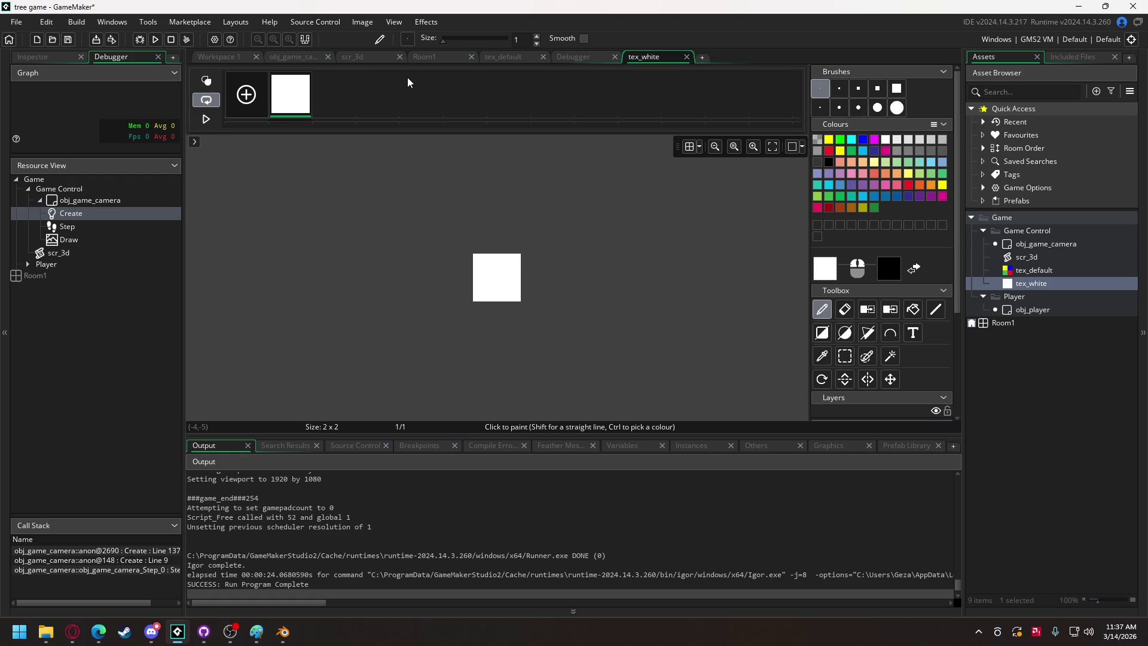
Use tex_white for the second cube on line 9 and test-run the game.
click(293, 58)
double_click(541, 161)
text(whi)
key(Return)
click(155, 39)
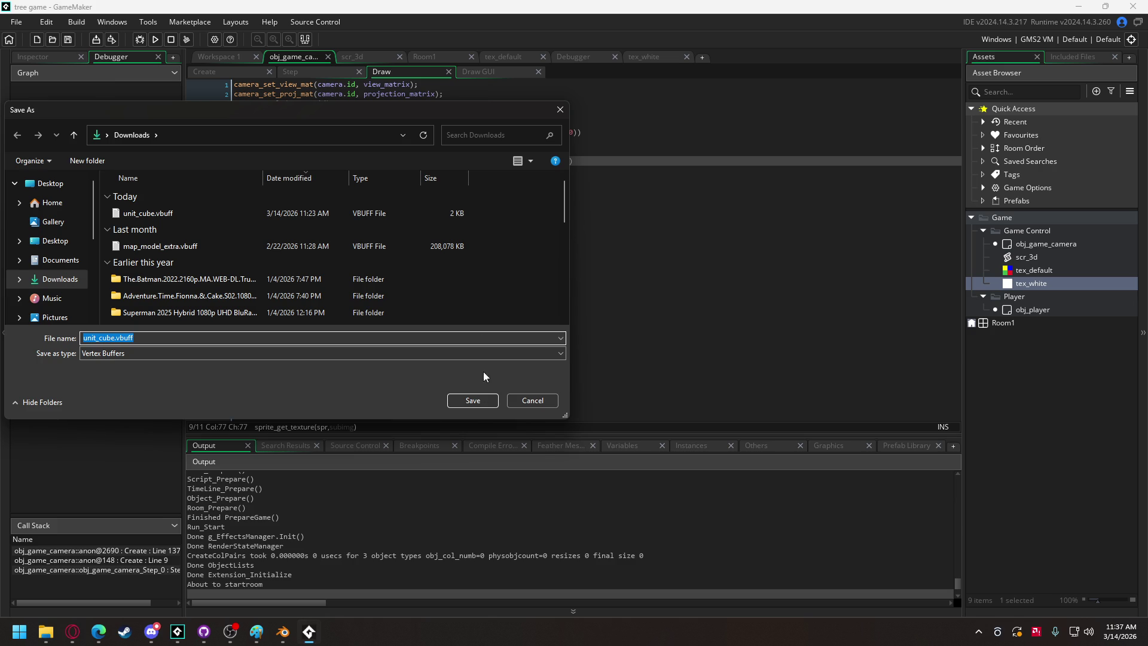
click(508, 405)
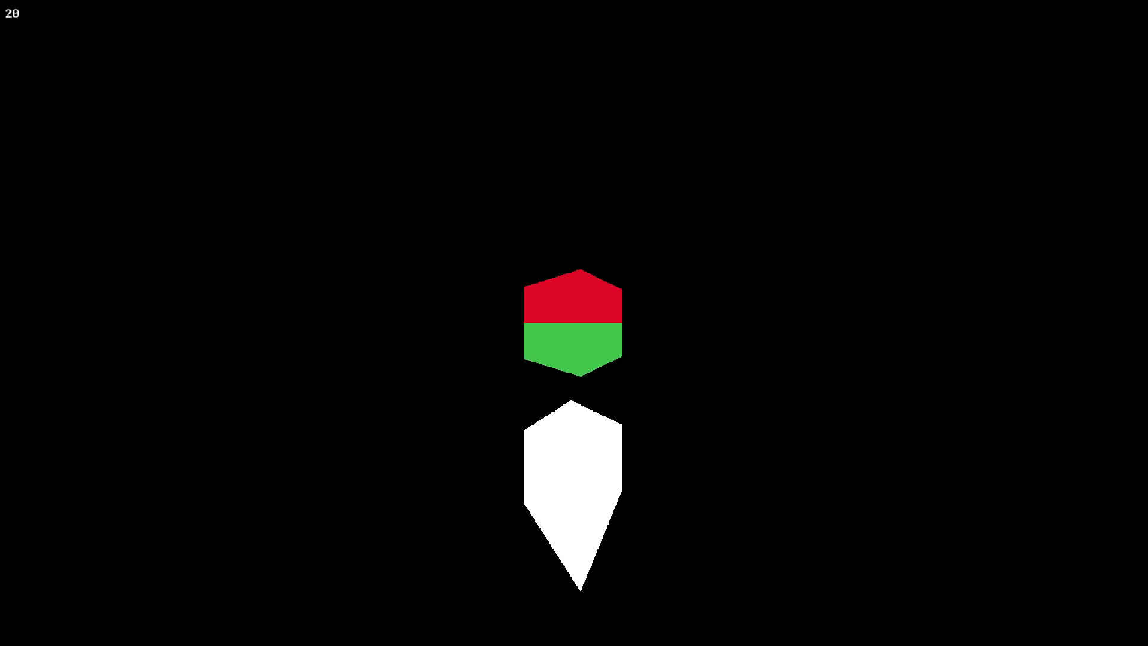
key(Escape)
click(215, 72)
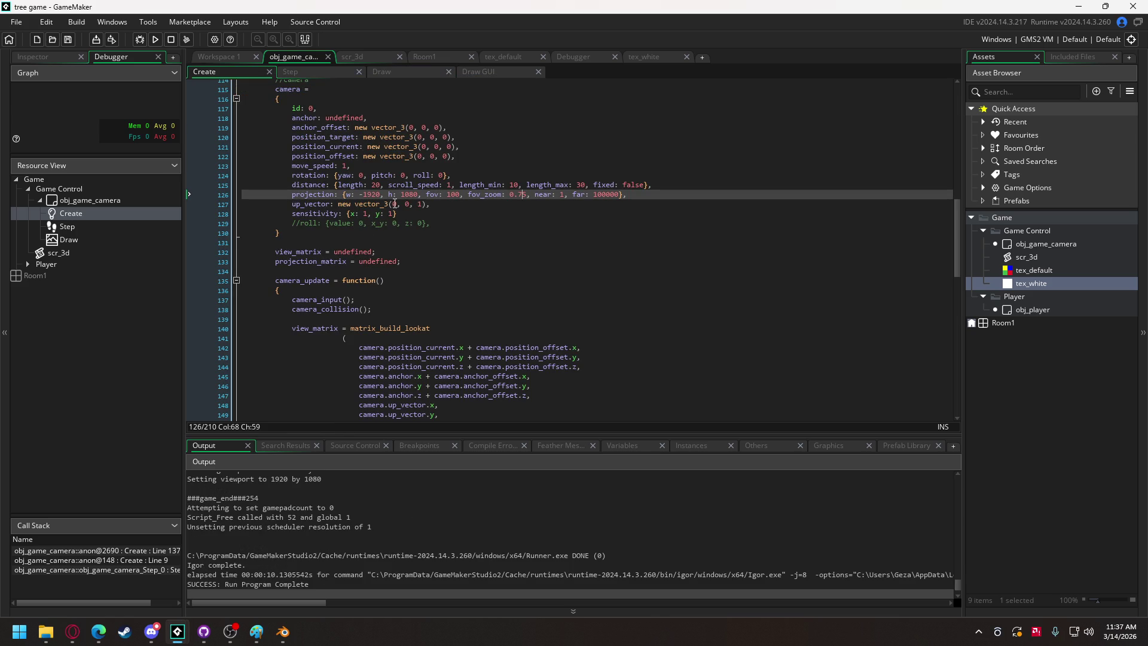
Test a projection height of -1080 in the running game, then revert it to 1080.
click(403, 195)
text(-)
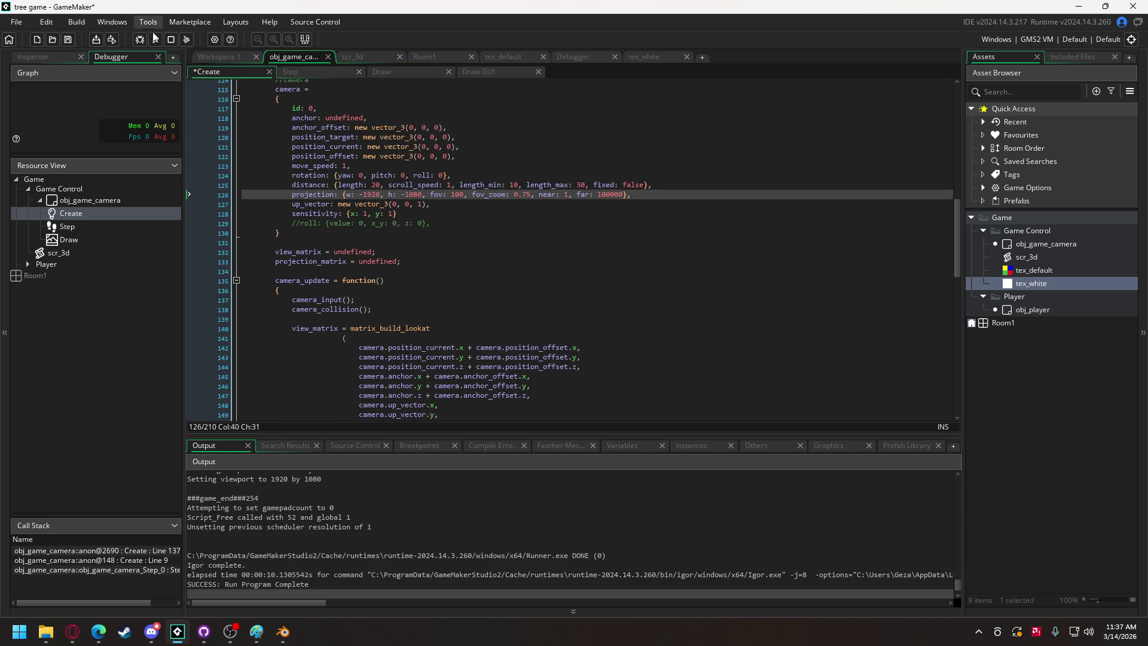
click(155, 39)
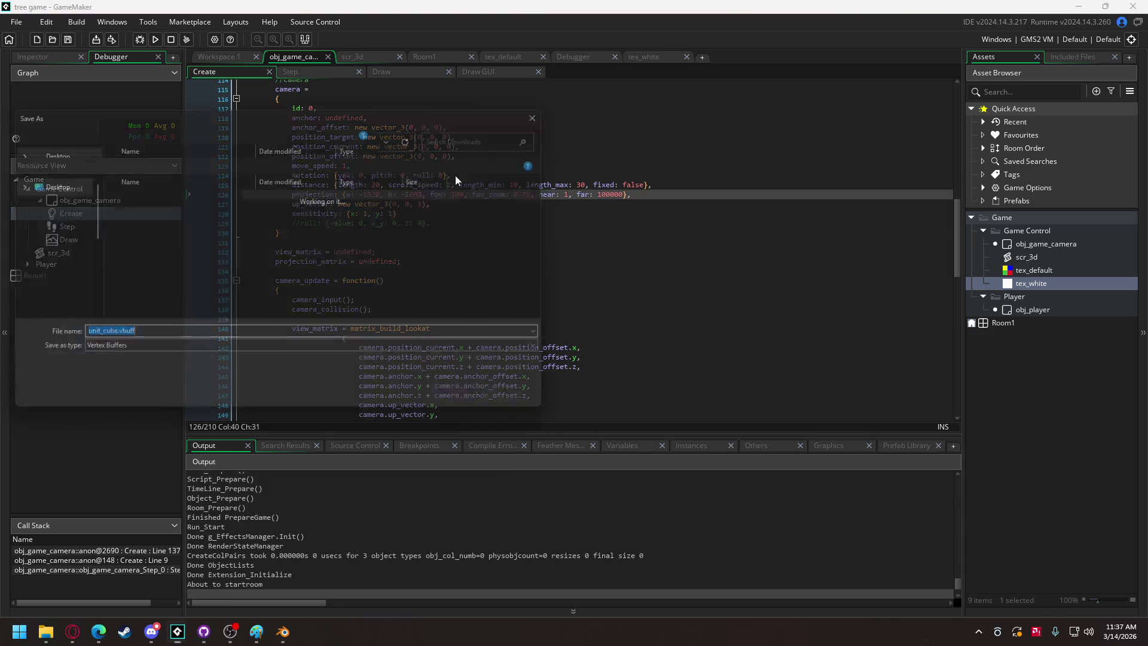
click(522, 400)
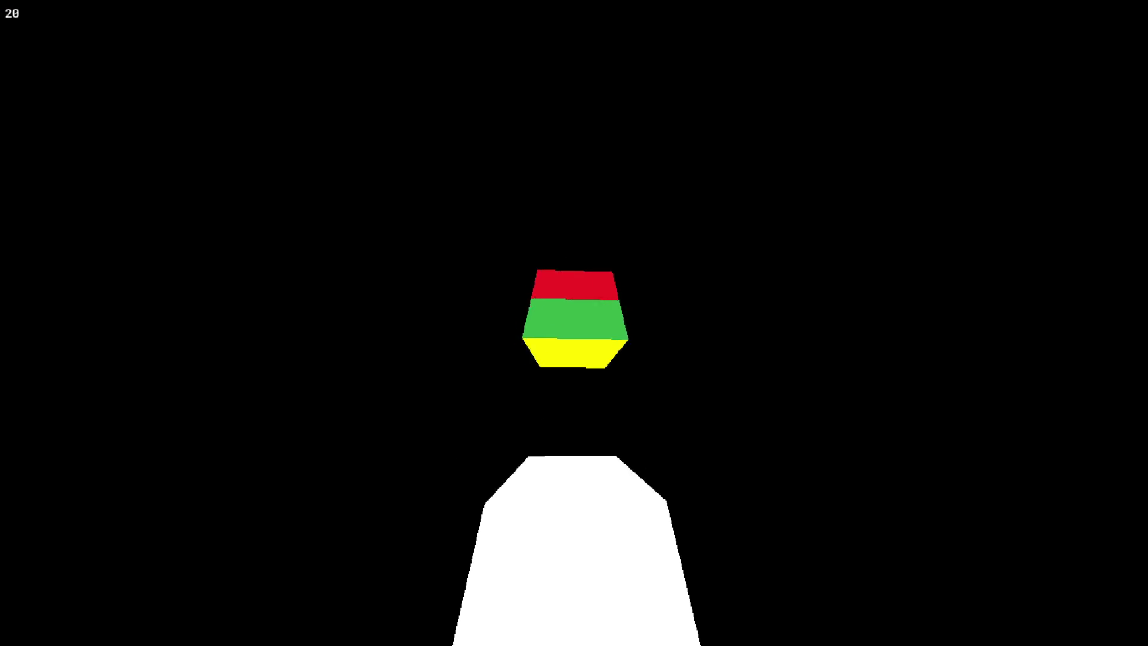
key(Escape)
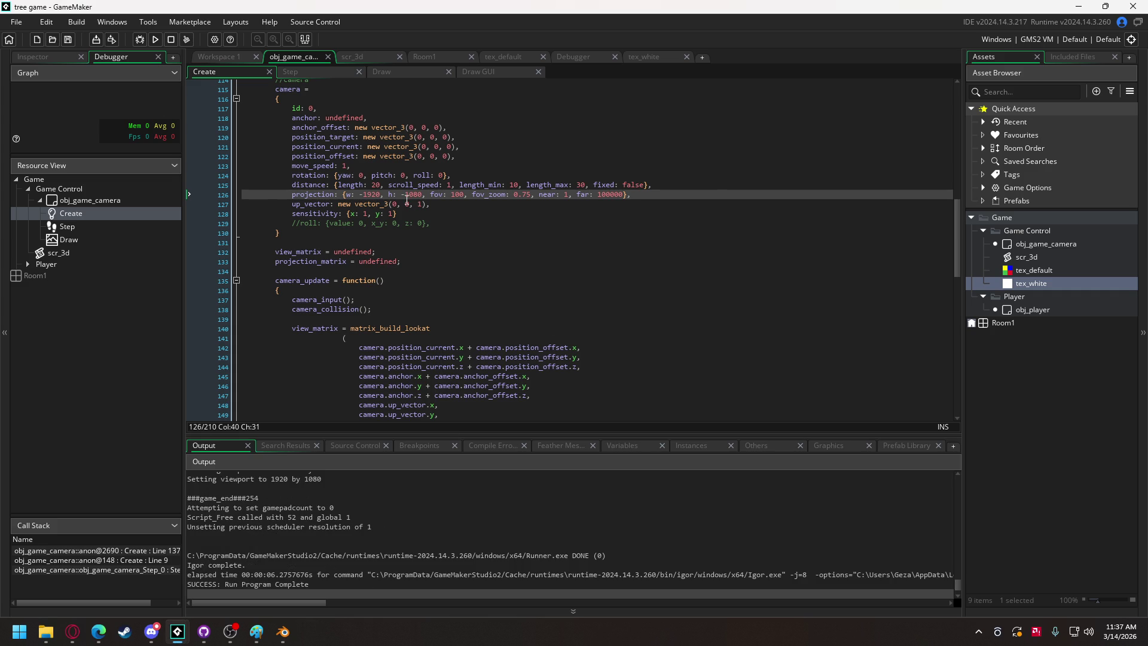
key(BackSpace)
Check the perspective projection parameters, change the width from -1920 to 1920 and run.
scroll(444, 237, down, 3)
scroll(444, 236, down, 3)
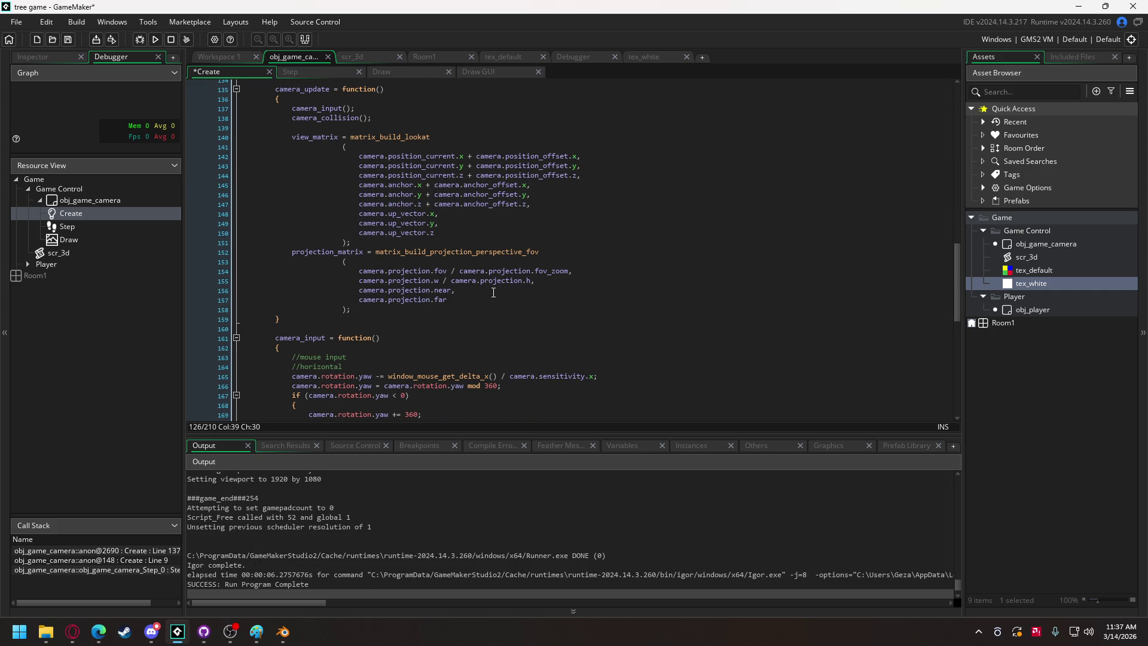
scroll(451, 254, up, 1)
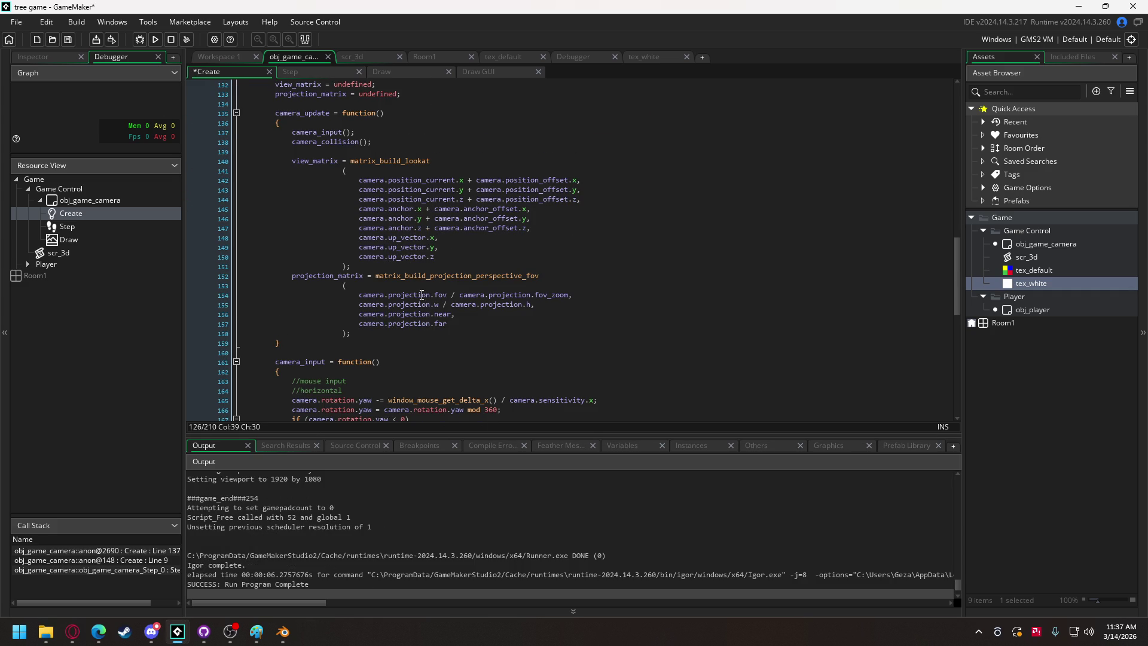
click(428, 277)
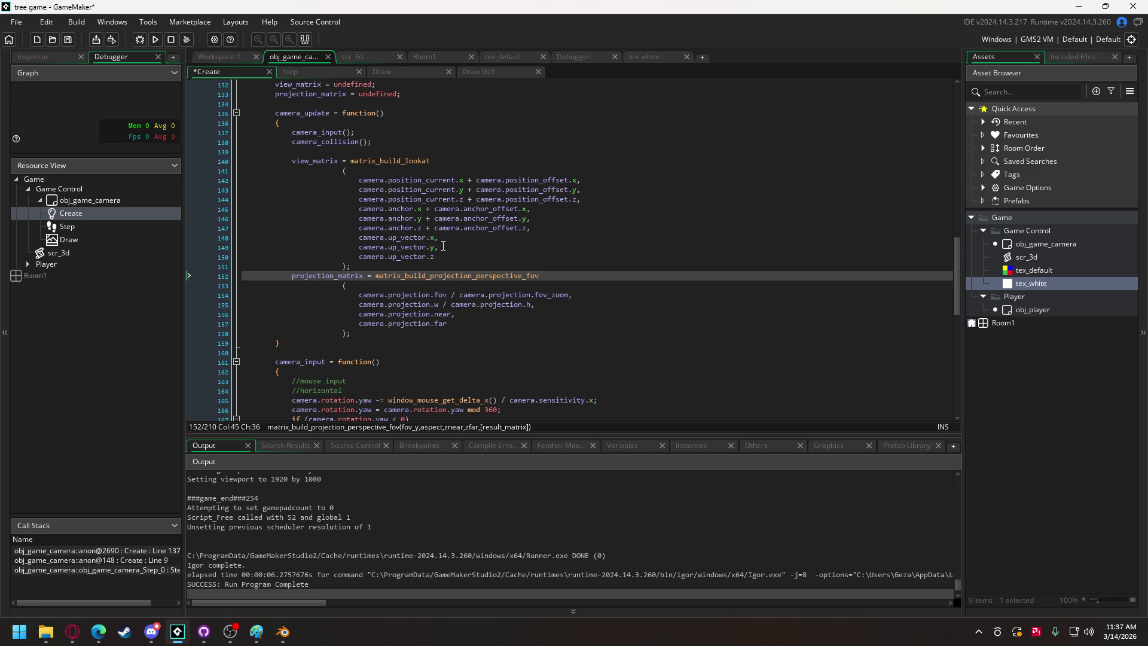
scroll(443, 246, up, 5)
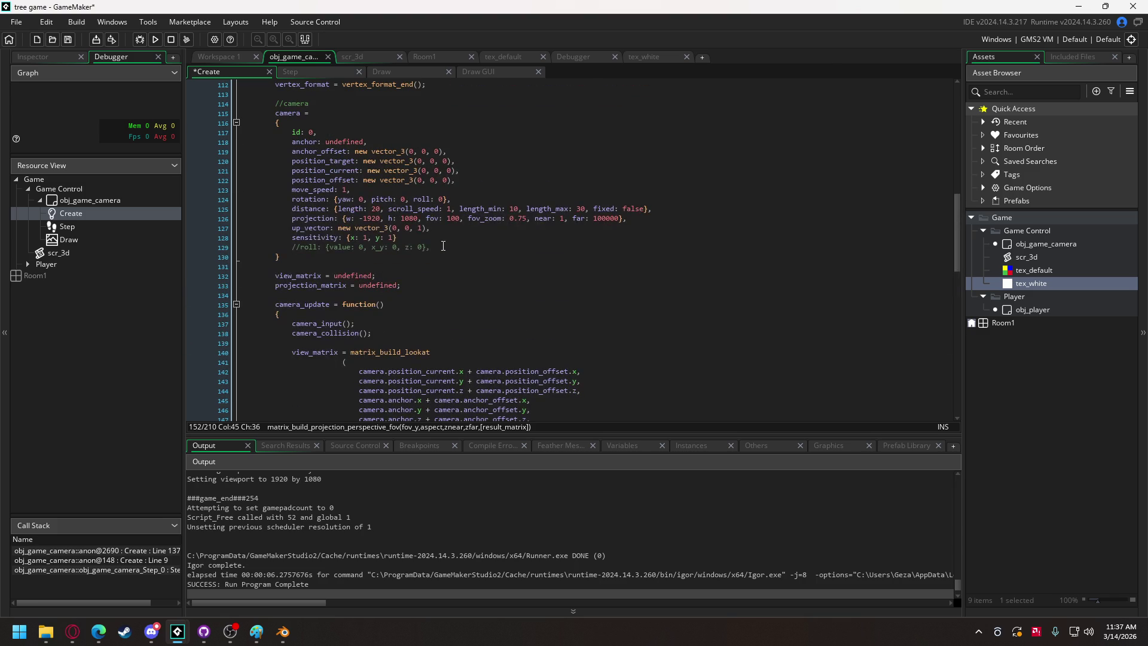
scroll(443, 247, up, 8)
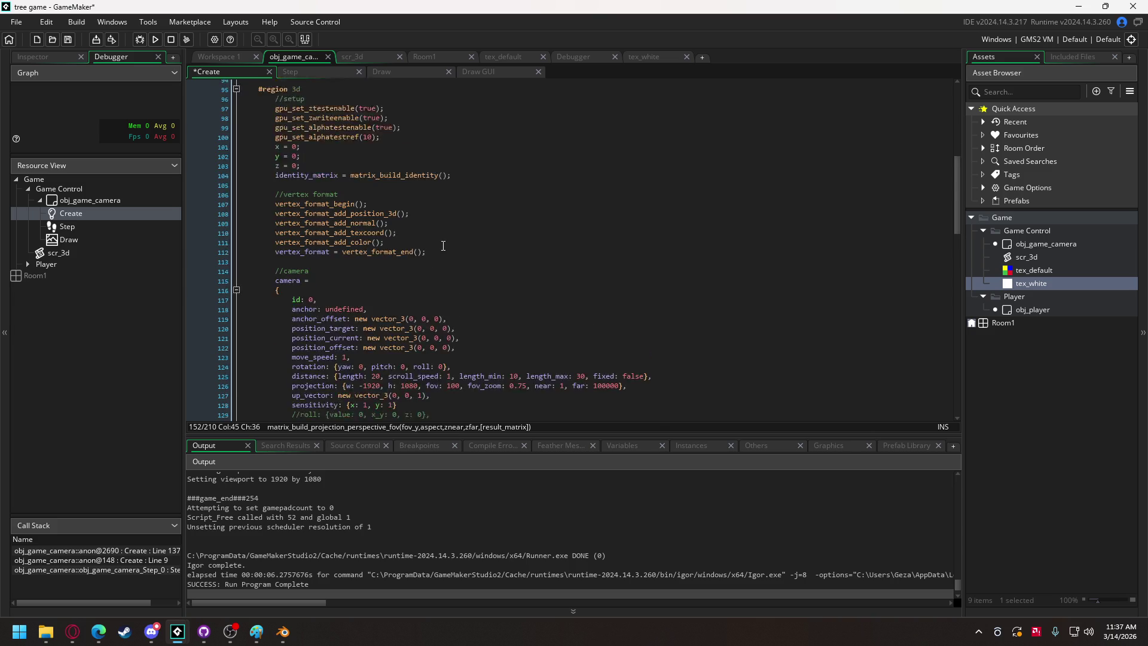
scroll(446, 239, down, 7)
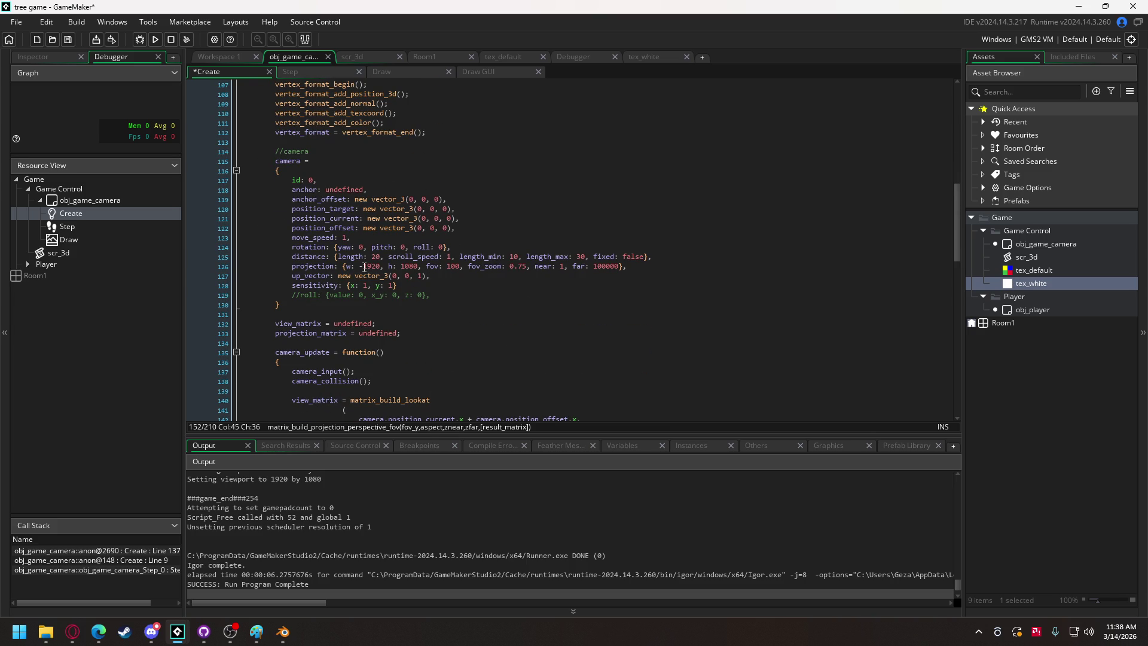
click(363, 266)
key(BackSpace)
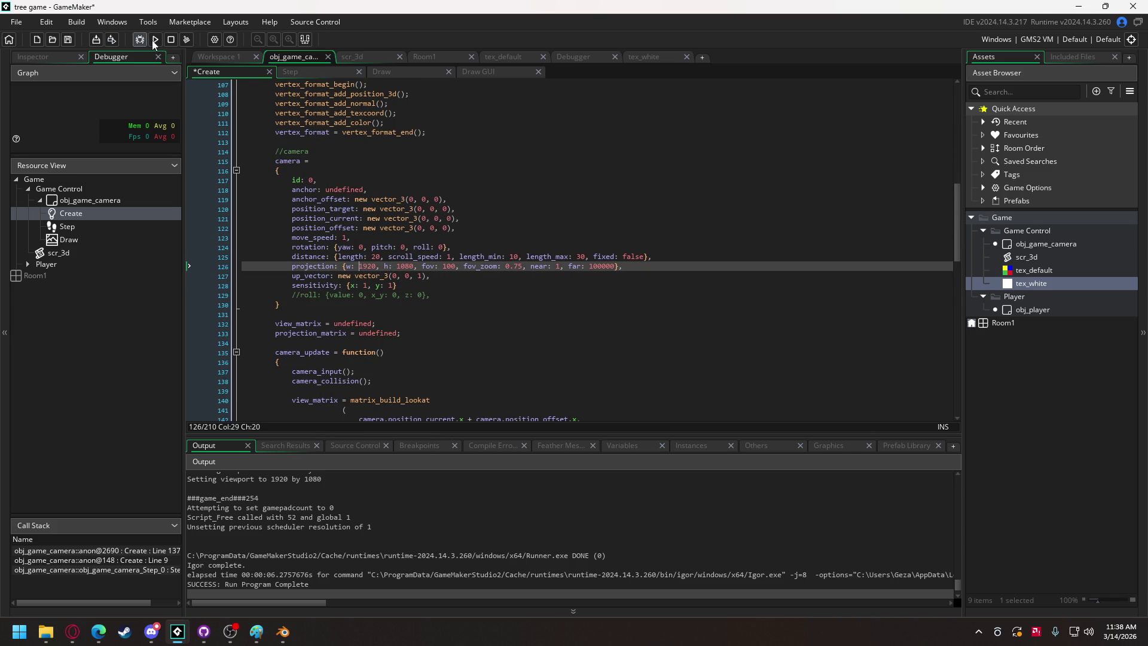
click(154, 39)
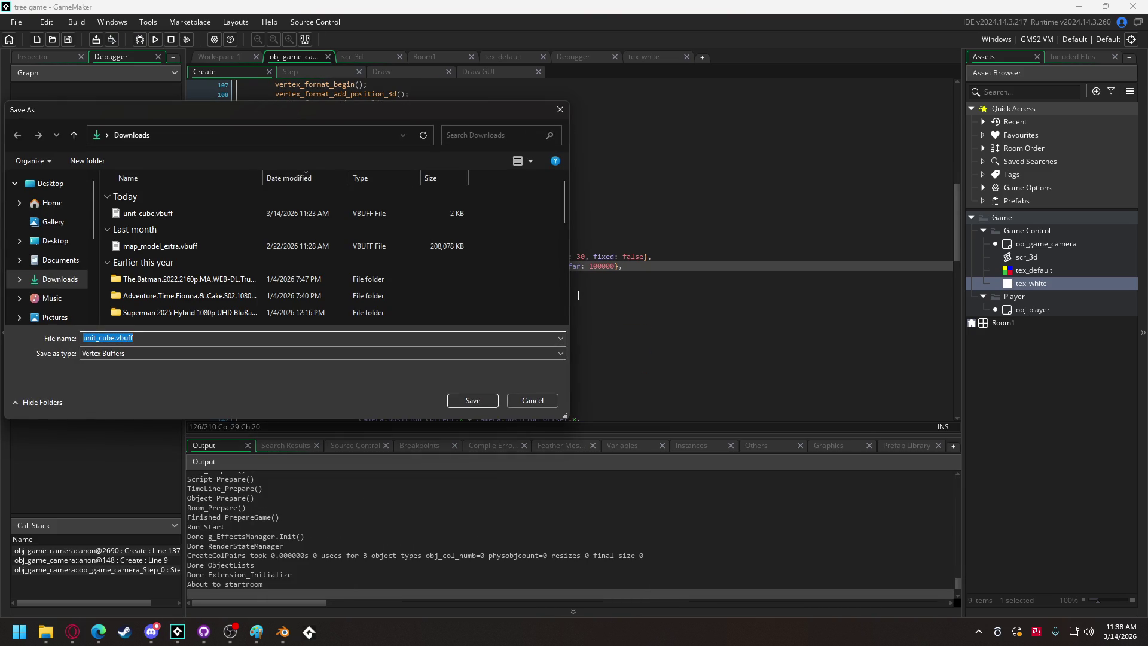
click(469, 400)
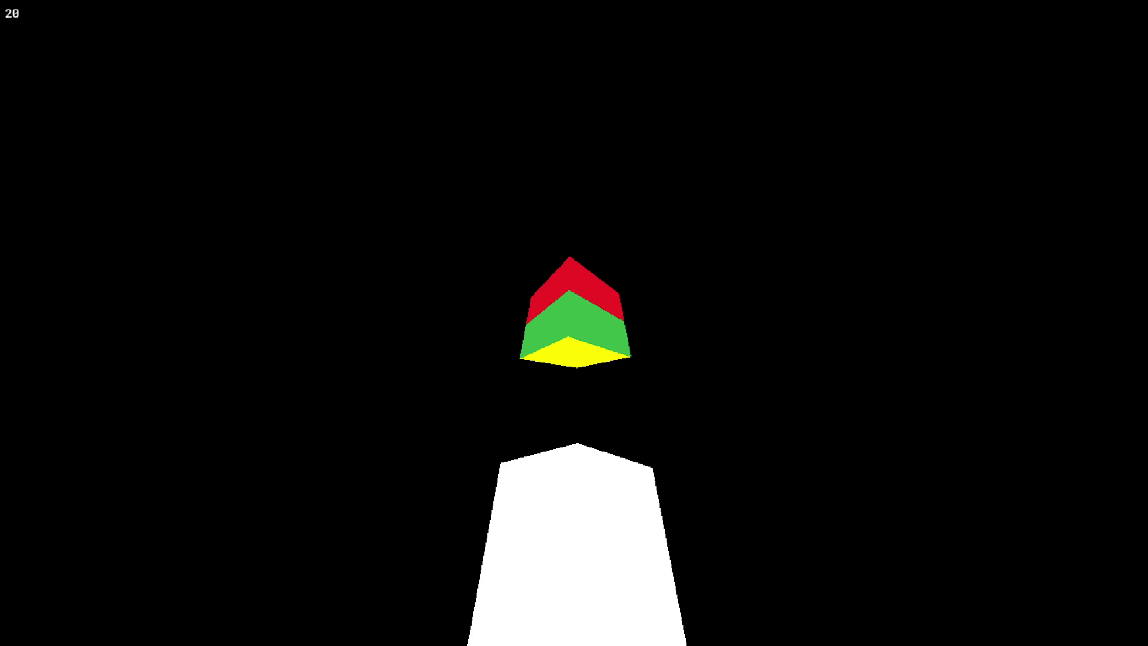
key(Escape)
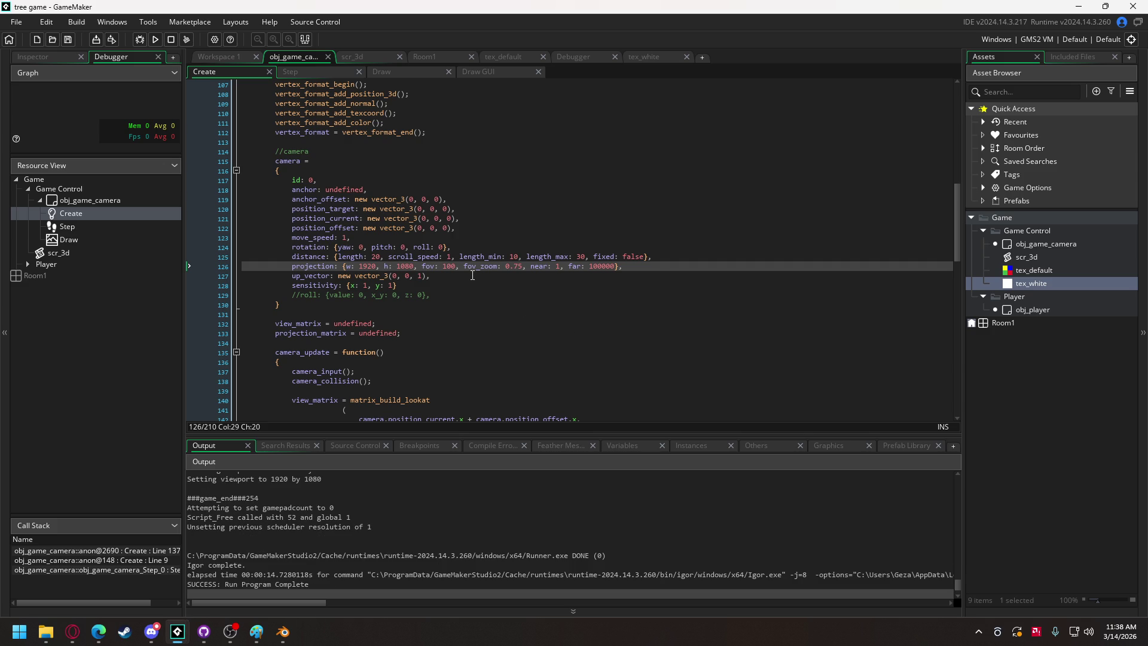
Restore width -1920, set the up vector to (0, 0, -1), and test-run the game.
text(-)
click(421, 276)
text(-)
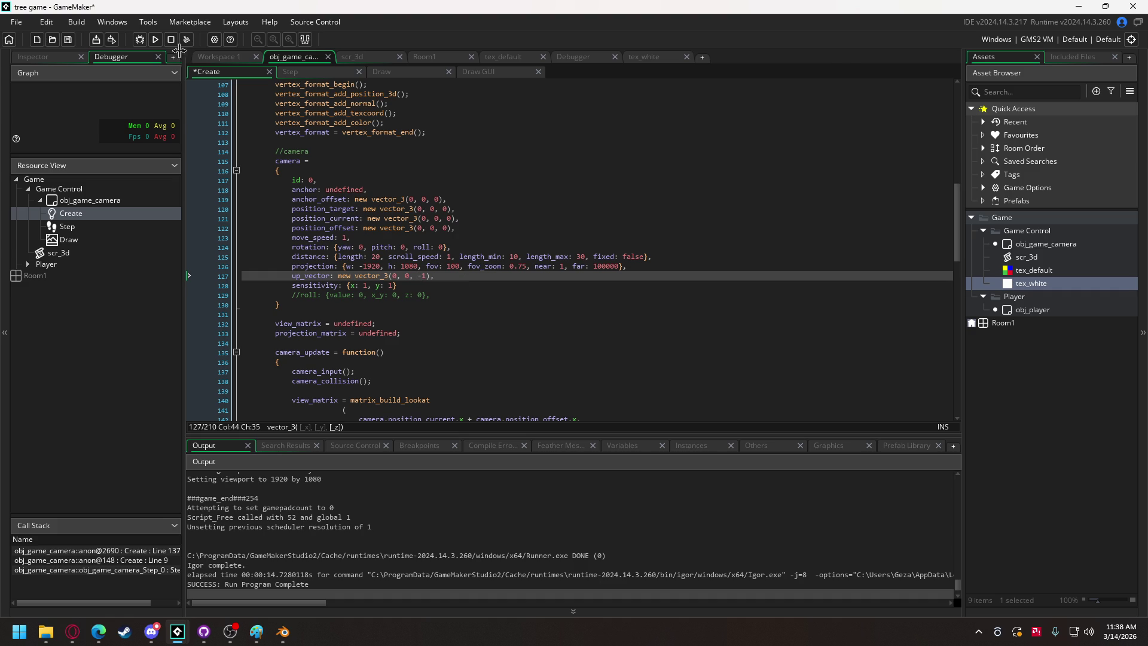
click(156, 41)
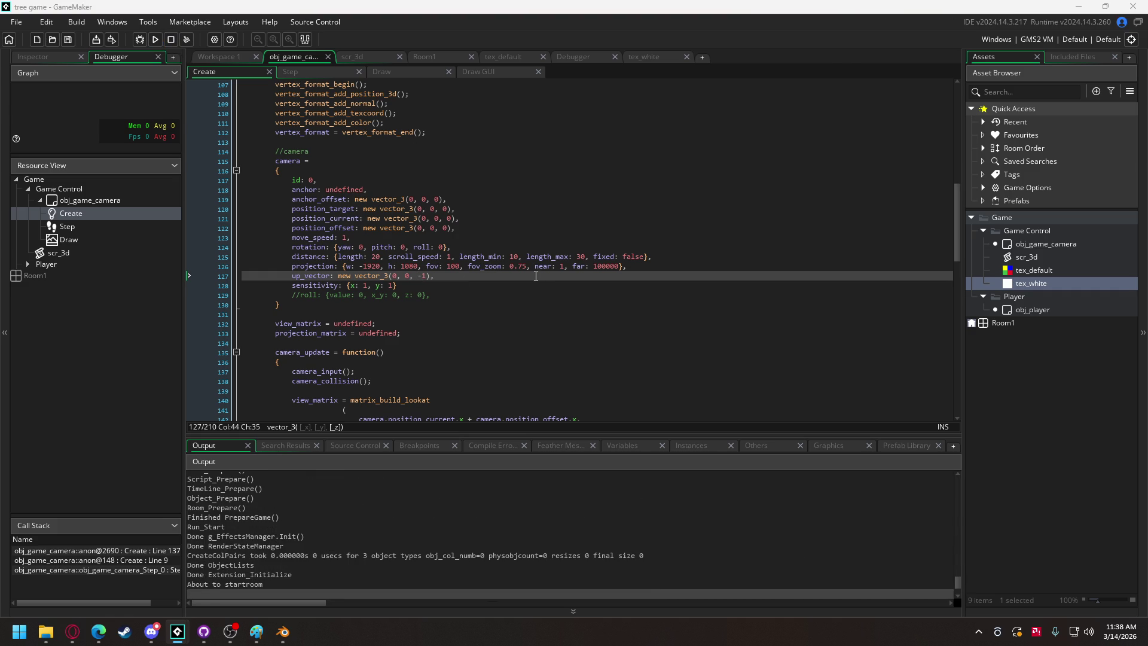
click(531, 400)
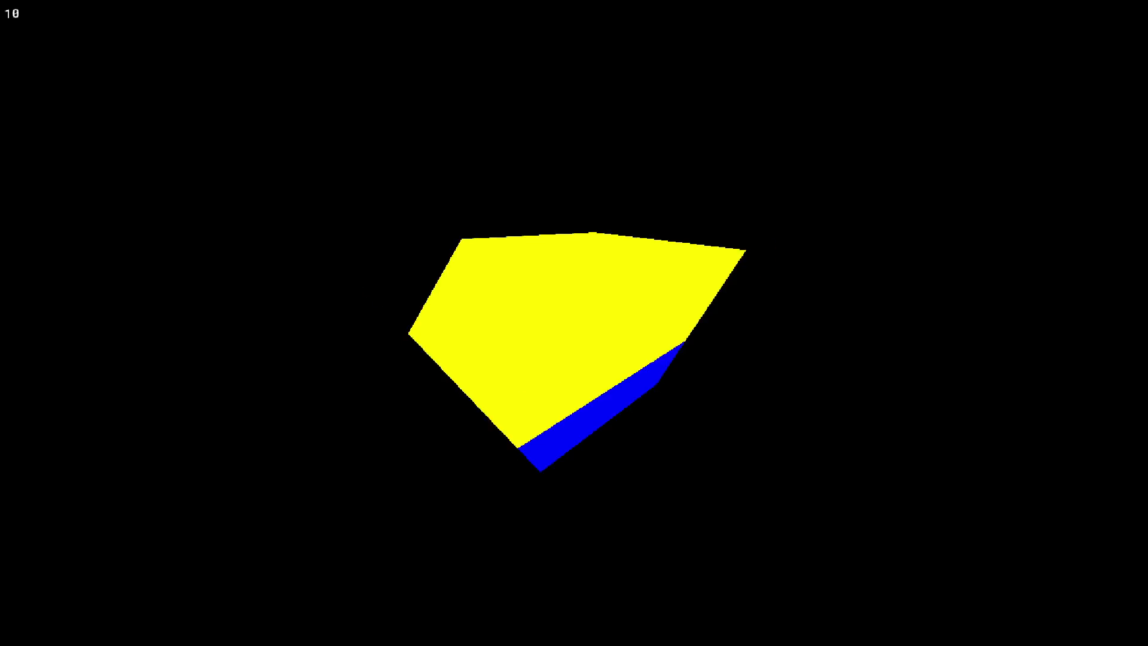
key(Escape)
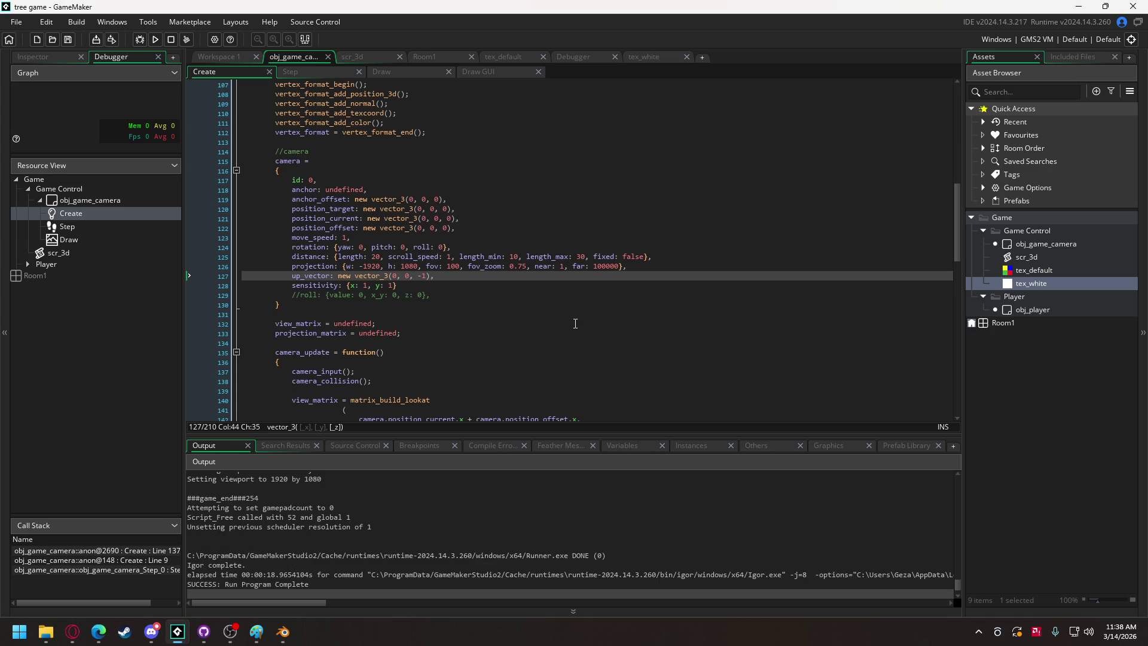
Change fov_zoom on line 126 from 0.75 to 0.9, then test-run the game and close it.
click(521, 268)
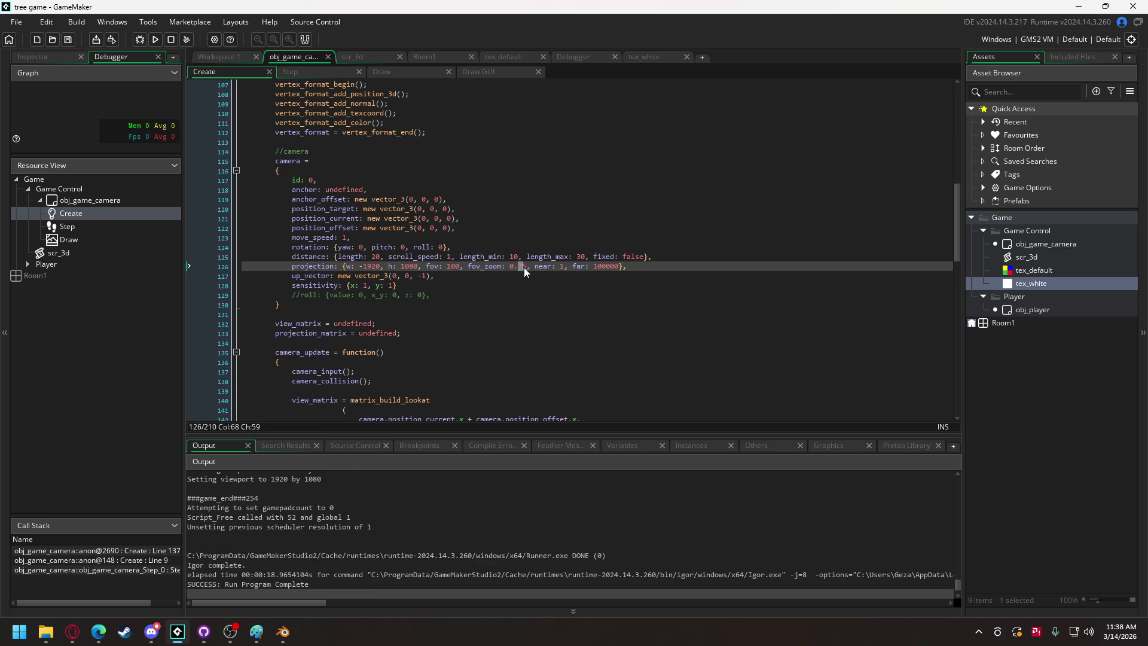
text(9)
click(159, 40)
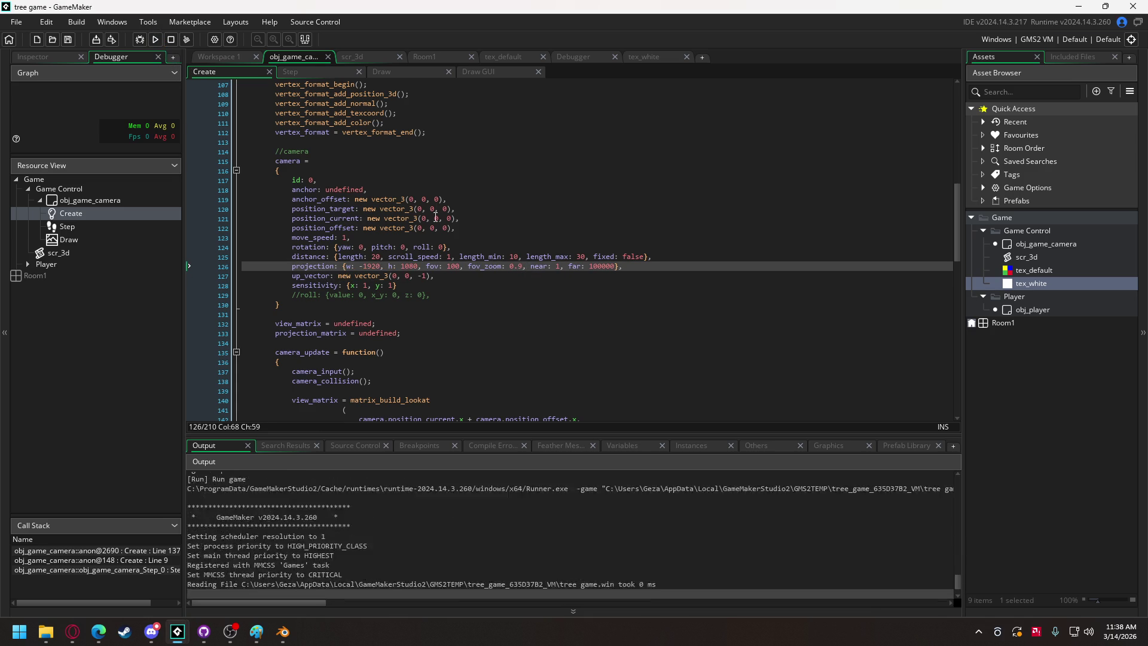
click(518, 403)
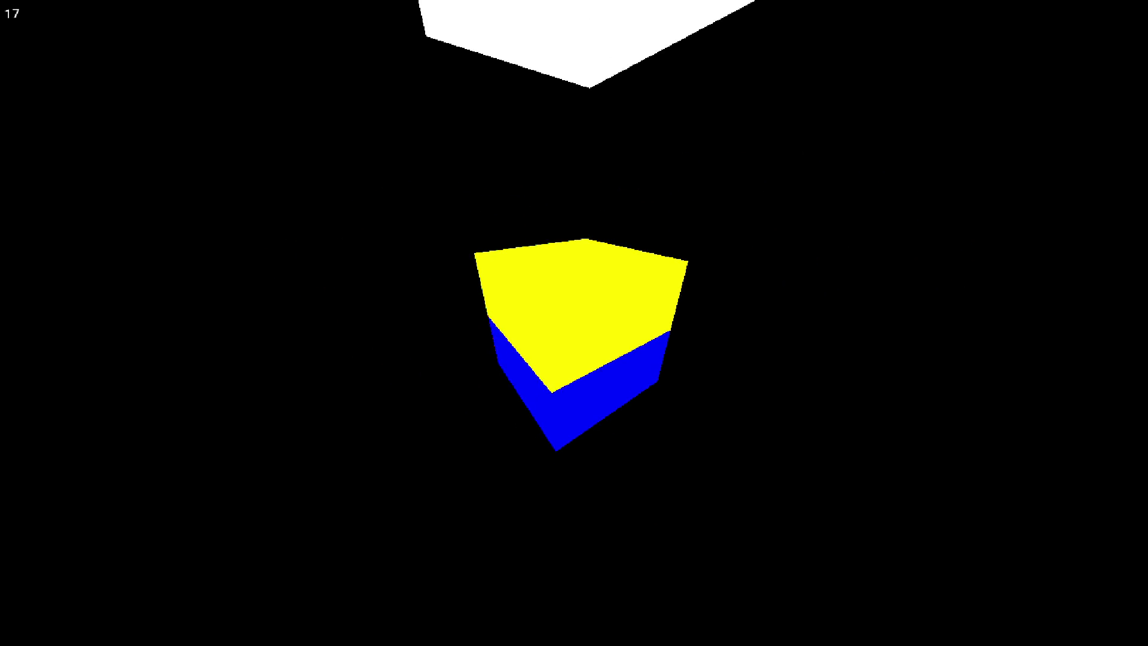
key(Escape)
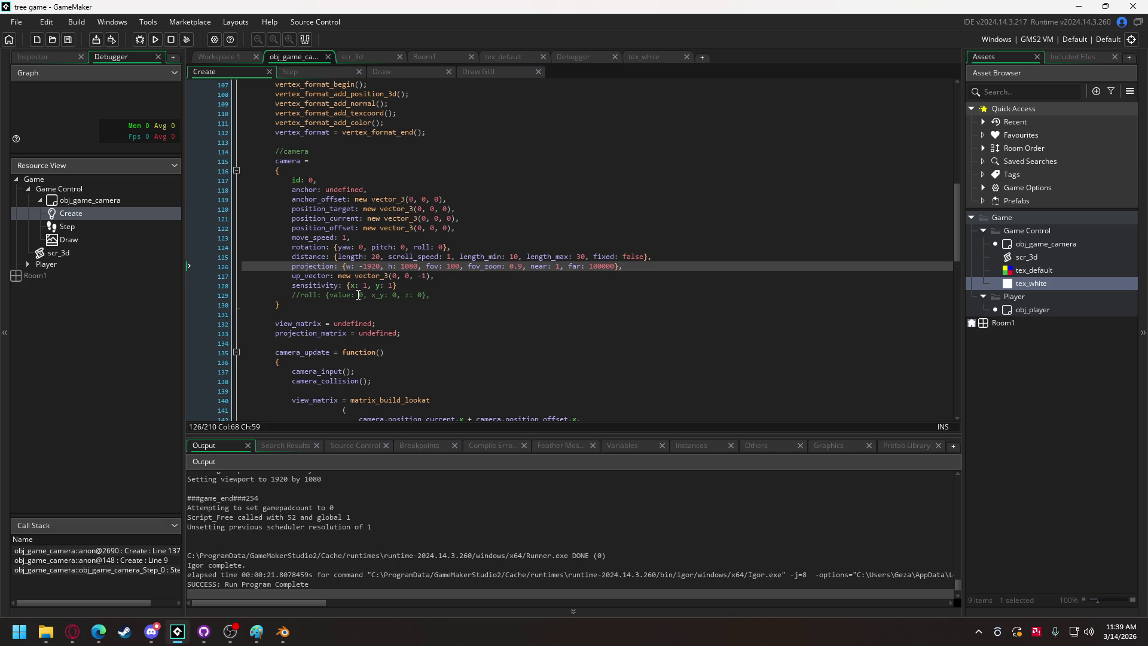
scroll(421, 273, down, 12)
scroll(421, 273, down, 3)
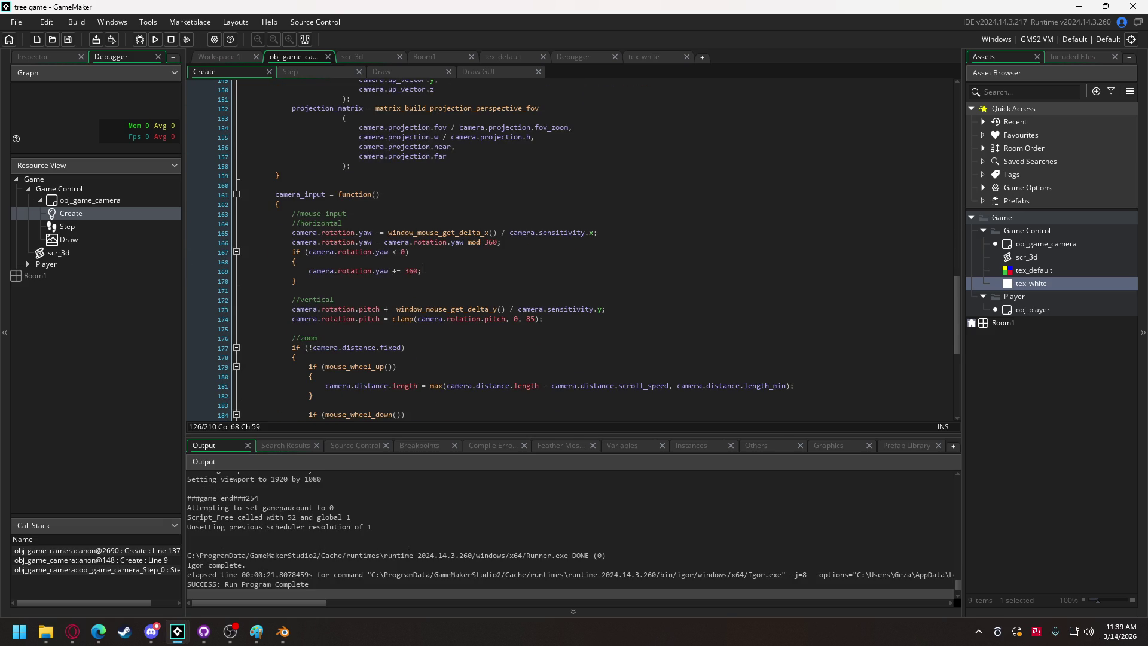
scroll(415, 259, down, 2)
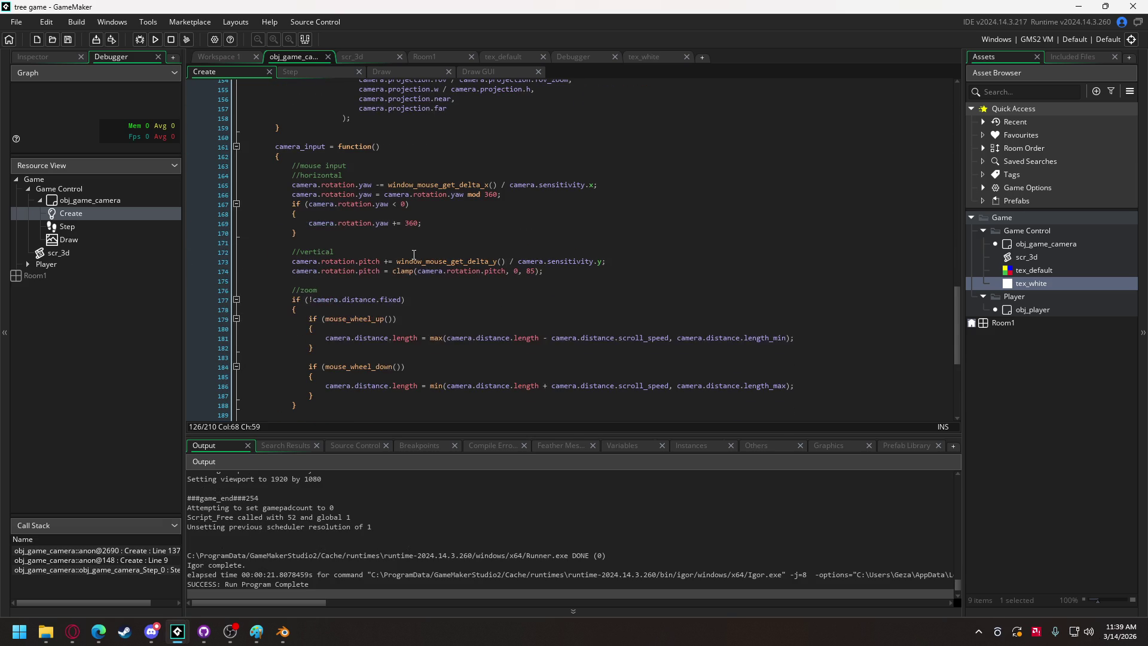
scroll(414, 255, down, 7)
scroll(412, 248, up, 9)
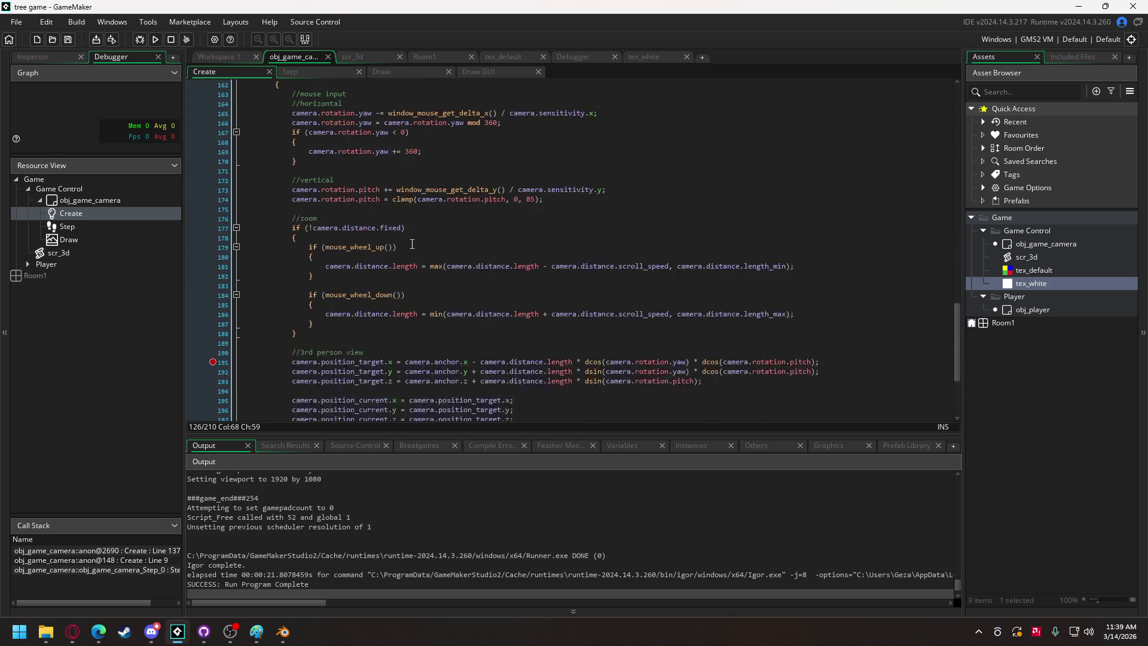
scroll(412, 244, up, 5)
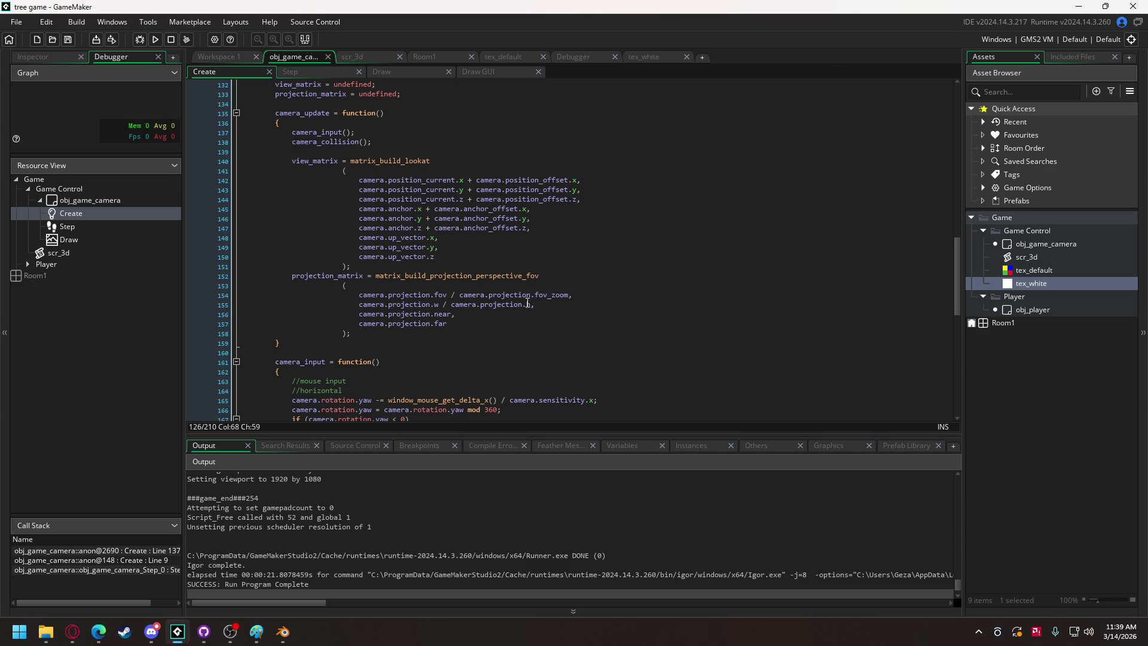
scroll(496, 293, up, 6)
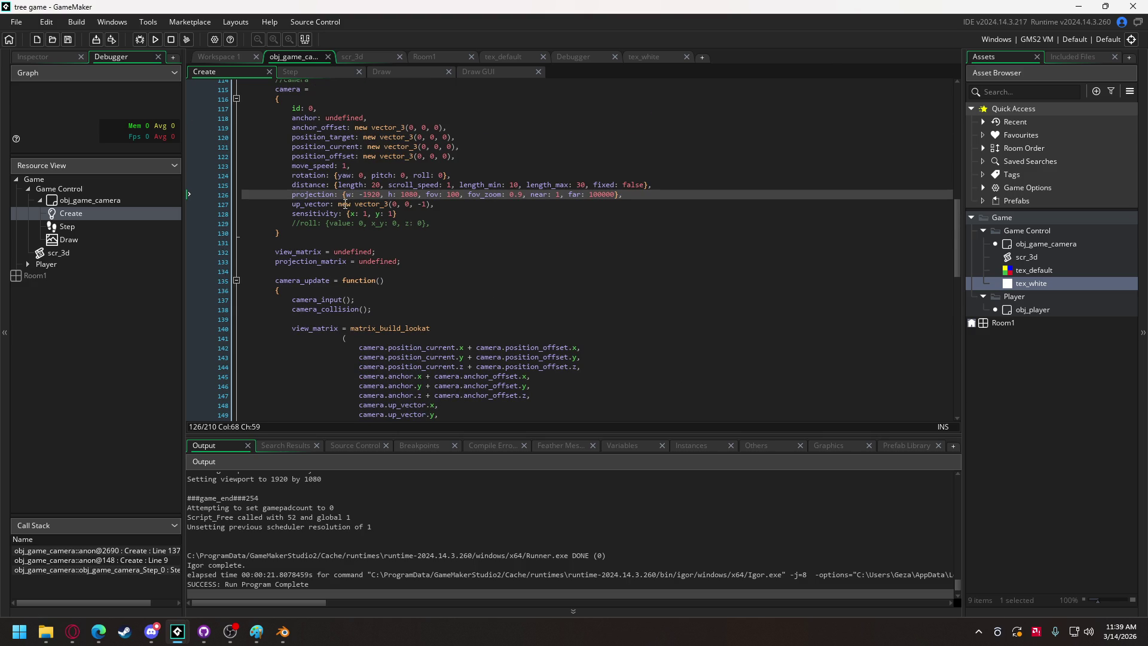
mouse_move(501, 199)
click(486, 195)
scroll(483, 225, down, 10)
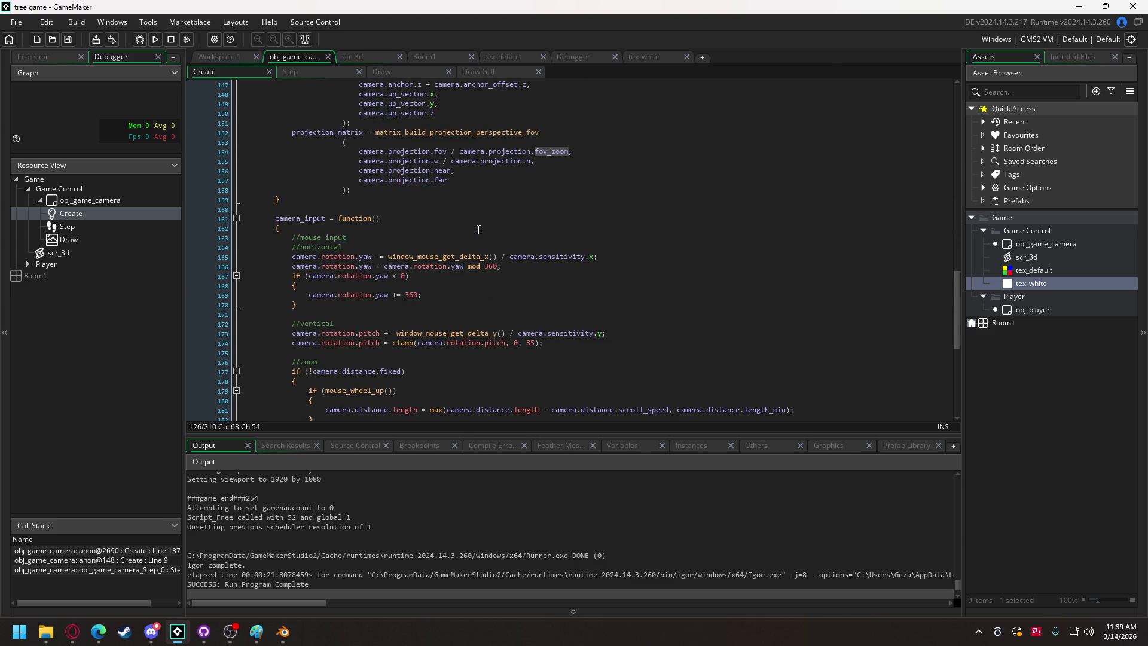
scroll(477, 229, down, 10)
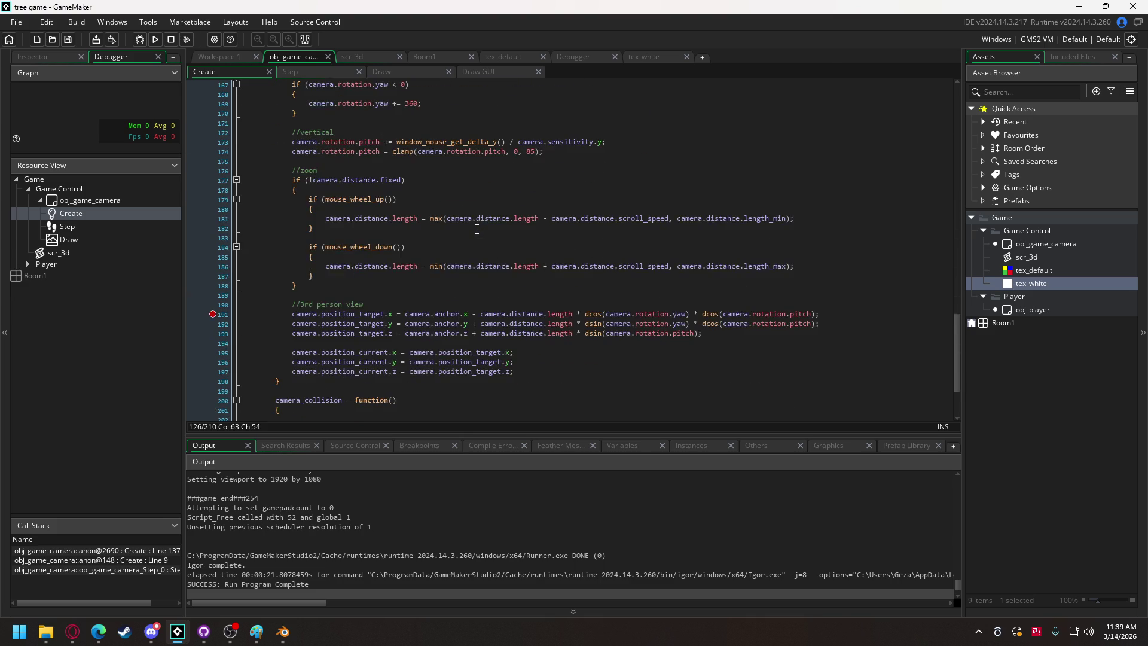
scroll(477, 229, up, 15)
scroll(476, 229, up, 13)
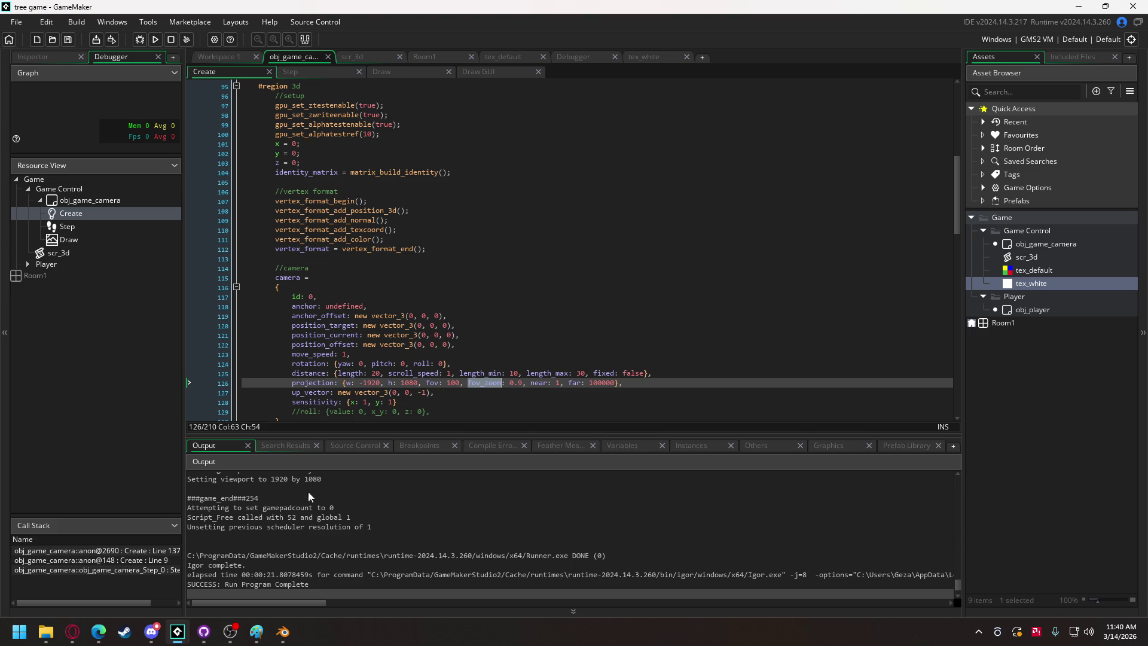
mouse_move(72, 632)
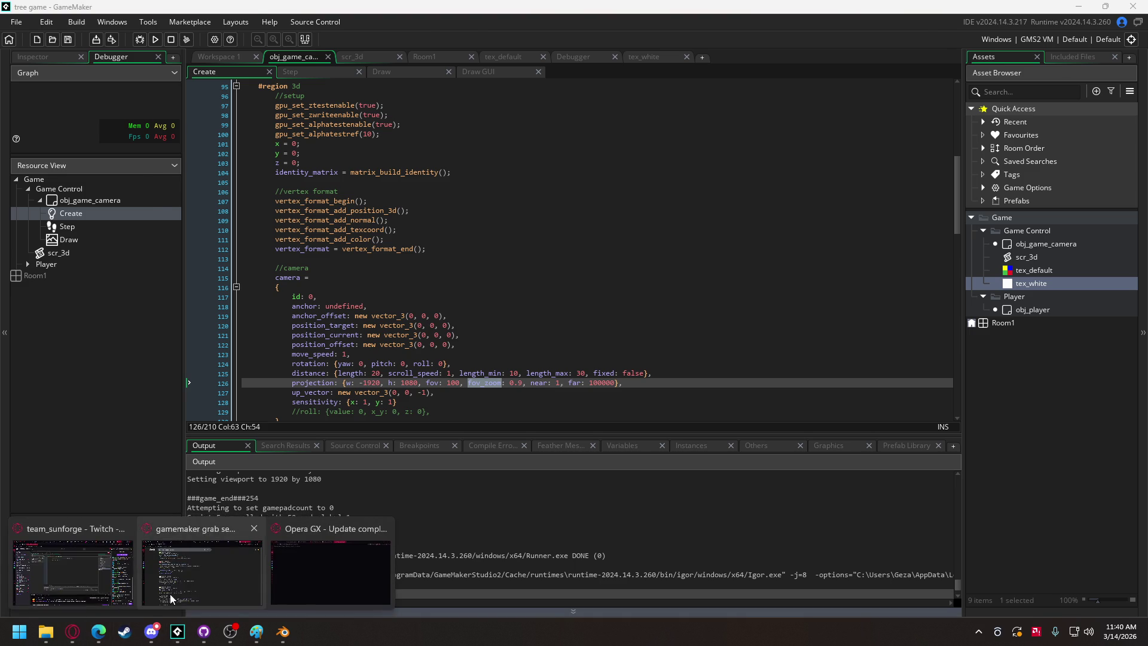
Search Google for 'what should fov be set to' and open the r/pcgaming FOV thread.
click(163, 598)
drag(322, 84, 132, 84)
text(what shouild fov be set t)
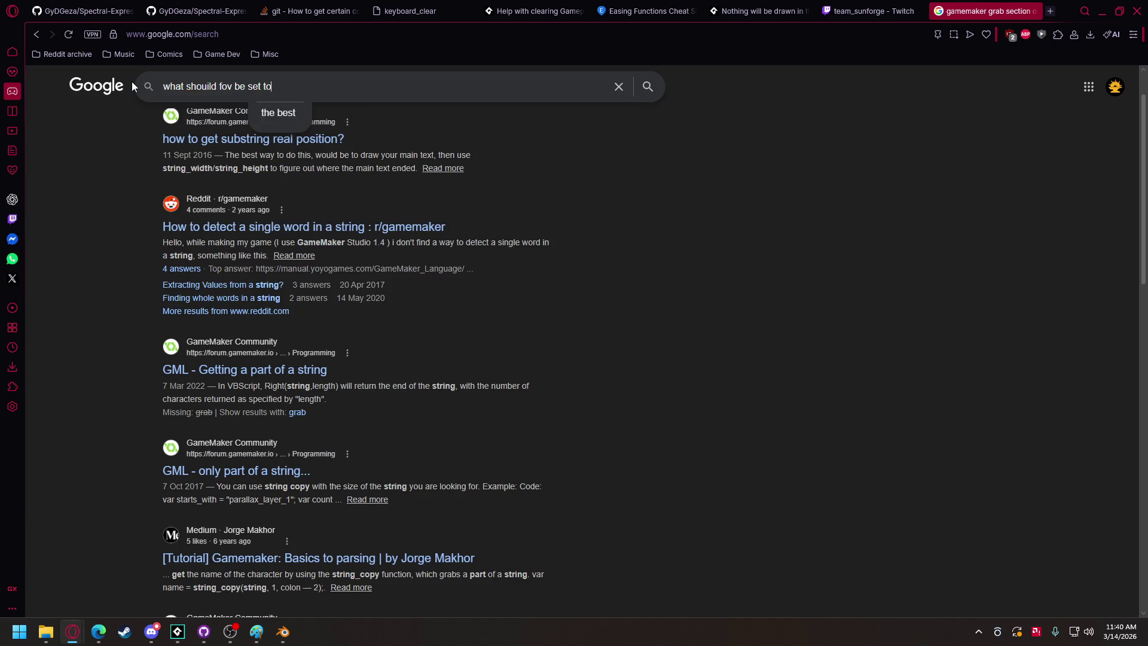
text(o)
key(Return)
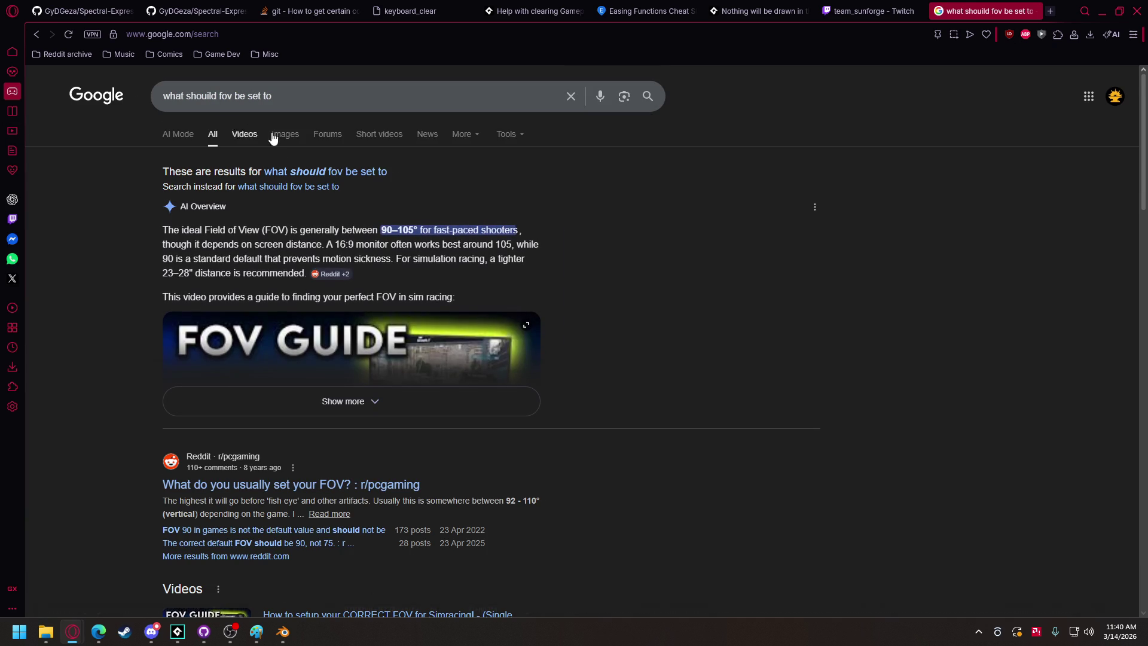
click(306, 172)
scroll(293, 209, down, 5)
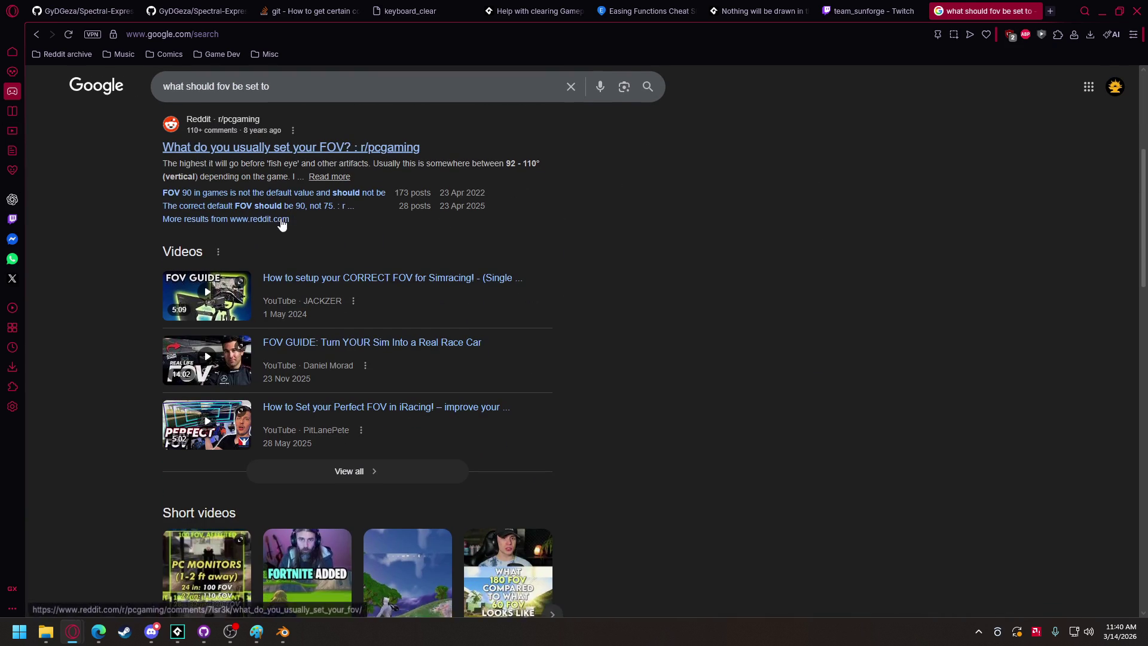
click(333, 147)
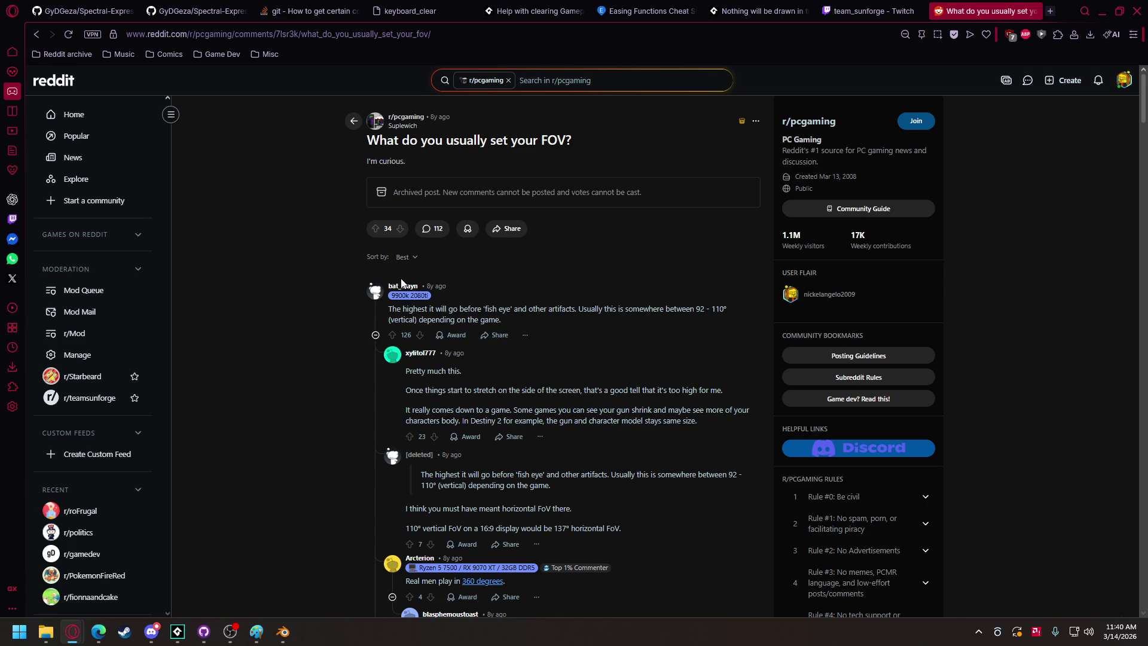
scroll(677, 291, down, 2)
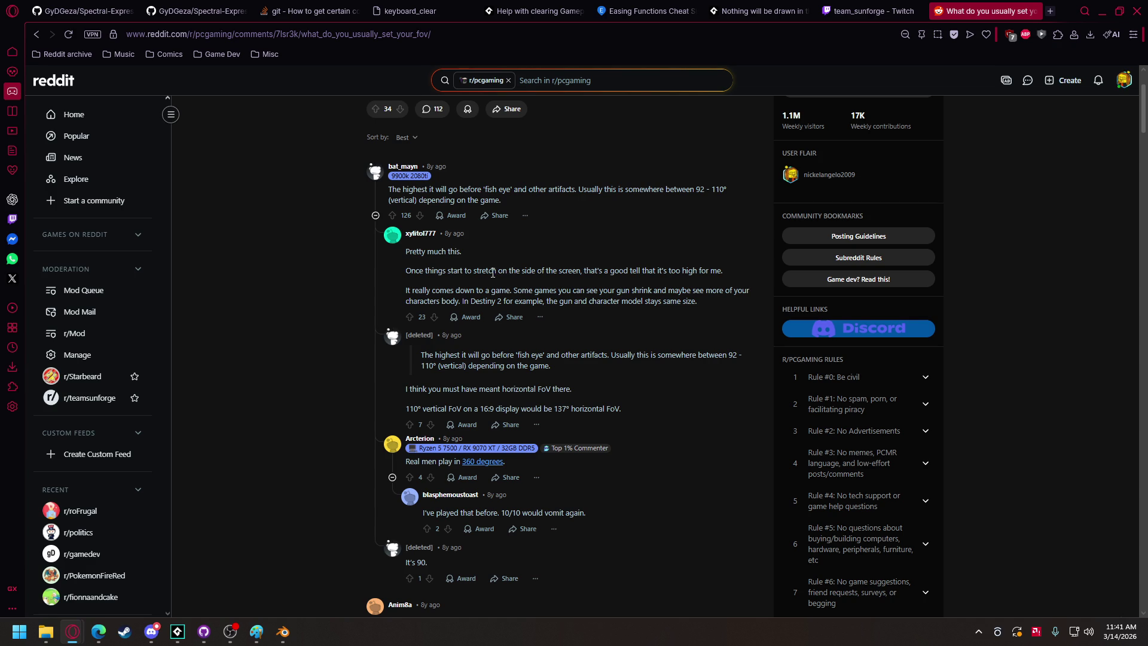
scroll(492, 273, down, 3)
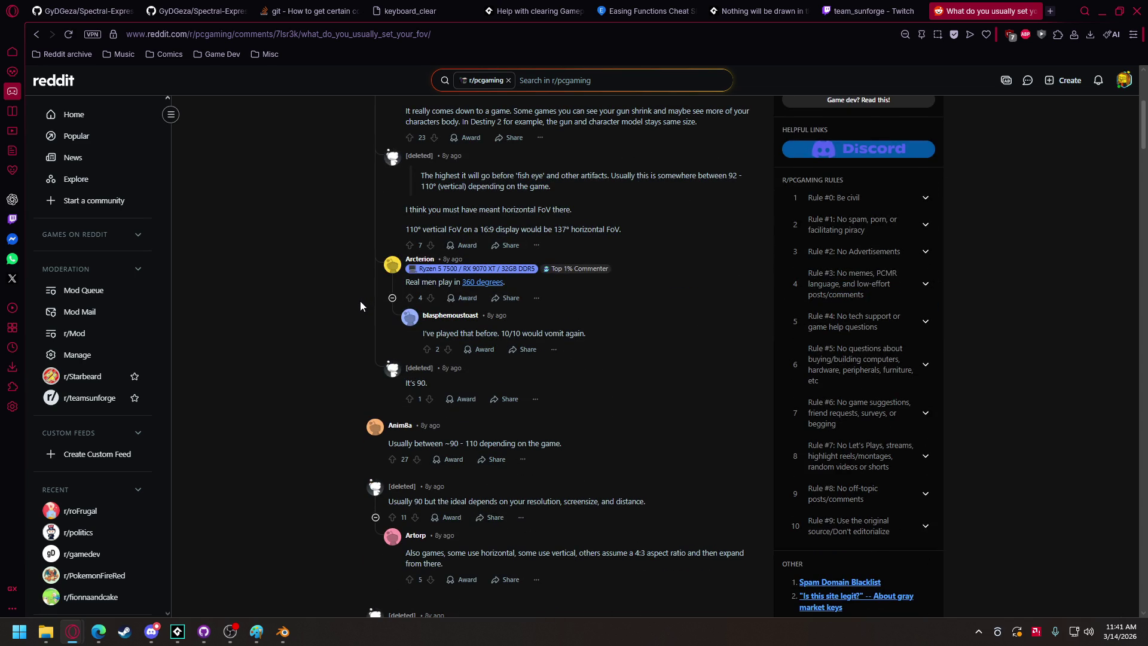
scroll(360, 306, down, 1)
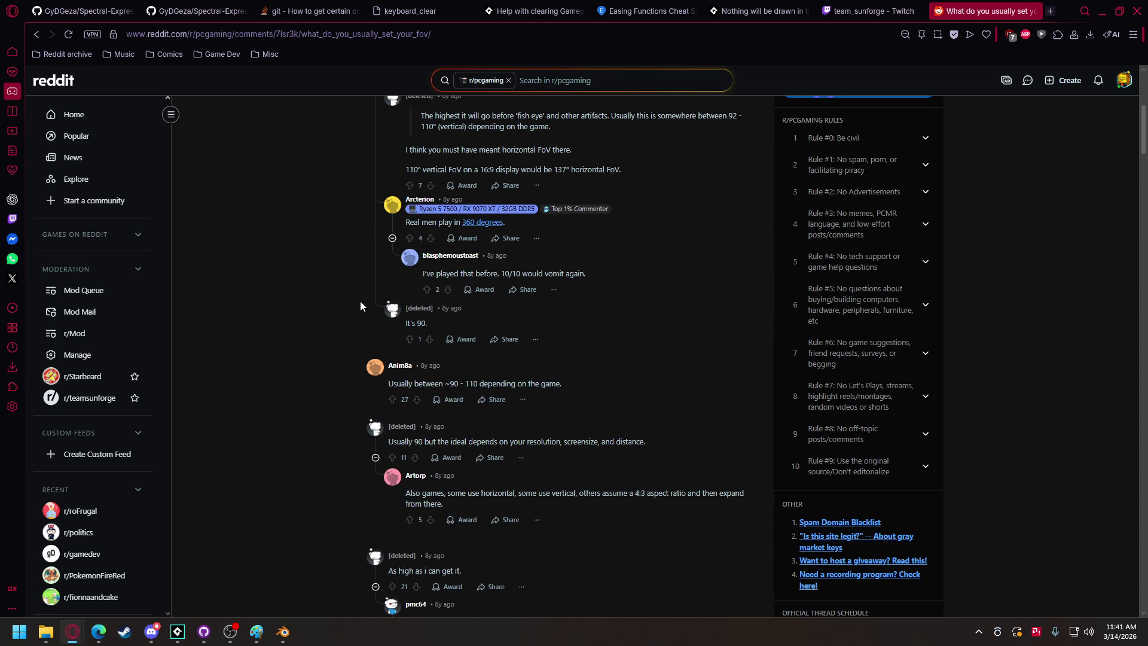
scroll(360, 306, down, 2)
scroll(360, 306, down, 3)
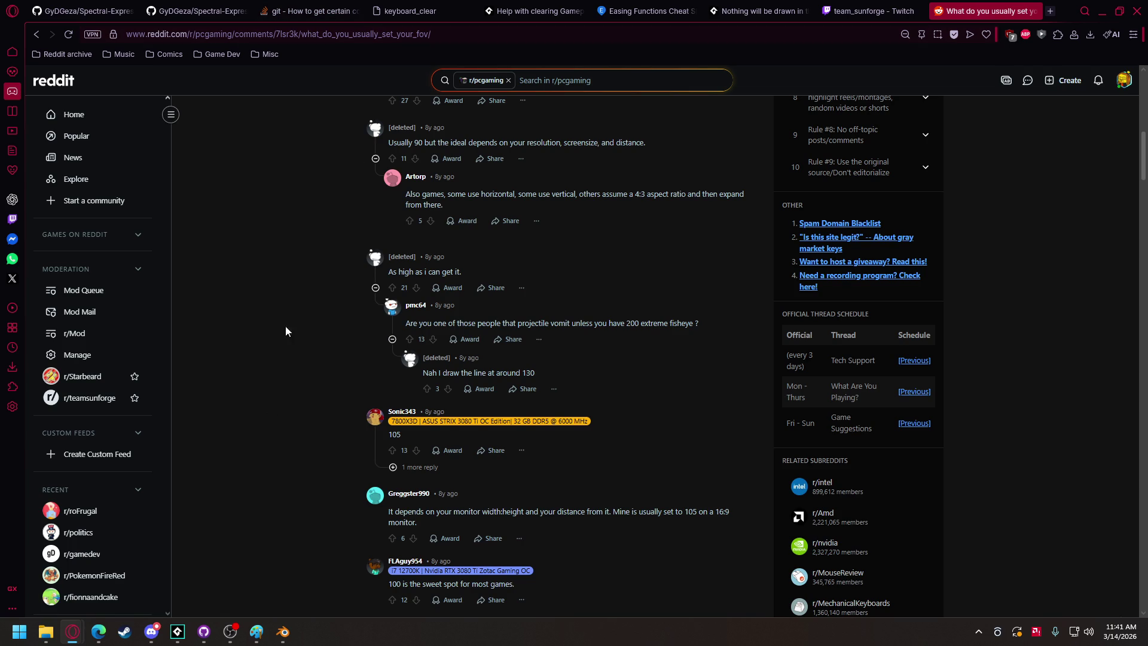
mouse_move(190, 637)
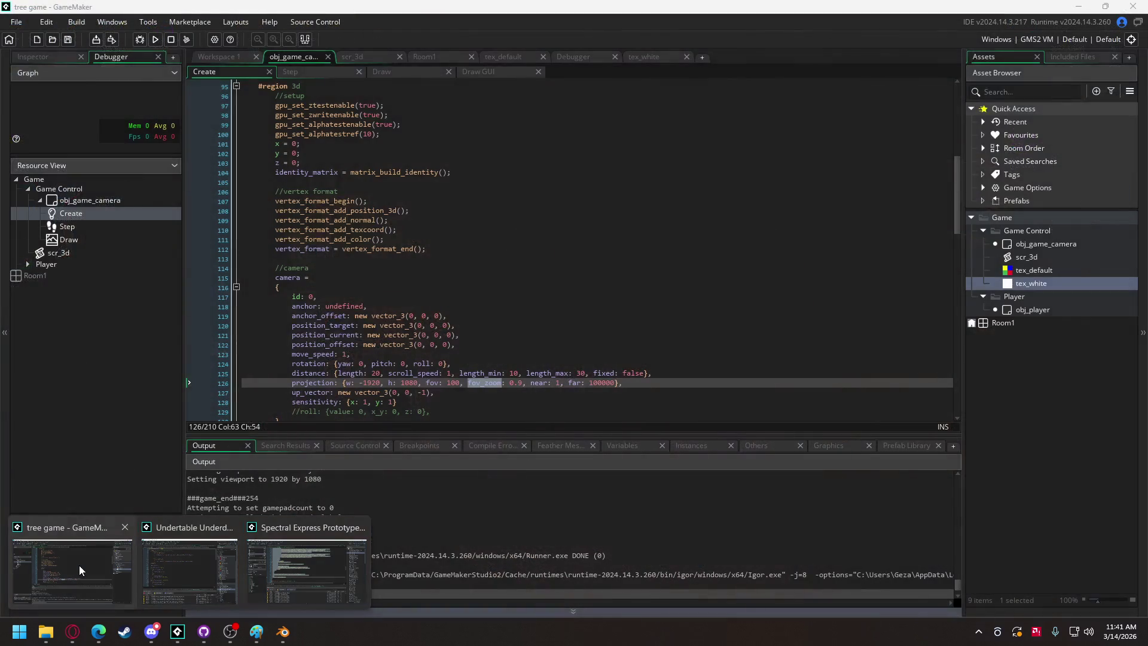
Change fov_zoom on line 126 from 0.9 to 1 and test-run the game, skipping the save prompt.
click(79, 566)
click(510, 383)
key(shift+Right)
key(shift+Right)
key(shift+Right)
text(1)
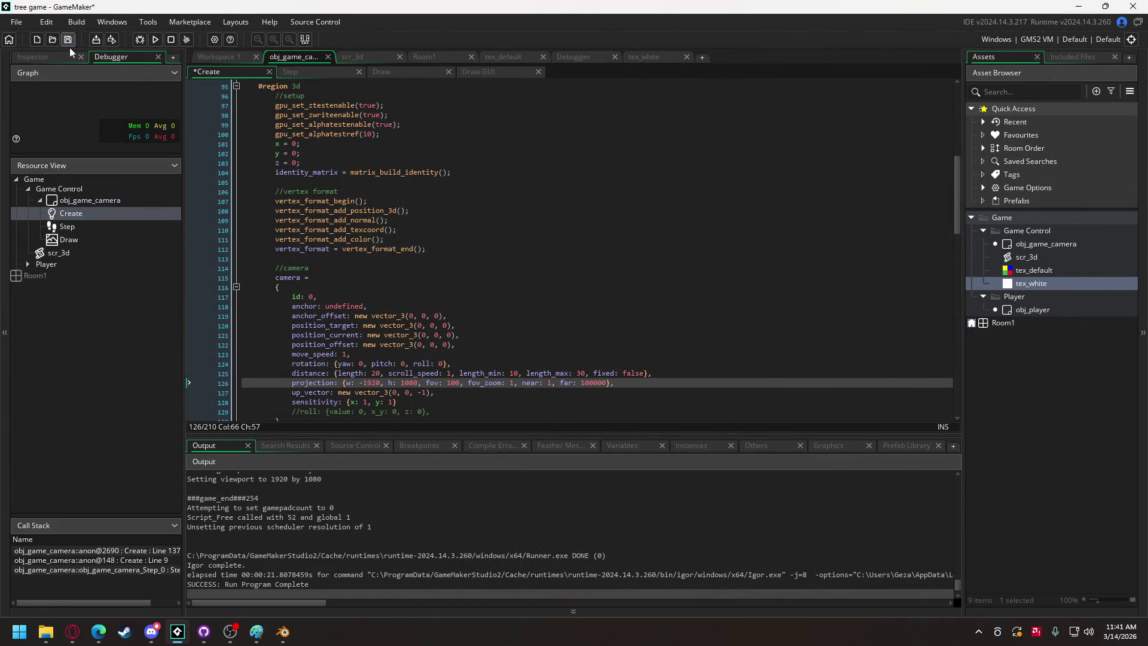
click(156, 39)
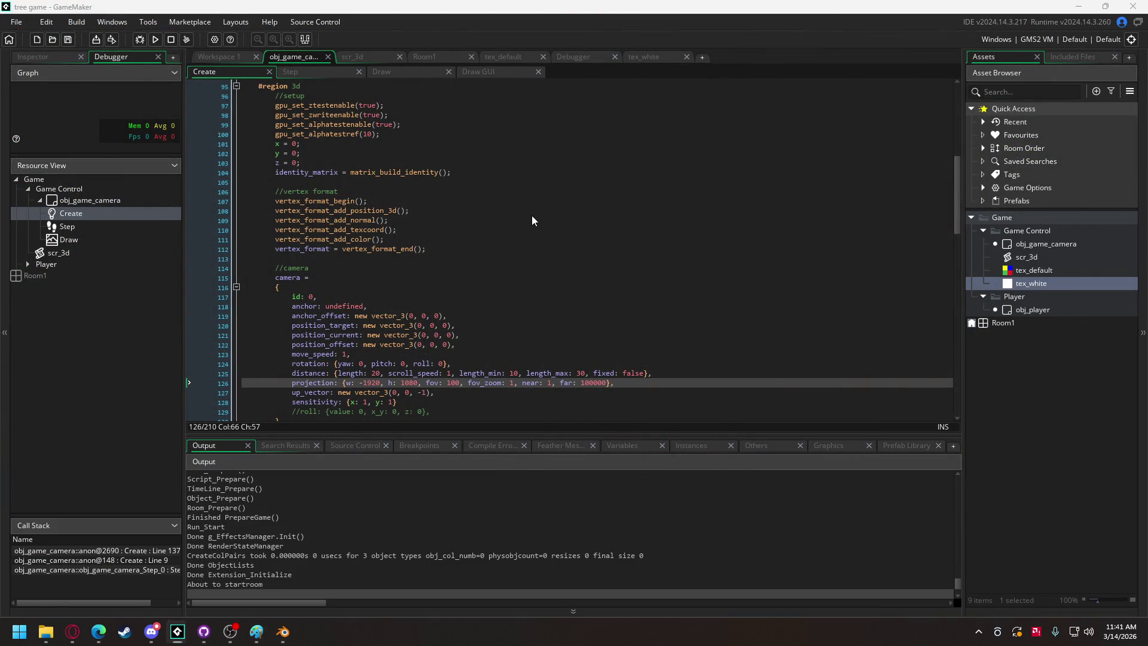
click(532, 398)
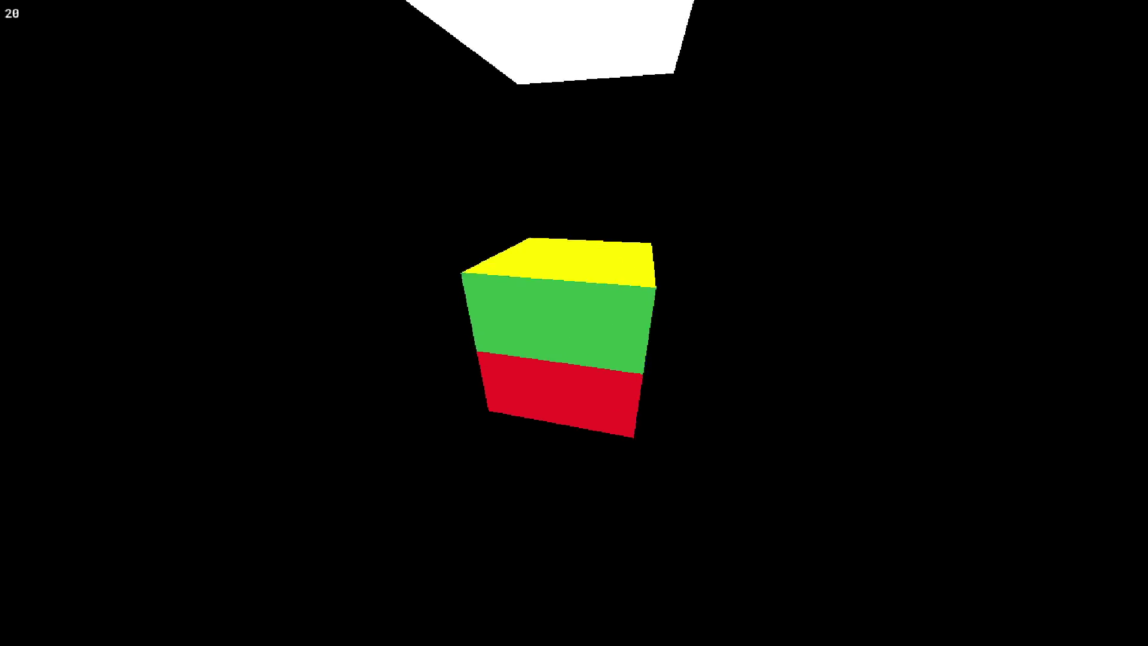